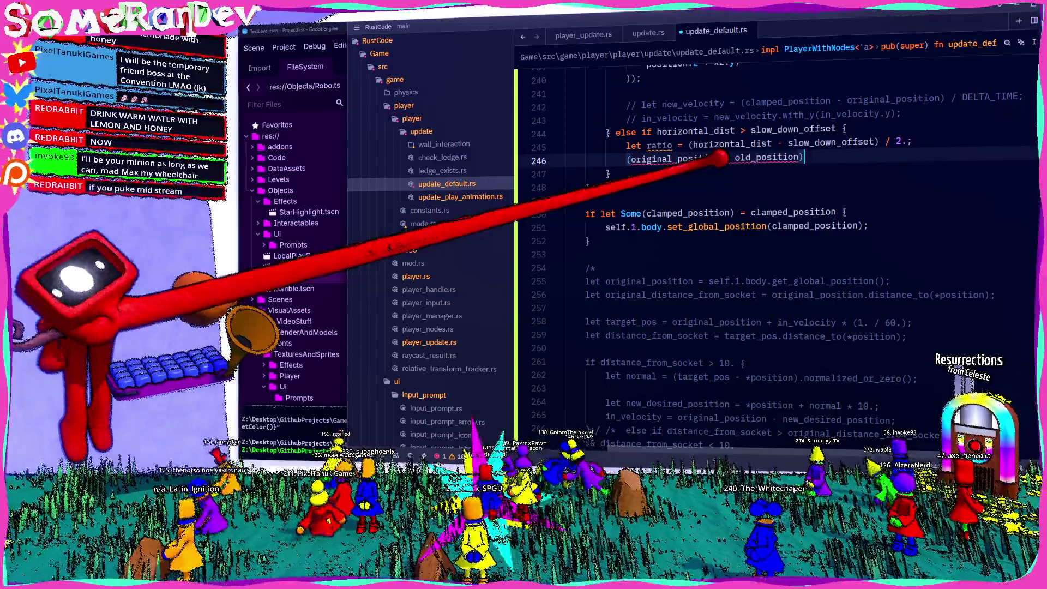
Find and select the maximum horizontal speed constant in update_default.
{"action": "scroll", "coordinate": [692, 165], "scroll_direction": "up", "scroll_amount": 4}
{"action": "scroll", "coordinate": [693, 165], "scroll_direction": "up", "scroll_amount": 10}
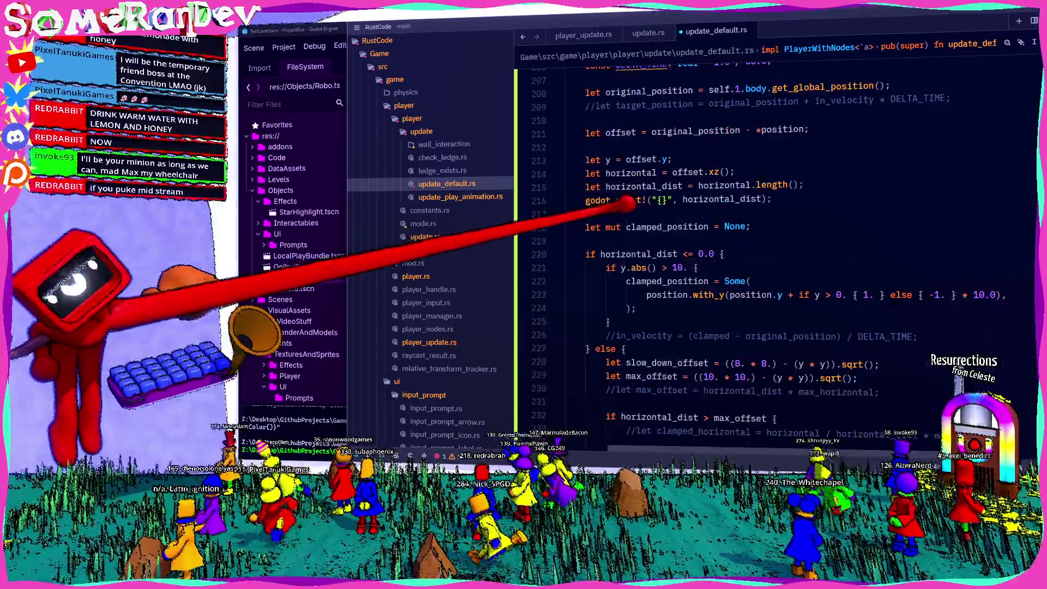
{"action": "scroll", "coordinate": [621, 189], "scroll_direction": "up", "scroll_amount": 9}
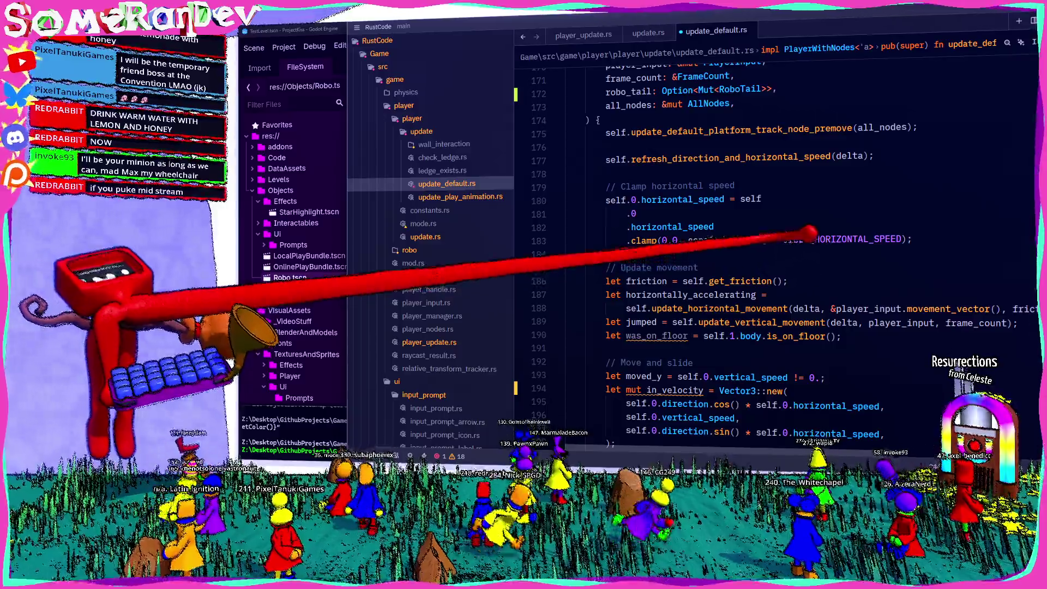
{"action": "double_click", "coordinate": [802, 240]}
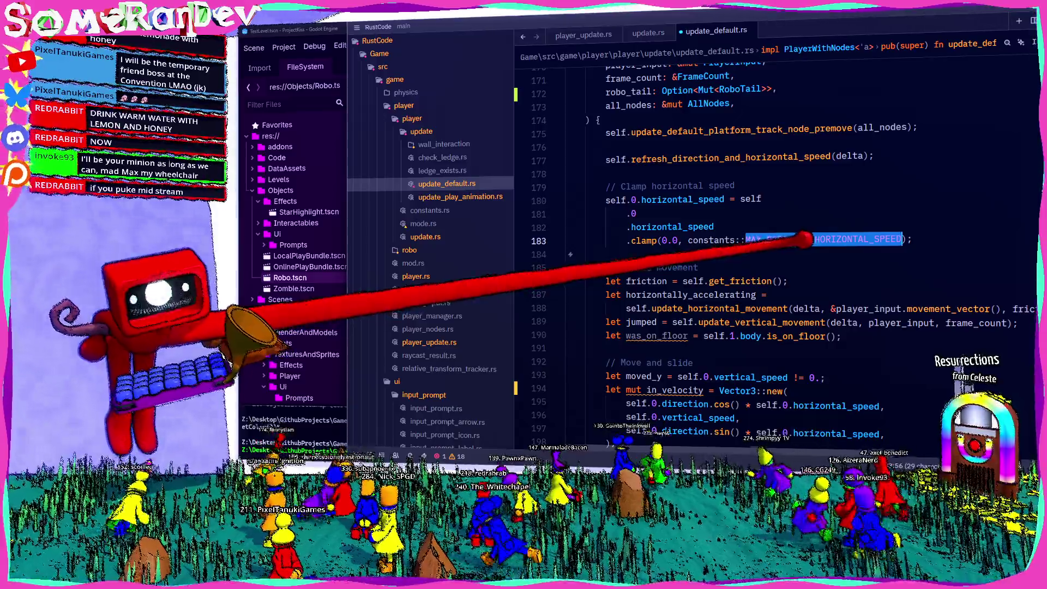
{"action": "scroll", "coordinate": [659, 218], "scroll_direction": "down", "scroll_amount": 12}
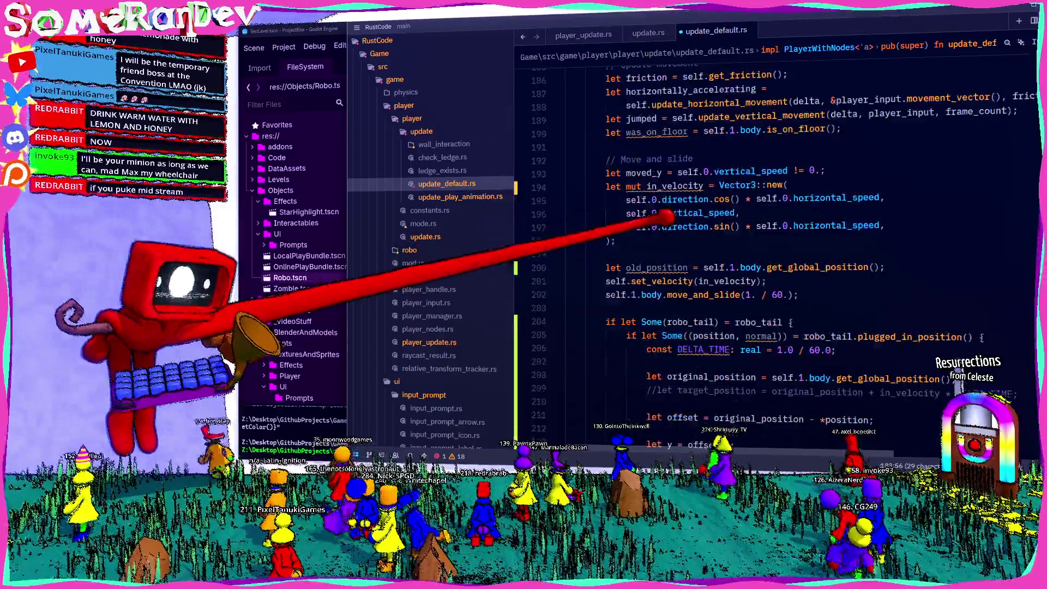
{"action": "scroll", "coordinate": [658, 214], "scroll_direction": "up", "scroll_amount": 12}
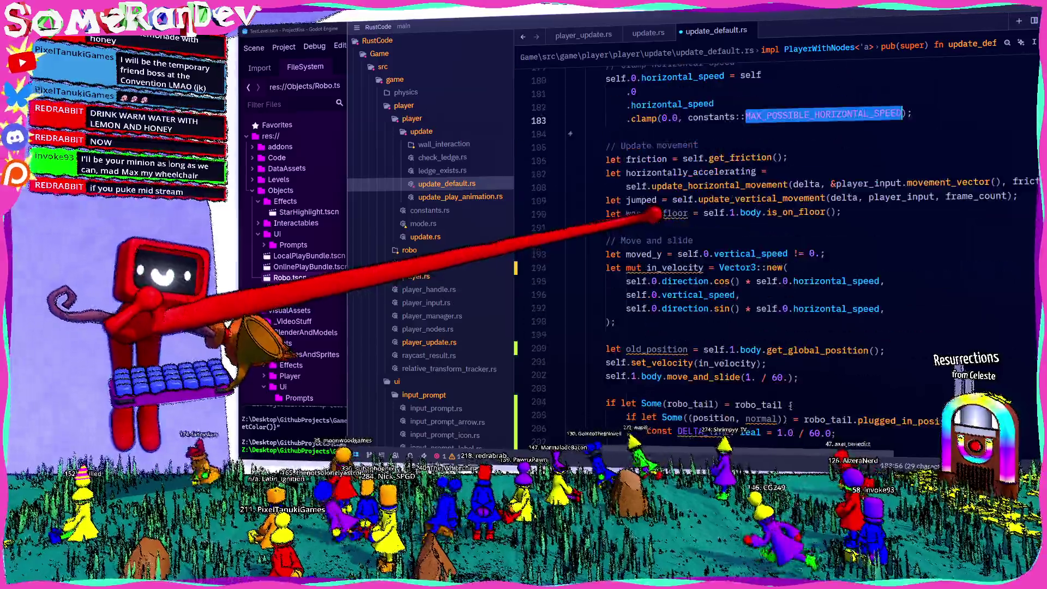
{"action": "scroll", "coordinate": [652, 211], "scroll_direction": "down", "scroll_amount": 20}
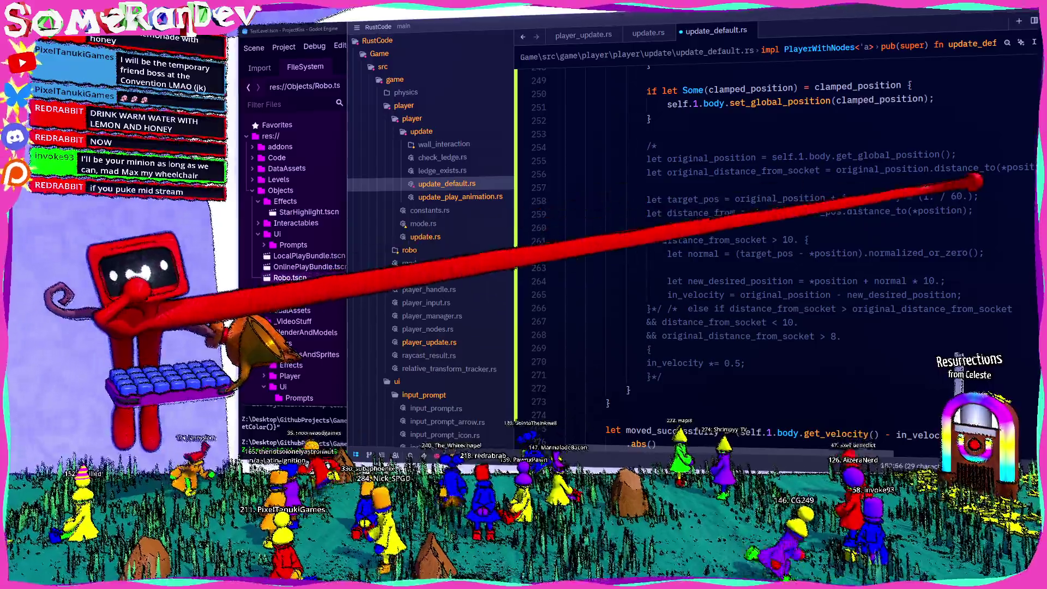
Select the commented-out socket-distance block (lines 255–262), then scroll back up to the speed refresh call.
{"action": "left_click", "coordinate": [736, 240]}
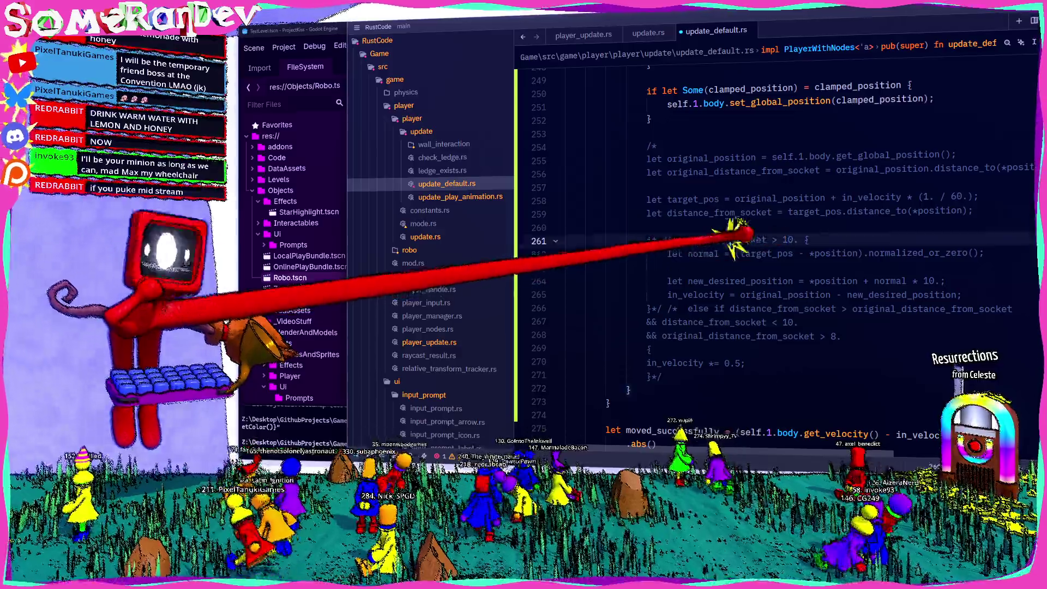
{"action": "left_click", "coordinate": [834, 253]}
{"action": "left_click_drag", "start_coordinate": [835, 253], "coordinate": [649, 158]}
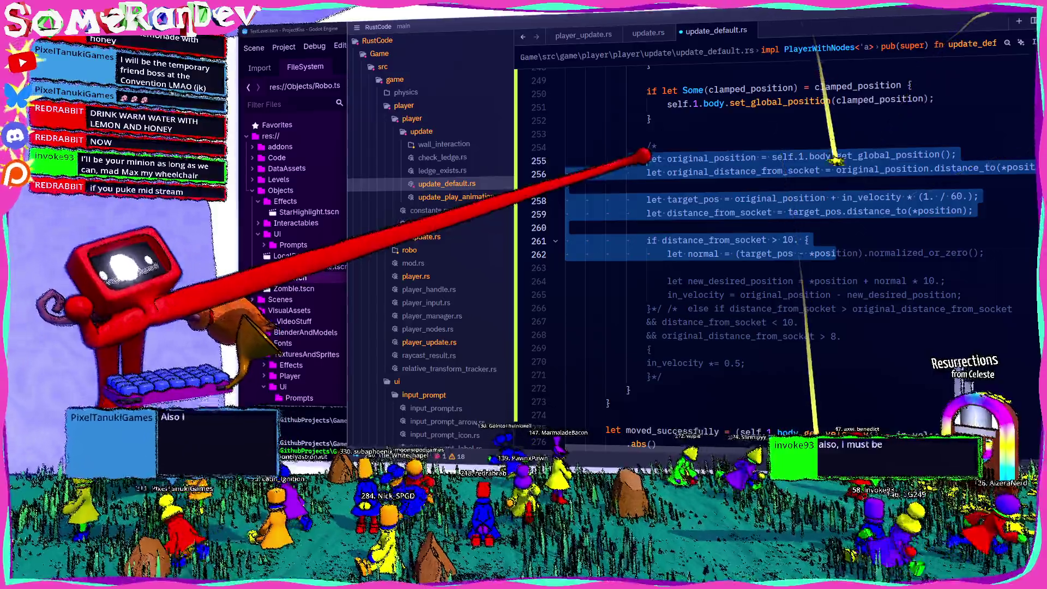
{"action": "scroll", "coordinate": [775, 205], "scroll_direction": "up", "scroll_amount": 5}
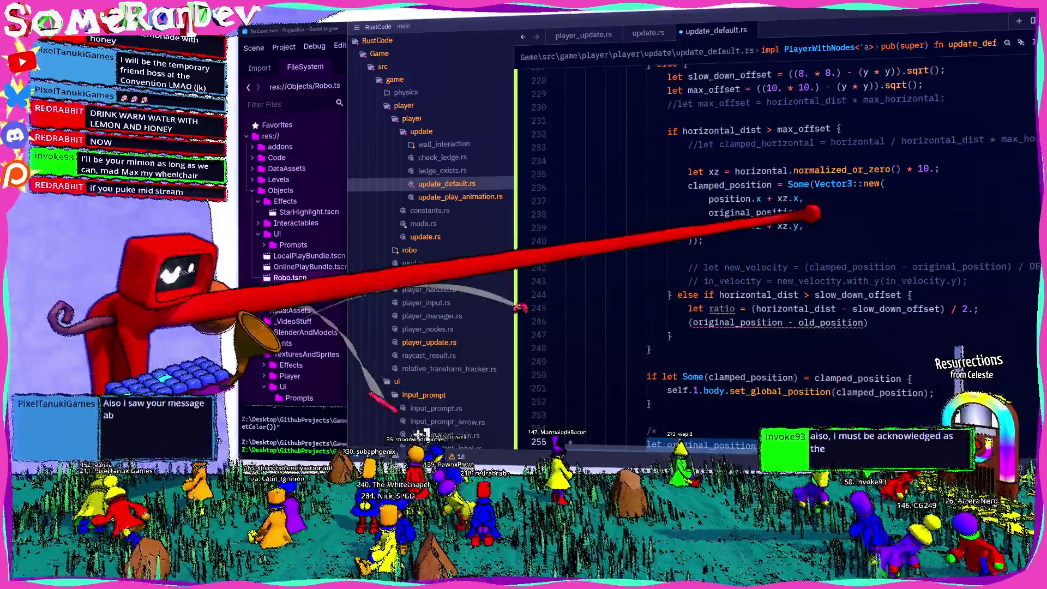
{"action": "scroll", "coordinate": [889, 296], "scroll_direction": "down", "scroll_amount": 2}
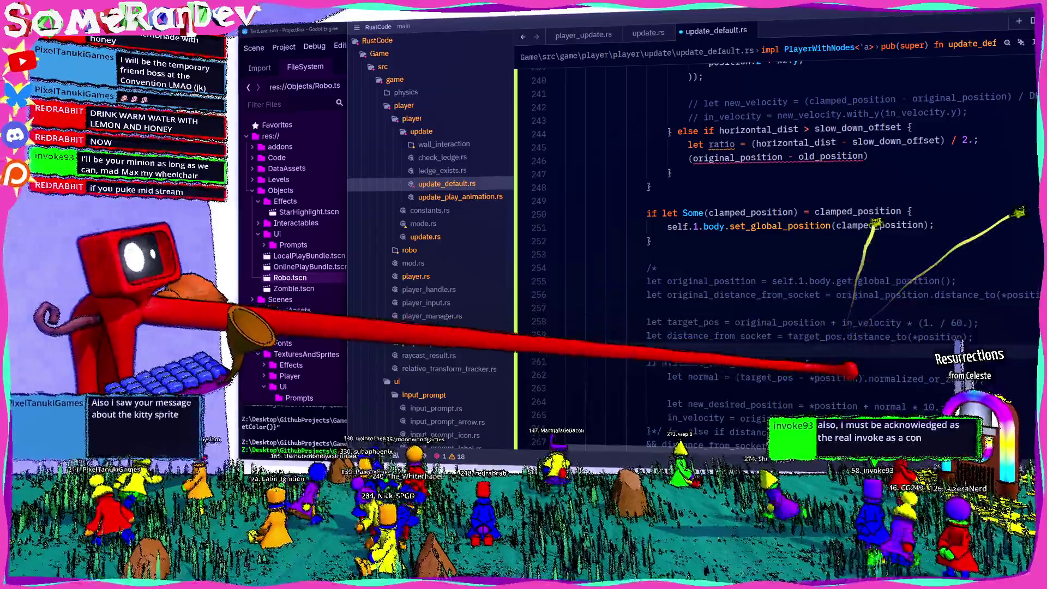
{"action": "scroll", "coordinate": [699, 338], "scroll_direction": "up", "scroll_amount": 10}
{"action": "scroll", "coordinate": [704, 323], "scroll_direction": "up", "scroll_amount": 4}
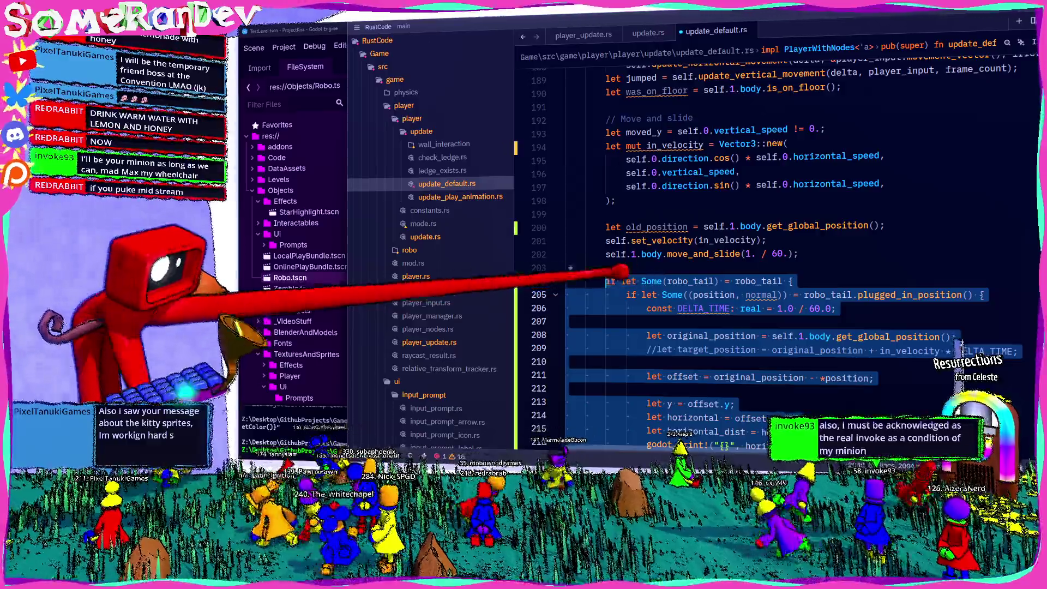
{"action": "scroll", "coordinate": [701, 275], "scroll_direction": "up", "scroll_amount": 8}
{"action": "scroll", "coordinate": [700, 226], "scroll_direction": "down", "scroll_amount": 2}
Paste the robo_tail socket-distance check after the horizontal speed refresh, close its braces, and save.
{"action": "left_click", "coordinate": [701, 247]}
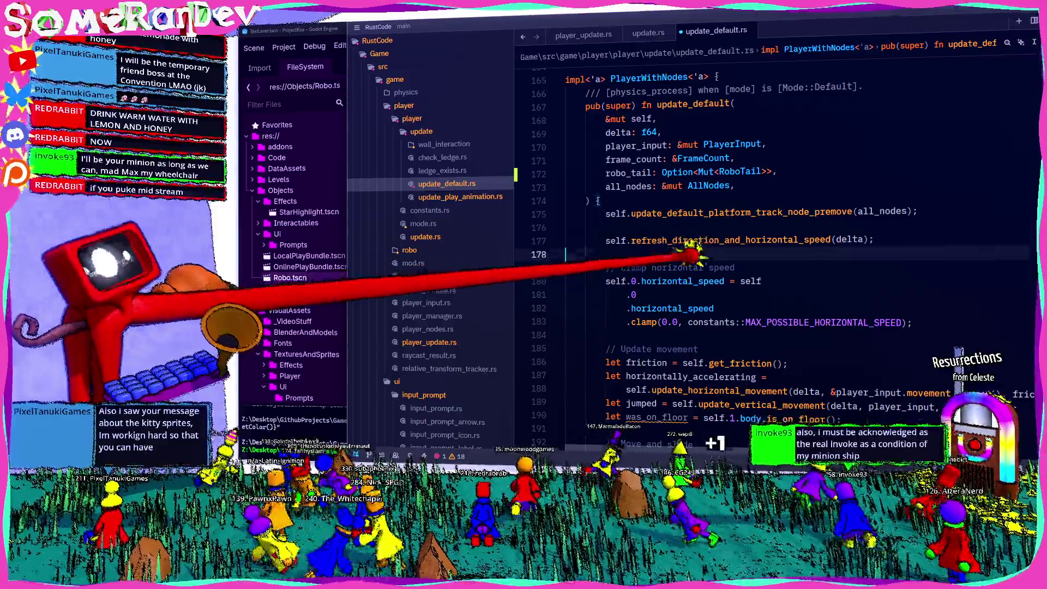
{"action": "key", "text": "Return"}
{"action": "key", "text": "Return"}
{"action": "key", "text": "ctrl+v"}
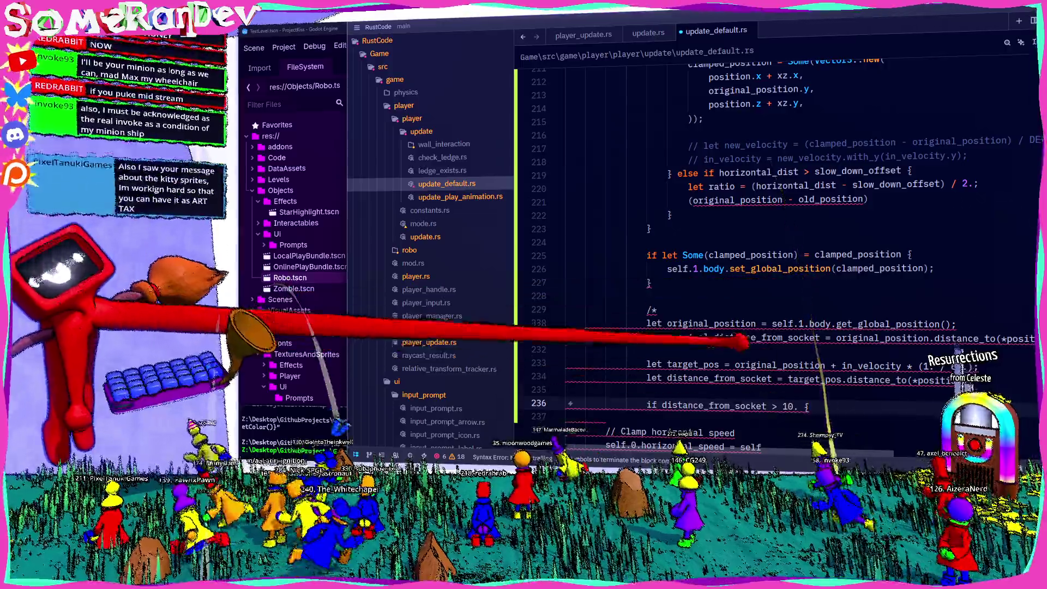
{"action": "scroll", "coordinate": [698, 310], "scroll_direction": "up", "scroll_amount": 5}
{"action": "scroll", "coordinate": [698, 311], "scroll_direction": "up", "scroll_amount": 8}
{"action": "mouse_move", "coordinate": [698, 312]}
{"action": "left_mouse_down"}
{"action": "mouse_move", "coordinate": [701, 343]}
{"action": "mouse_move", "coordinate": [613, 311]}
{"action": "mouse_move", "coordinate": [620, 280]}
{"action": "mouse_move", "coordinate": [551, 230]}
{"action": "left_mouse_up"}
{"action": "key", "text": "ctrl+v"}
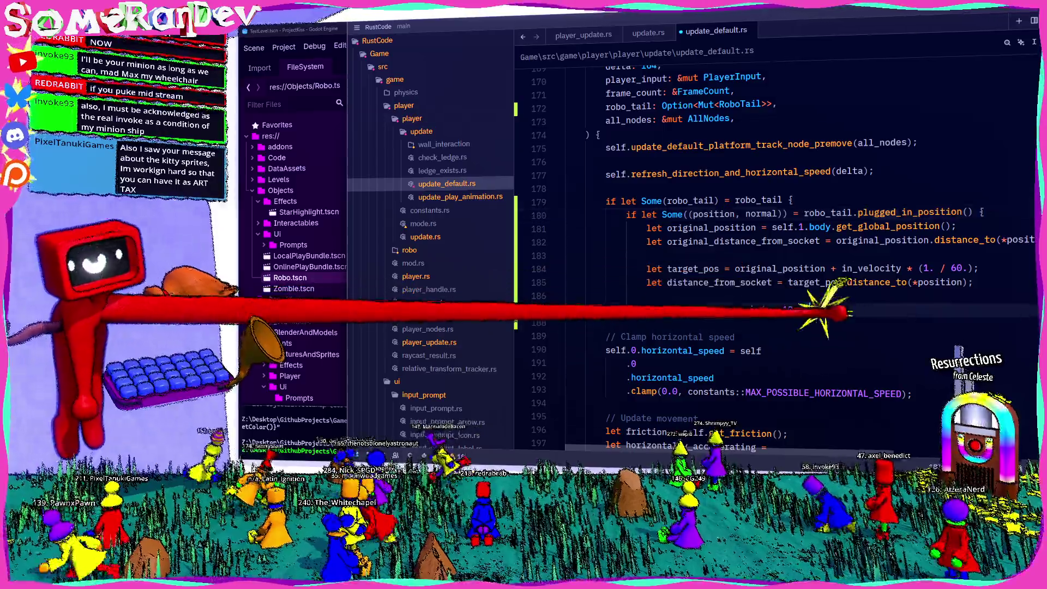
{"action": "type", "text": "}"}
{"action": "key", "text": "Return"}
{"action": "type", "text": "}"}
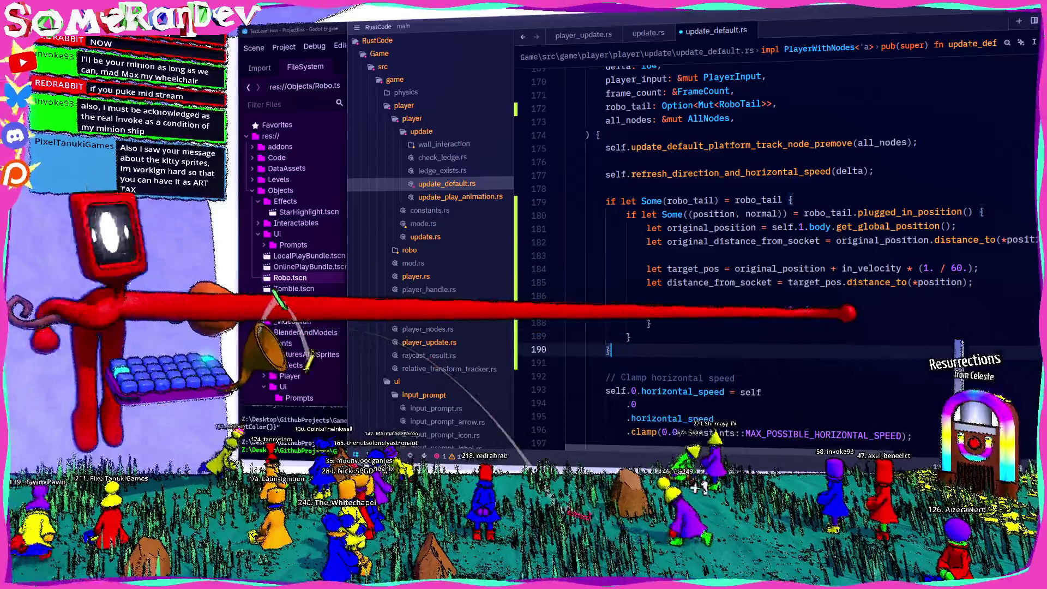
{"action": "key", "text": "ctrl+s"}
Review original_position and target_pos usage, and rename original_distance_from_socket to distance_from_socket.
{"action": "double_click", "coordinate": [715, 227]}
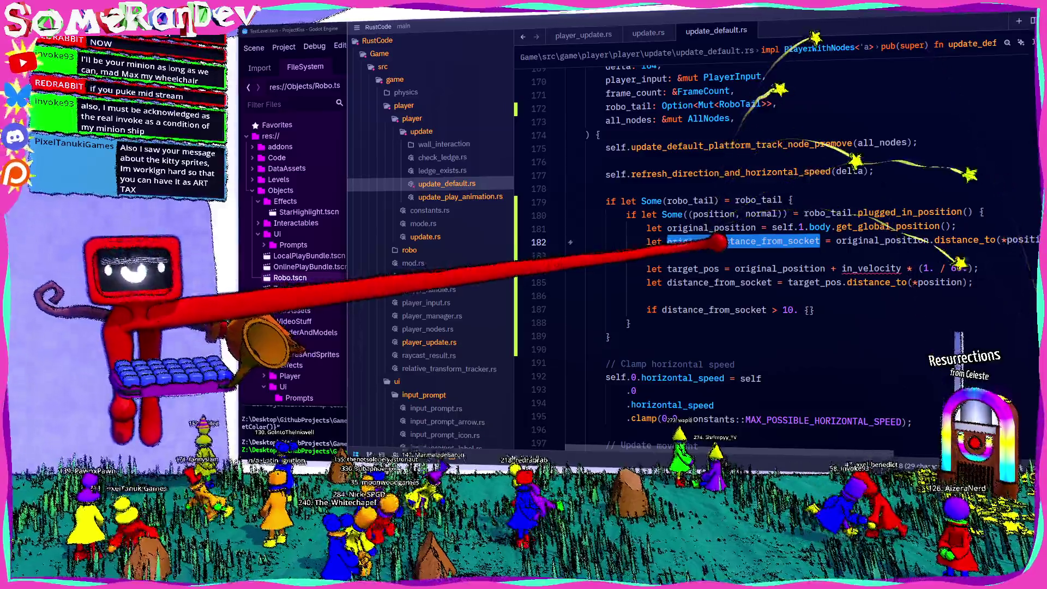
{"action": "double_click", "coordinate": [679, 243]}
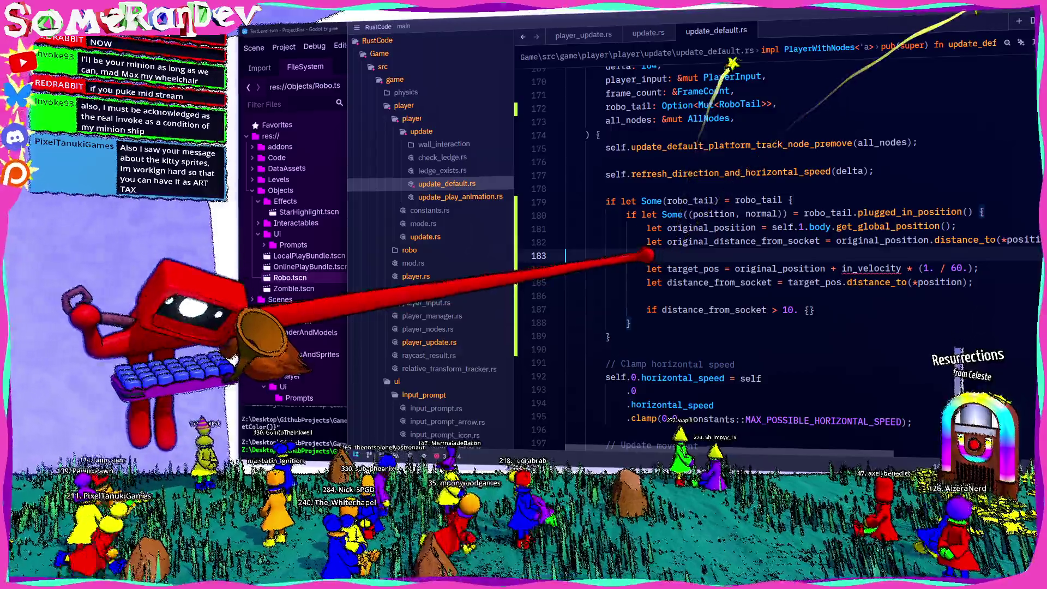
{"action": "triple_click", "coordinate": [600, 241]}
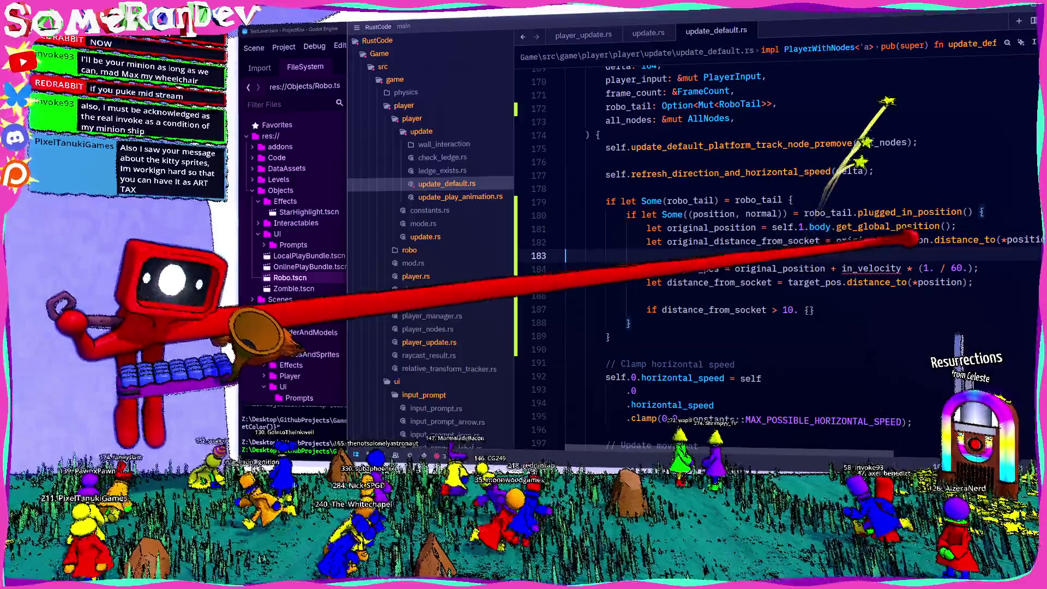
{"action": "key", "text": "Down"}
{"action": "double_click", "coordinate": [692, 269]}
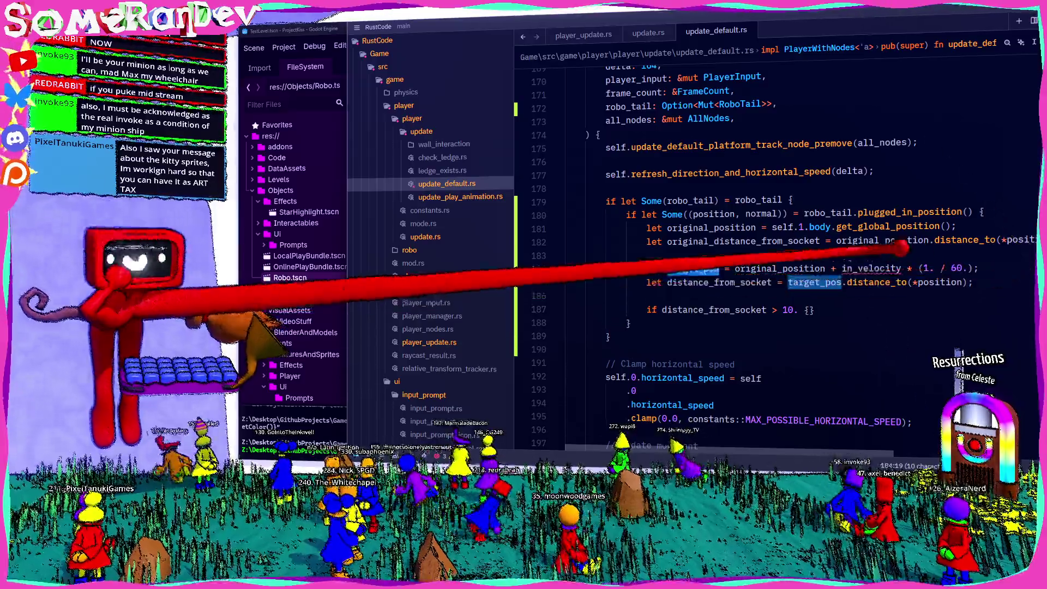
{"action": "mouse_move", "coordinate": [932, 269]}
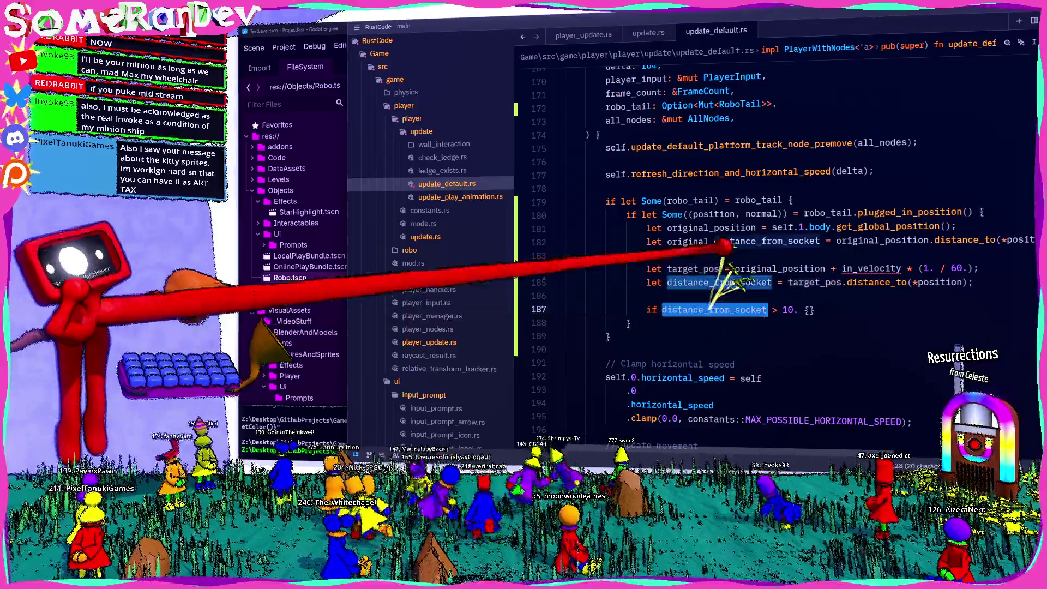
{"action": "double_click", "coordinate": [786, 241]}
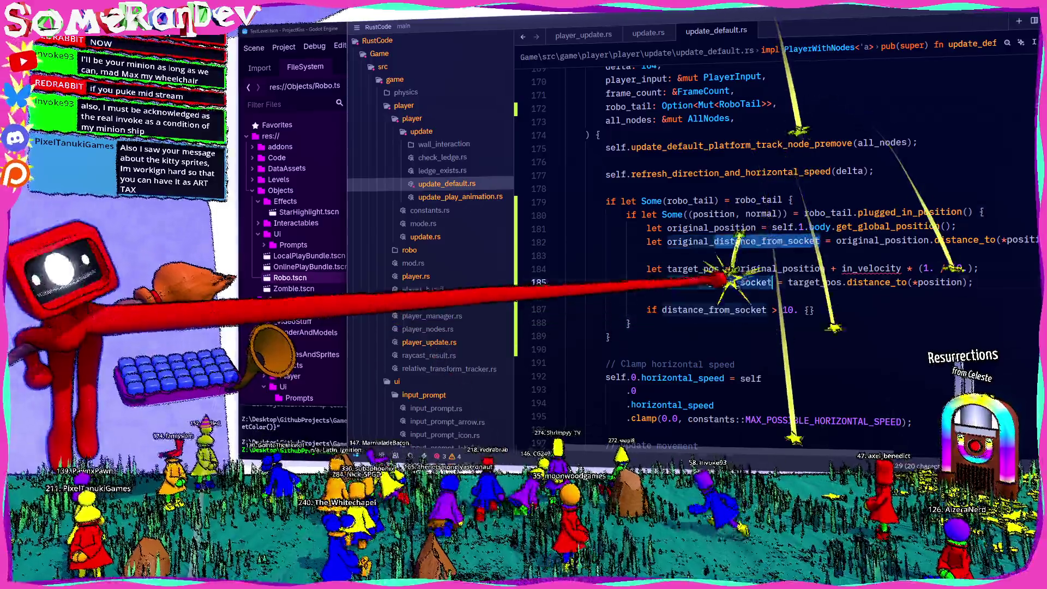
{"action": "type", "text": "distance_from_socket"}
Delete the target_pos lines, set the threshold to > 8., and clamp horizontal speed to 0.0, max_speed.
{"action": "left_click_drag", "start_coordinate": [772, 294], "coordinate": [568, 254]}
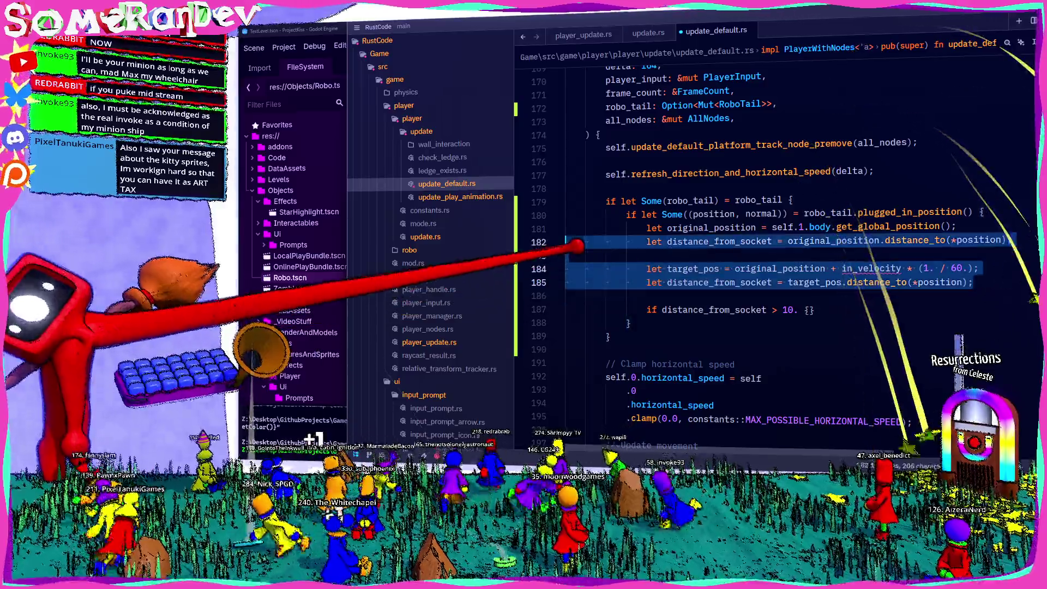
{"action": "key", "text": "BackSpace"}
{"action": "type", "text": "> 8. {"}
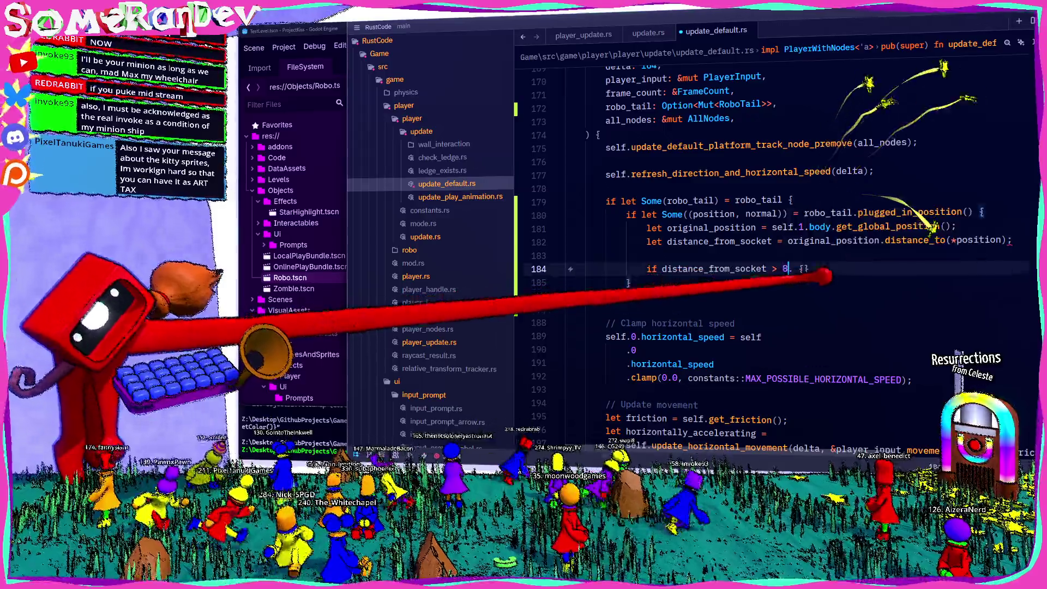
{"action": "scroll", "coordinate": [818, 334], "scroll_direction": "down", "scroll_amount": 1}
{"action": "type", "text": "0.0, max_spee"}
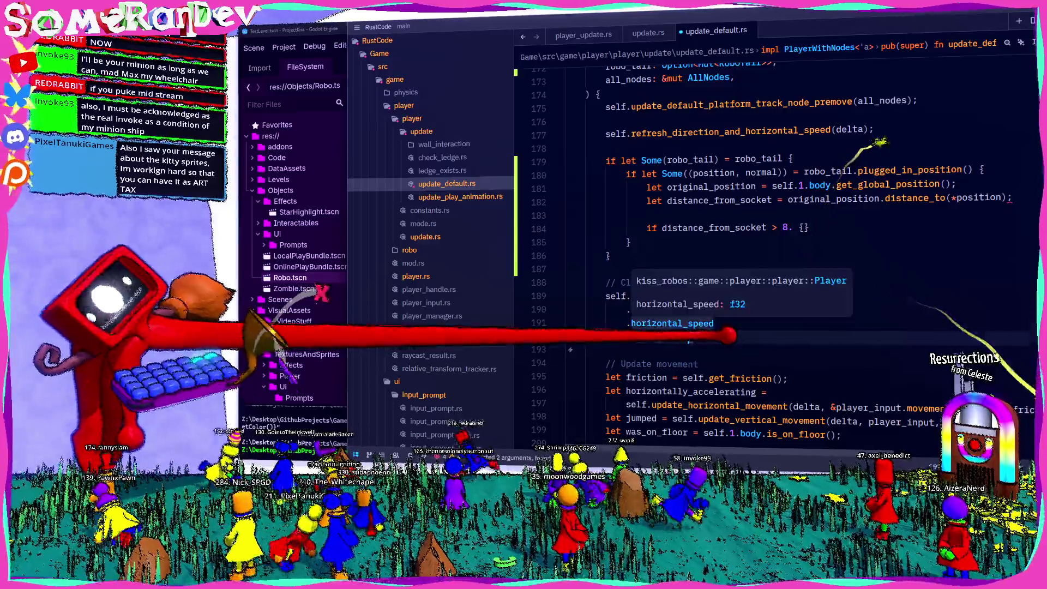
{"action": "type", "text": "d);"}
Declare let mut max_speed = constants::MAX_POSSIBLE_HORIZONTAL_SPEED after the horizontal speed refresh.
{"action": "left_click", "coordinate": [873, 129]}
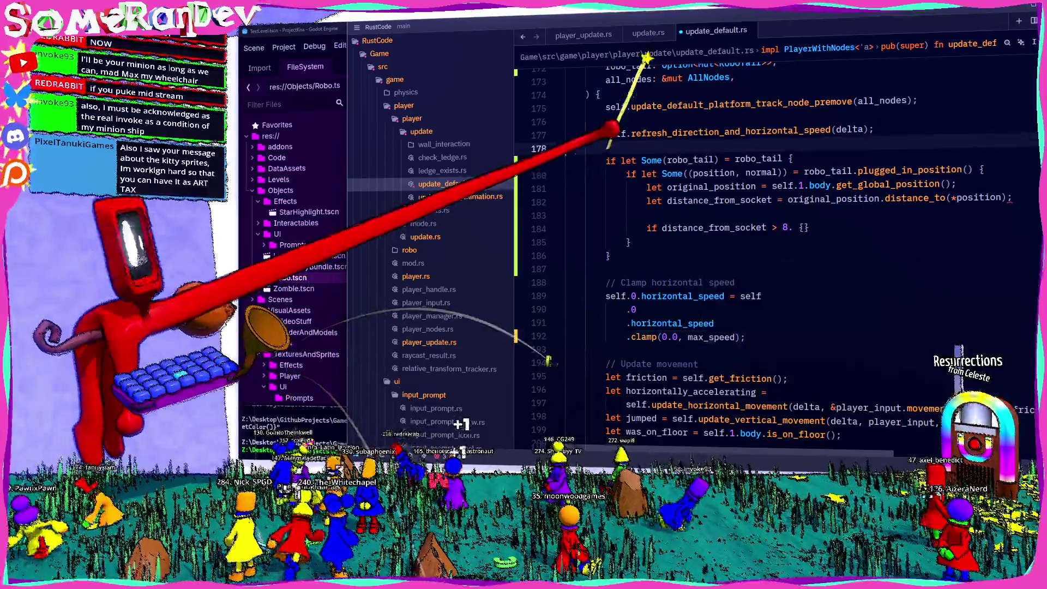
{"action": "key", "text": "Return"}
{"action": "key", "text": "Return"}
{"action": "type", "text": "let mut max"}
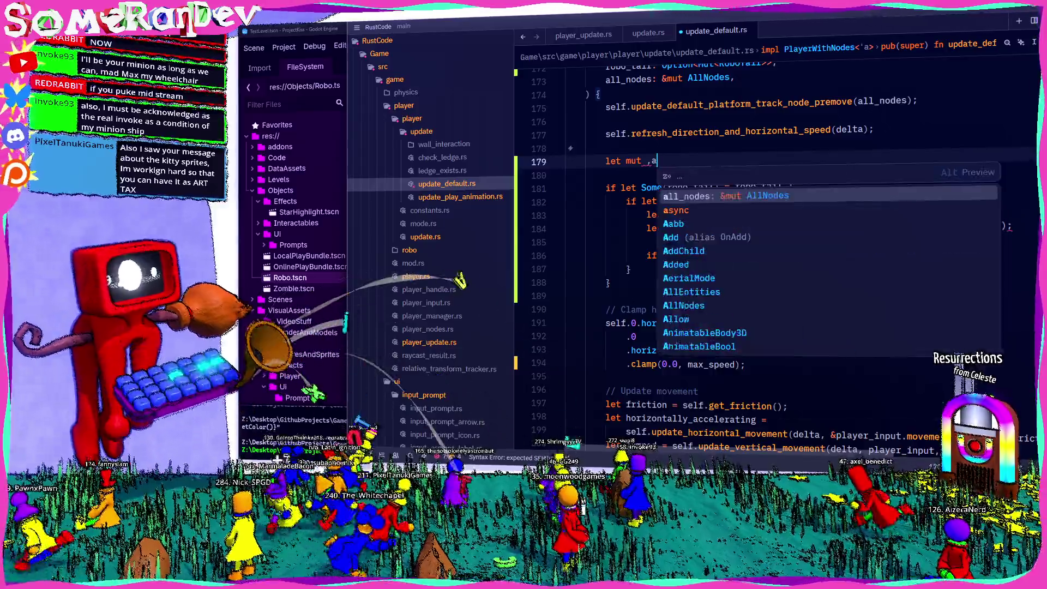
{"action": "type", "text": "_speed = constants::MAX_POSSIBLE_HORIZONTAL_SPEED;"}
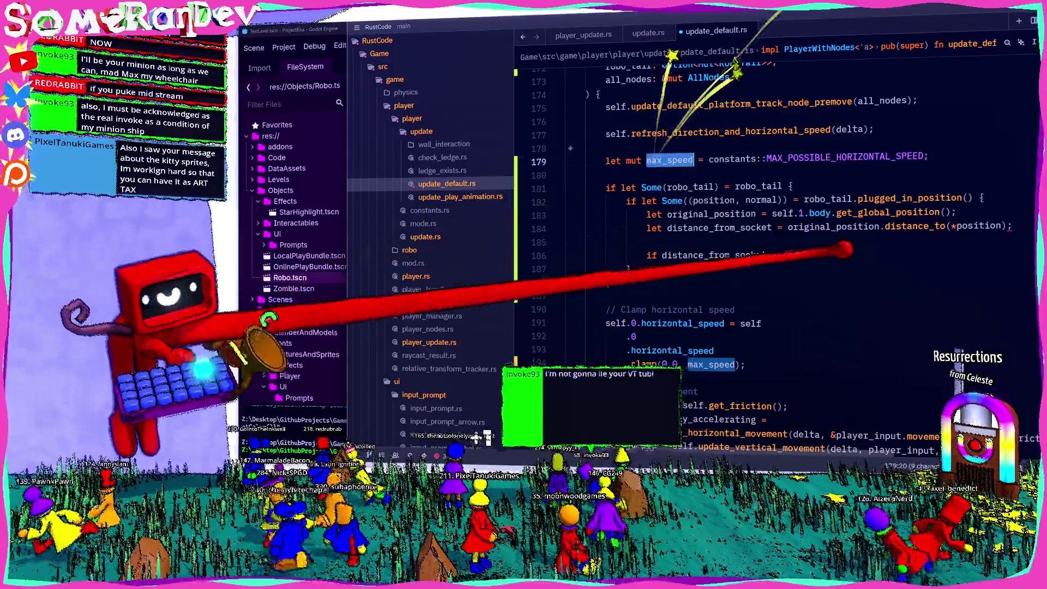
Set max_speed = 0 inside the distance > 8. branch, save, and start a cargo build with F5.
{"action": "left_click", "coordinate": [805, 255]}
{"action": "key", "text": "Return"}
{"action": "type", "text": "max_speed = 0"}
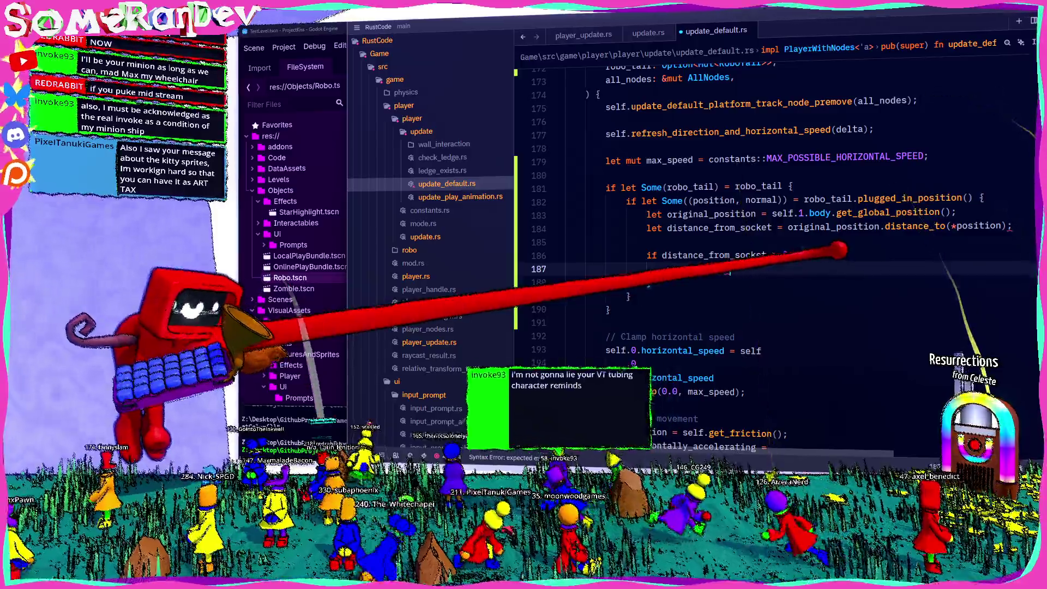
{"action": "key", "text": "ctrl+s"}
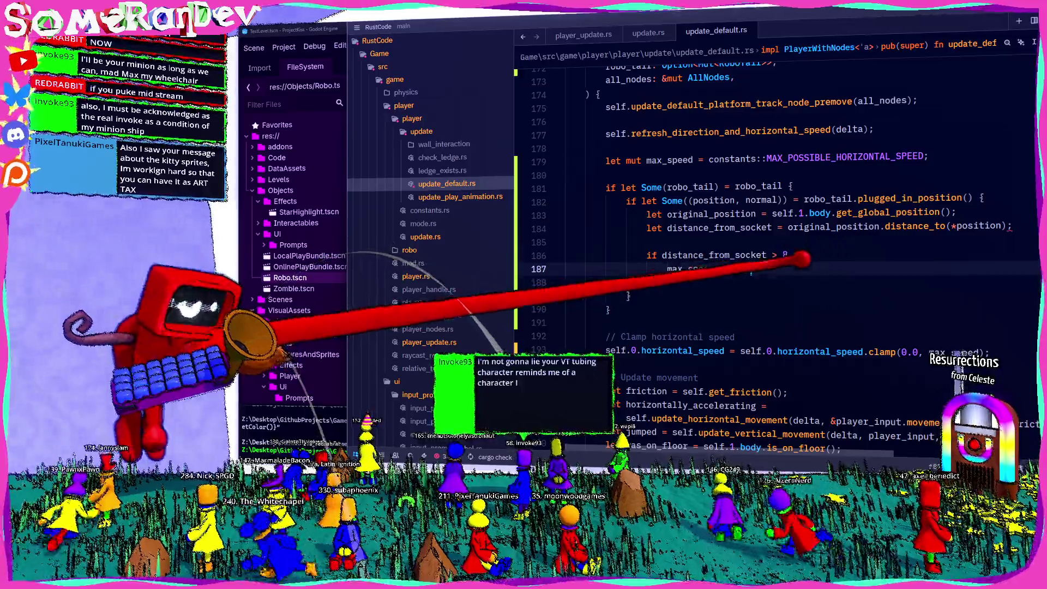
{"action": "key", "text": "F5"}
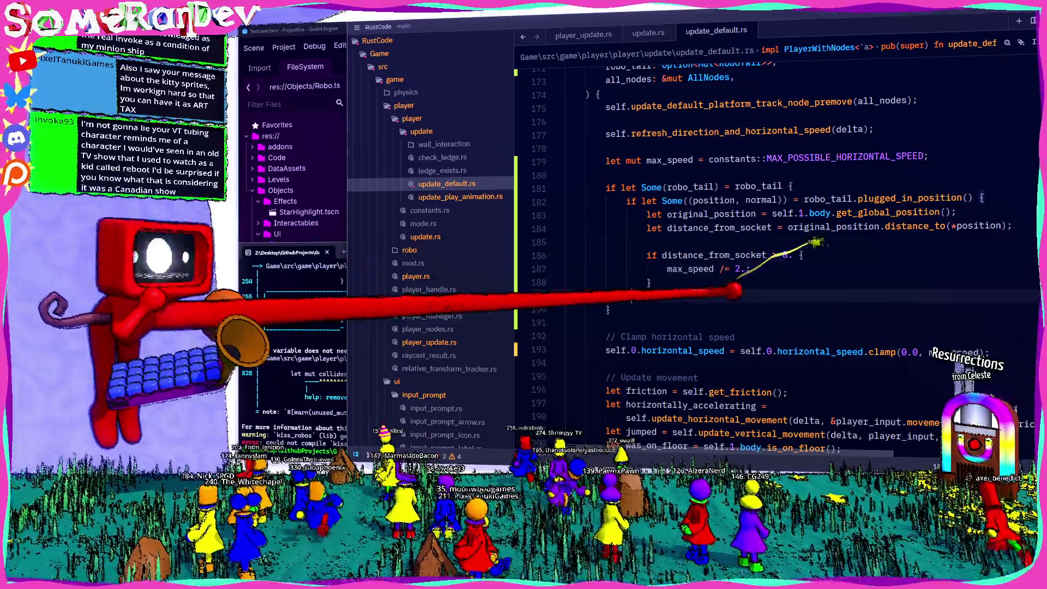
Scroll down to the horizontal_dist slow-down checks in update_default.rs.
{"action": "scroll", "coordinate": [763, 245], "scroll_direction": "down", "scroll_amount": 15}
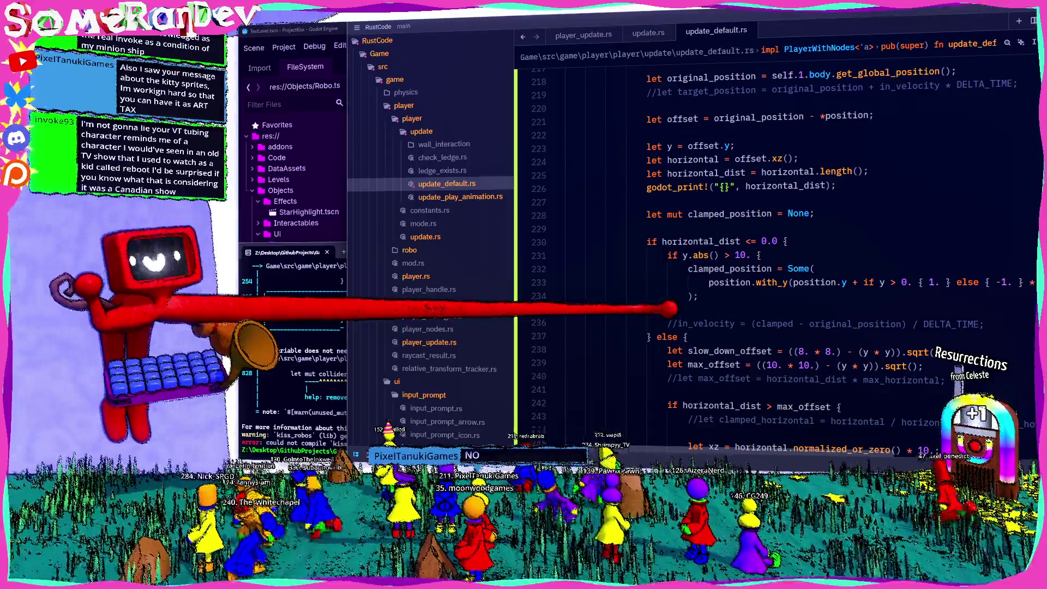
{"action": "scroll", "coordinate": [764, 246], "scroll_direction": "down", "scroll_amount": 5}
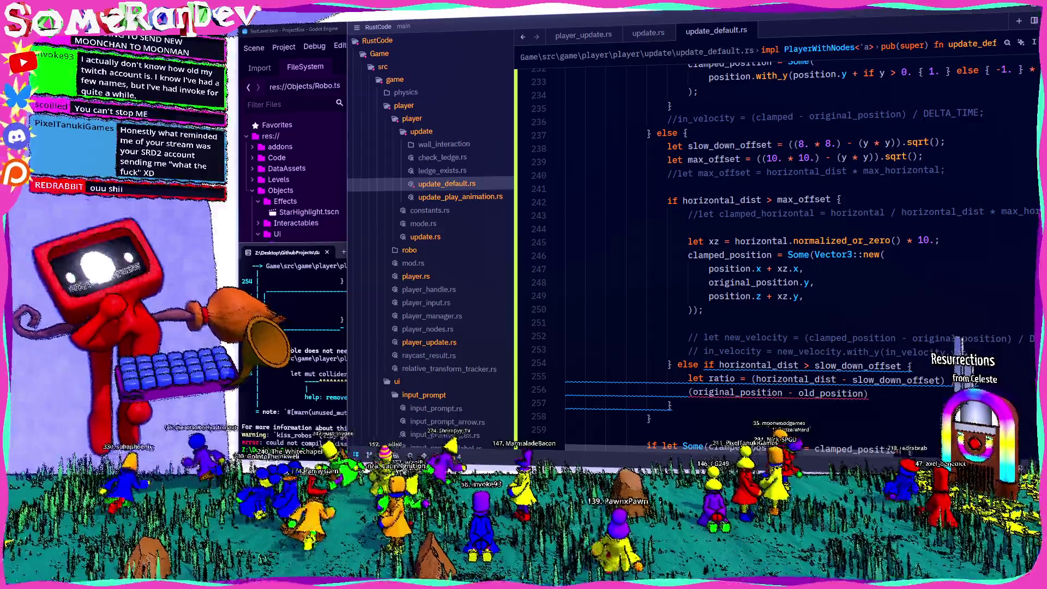
Scroll down to the let ratio line in the slow_down_offset branch.
{"action": "scroll", "coordinate": [774, 257], "scroll_direction": "down", "scroll_amount": 4}
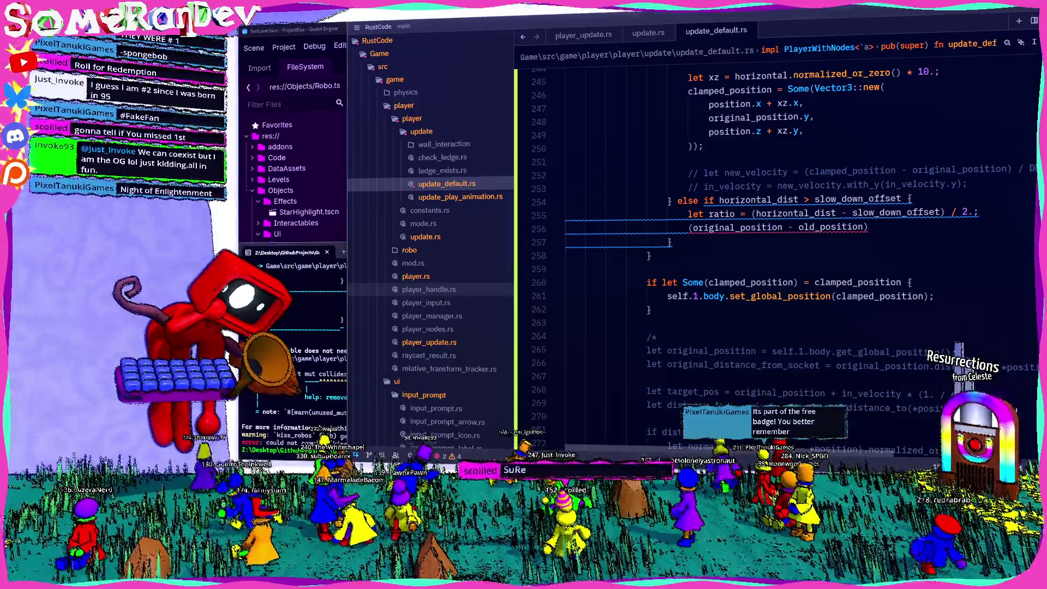
{"action": "key", "text": "alt+Tab"}
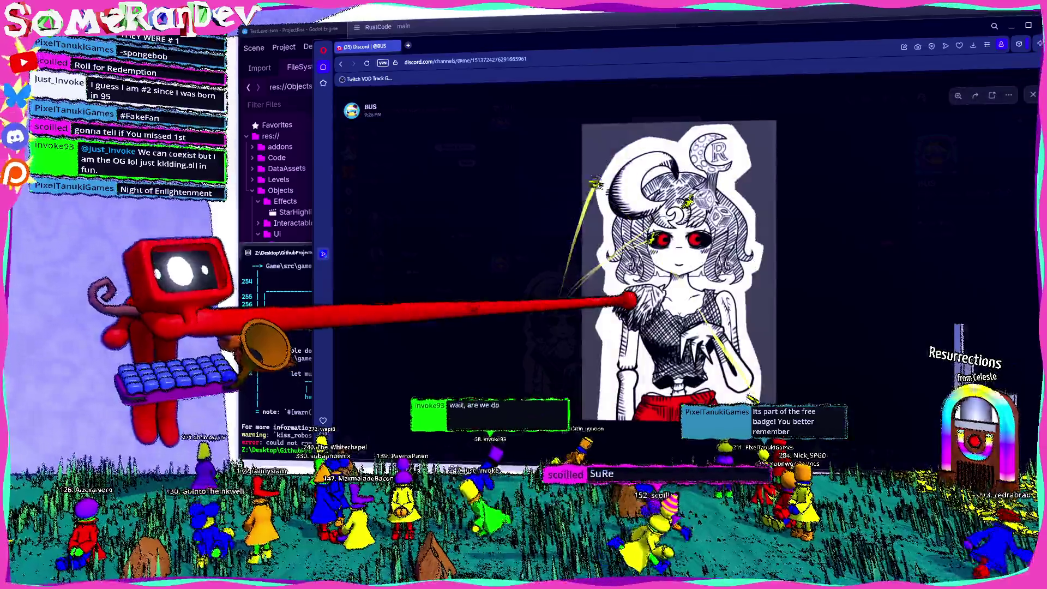
{"action": "double_click", "coordinate": [613, 46]}
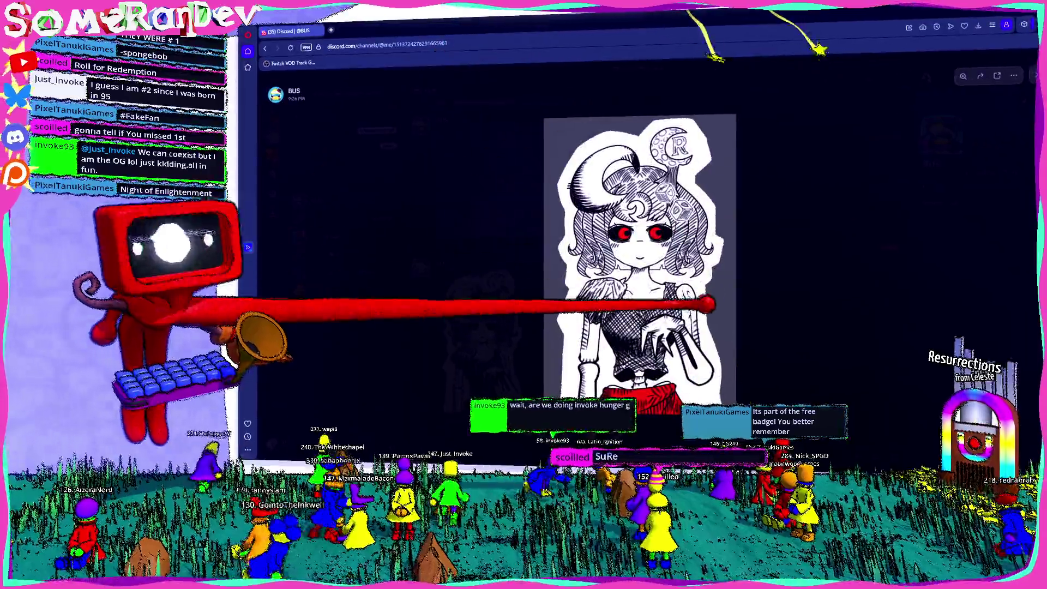
{"action": "left_click", "coordinate": [700, 215]}
{"action": "left_click", "coordinate": [701, 215]}
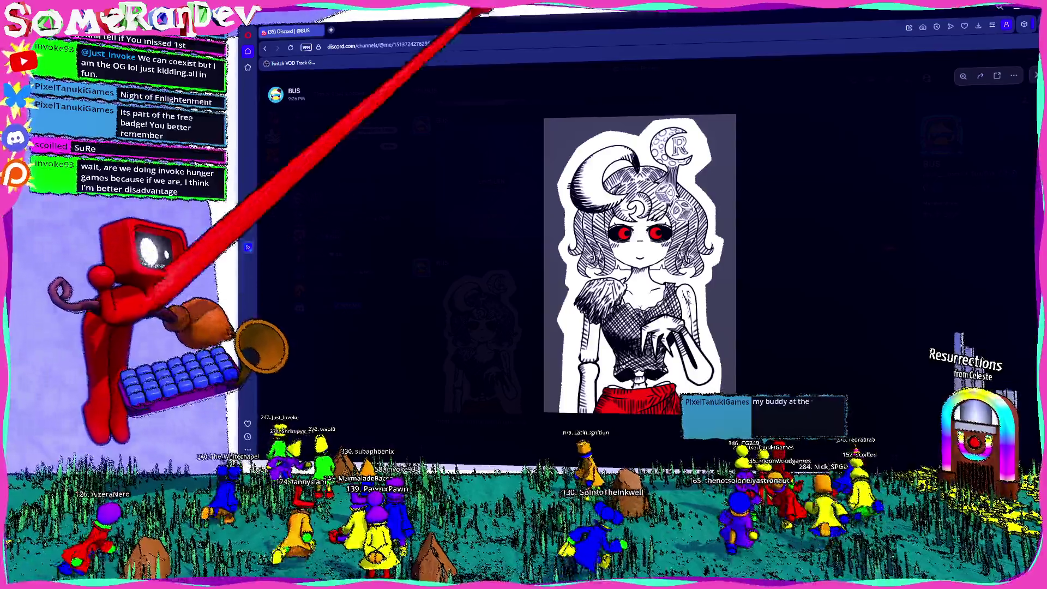
{"action": "key", "text": "alt+Tab"}
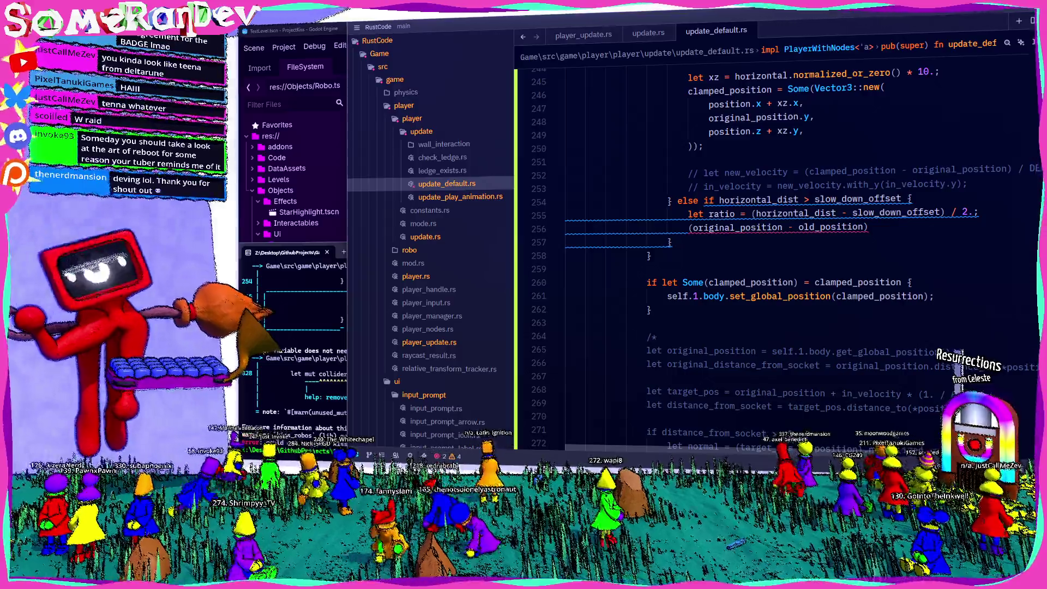
Switch to the browser showing The Art of ReBoot artbook on Internet Archive.
{"action": "key", "text": "alt+Tab"}
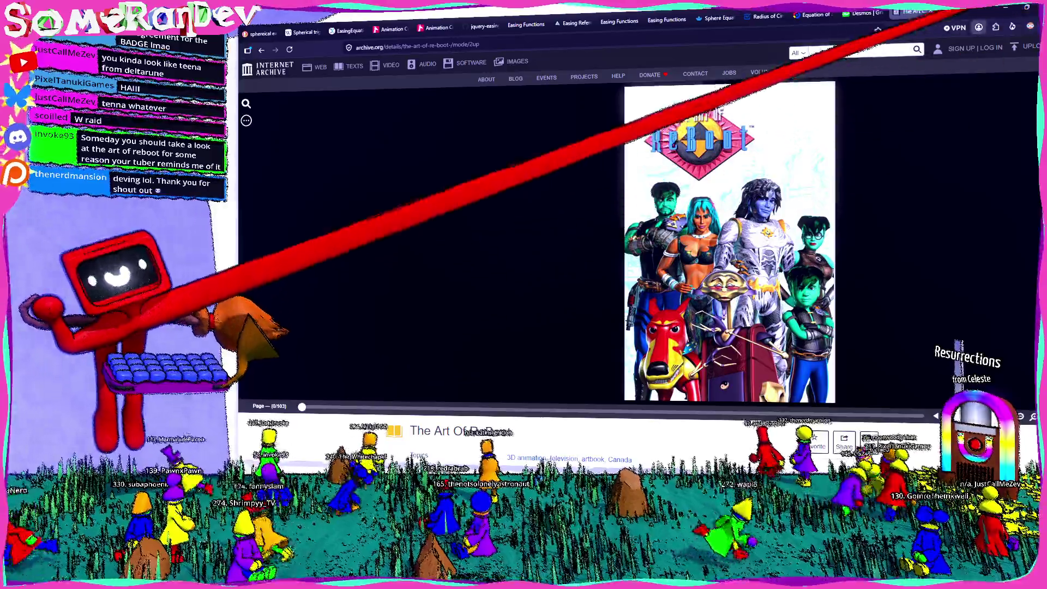
Switch from the archive.org artbook viewer back to Zed's update_default.rs.
{"action": "key", "text": "alt+Tab"}
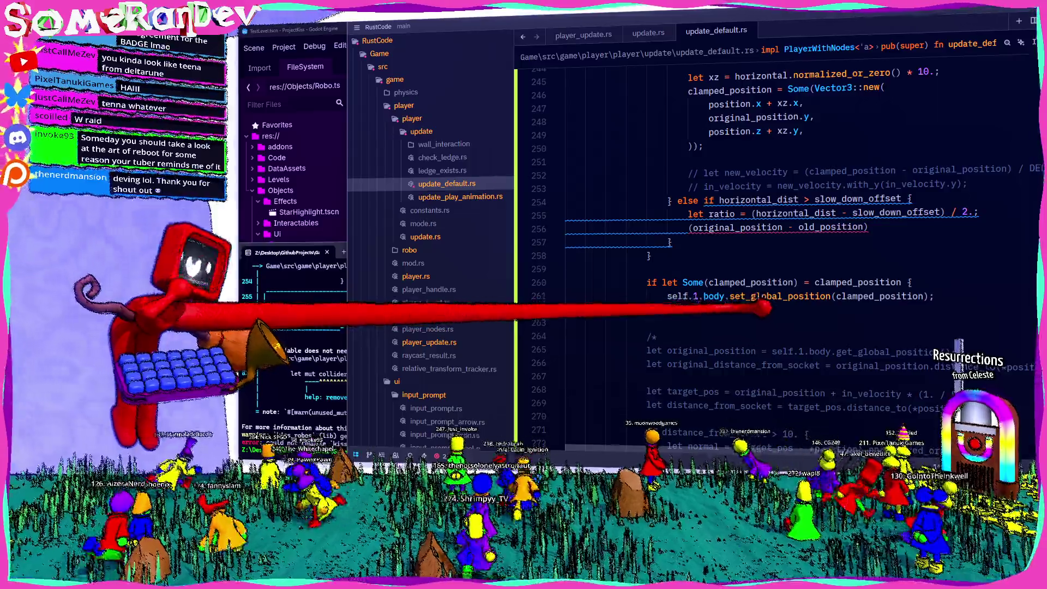
Comment out the unfinished slow-down branch with an opening /* on line 254 and save.
{"action": "scroll", "coordinate": [775, 246], "scroll_direction": "up", "scroll_amount": 3}
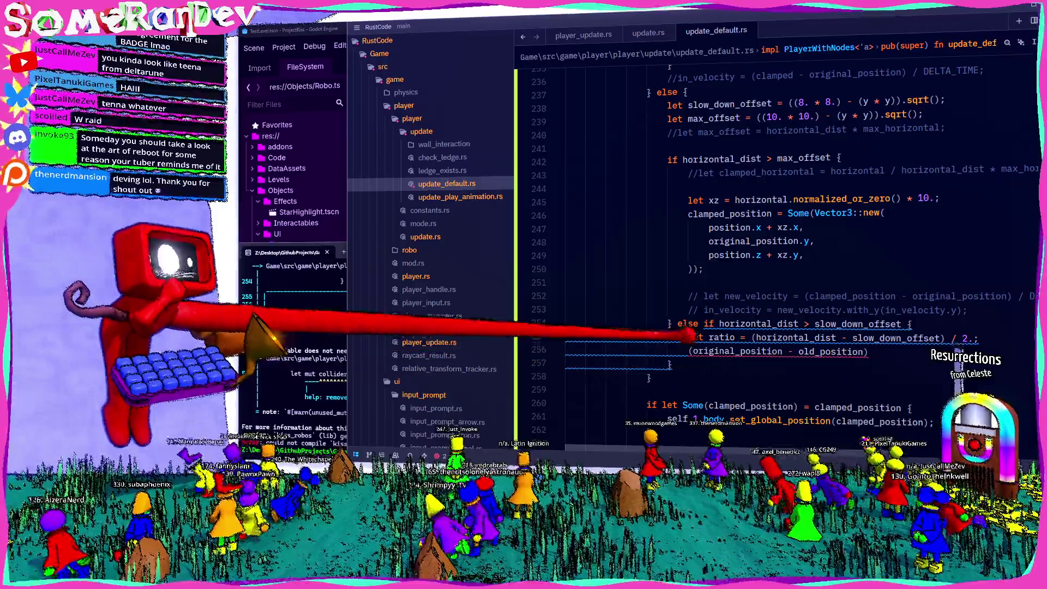
{"action": "left_click", "coordinate": [672, 323]}
{"action": "type", "text": "/* */"}
{"action": "left_click", "coordinate": [699, 324]}
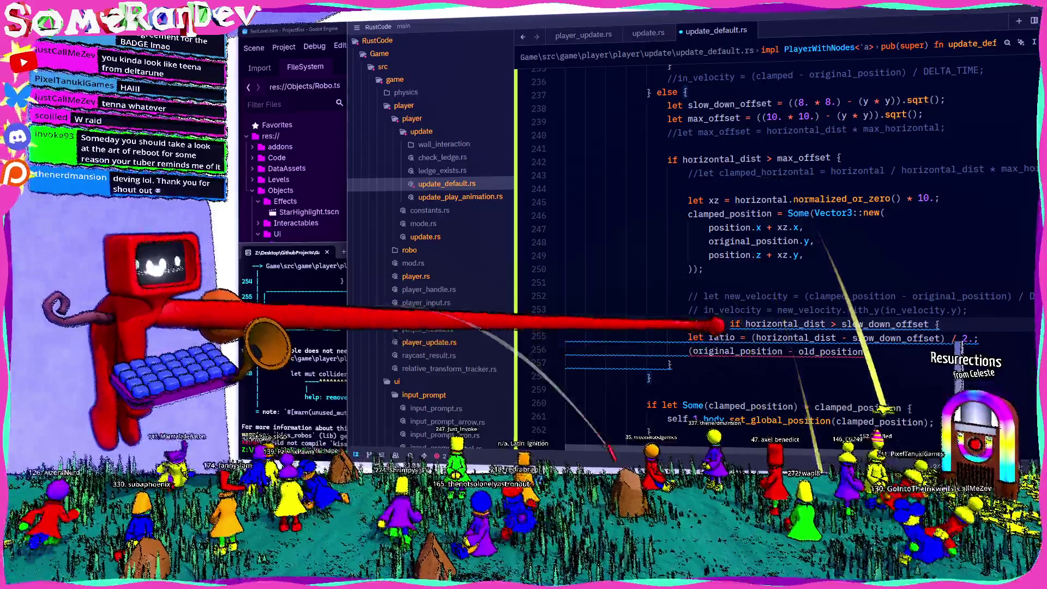
{"action": "key", "text": "BackSpace"}
{"action": "key", "text": "BackSpace"}
{"action": "key", "text": "ctrl+s"}
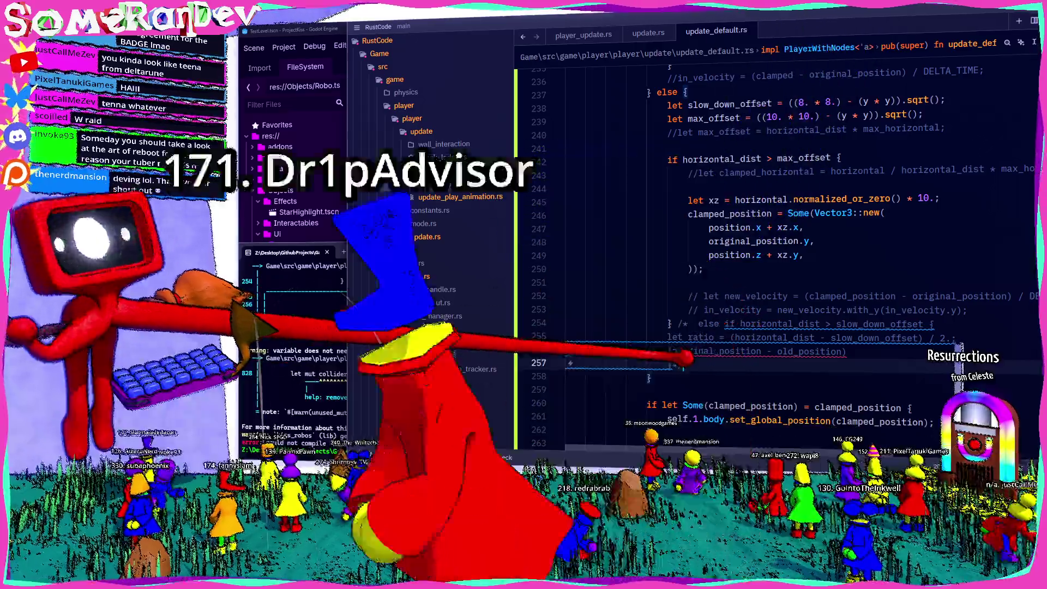
Borrow robo_tail by reference (&robo_tail) on line 181 and save the file.
{"action": "scroll", "coordinate": [764, 256], "scroll_direction": "up", "scroll_amount": 13}
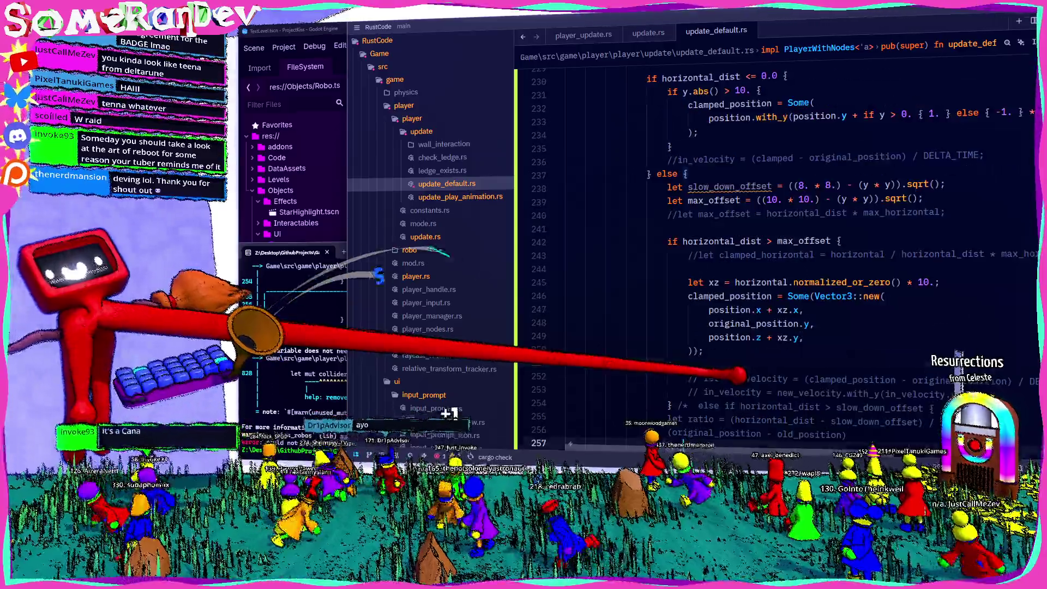
{"action": "scroll", "coordinate": [764, 256], "scroll_direction": "down", "scroll_amount": 2}
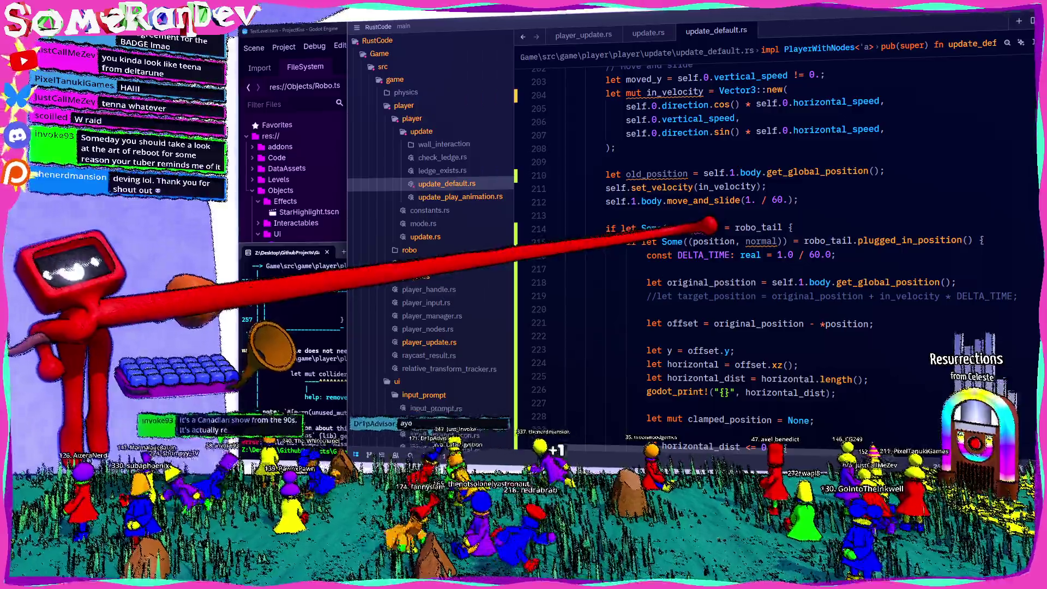
{"action": "mouse_move", "coordinate": [709, 224]}
{"action": "scroll", "coordinate": [736, 240], "scroll_direction": "up", "scroll_amount": 11}
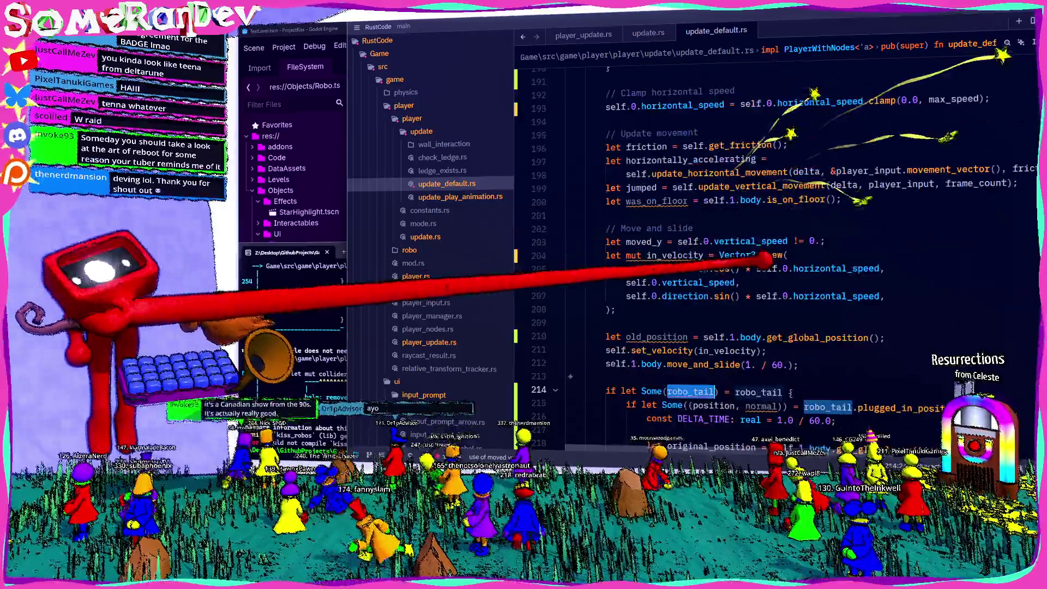
{"action": "left_click", "coordinate": [556, 228]}
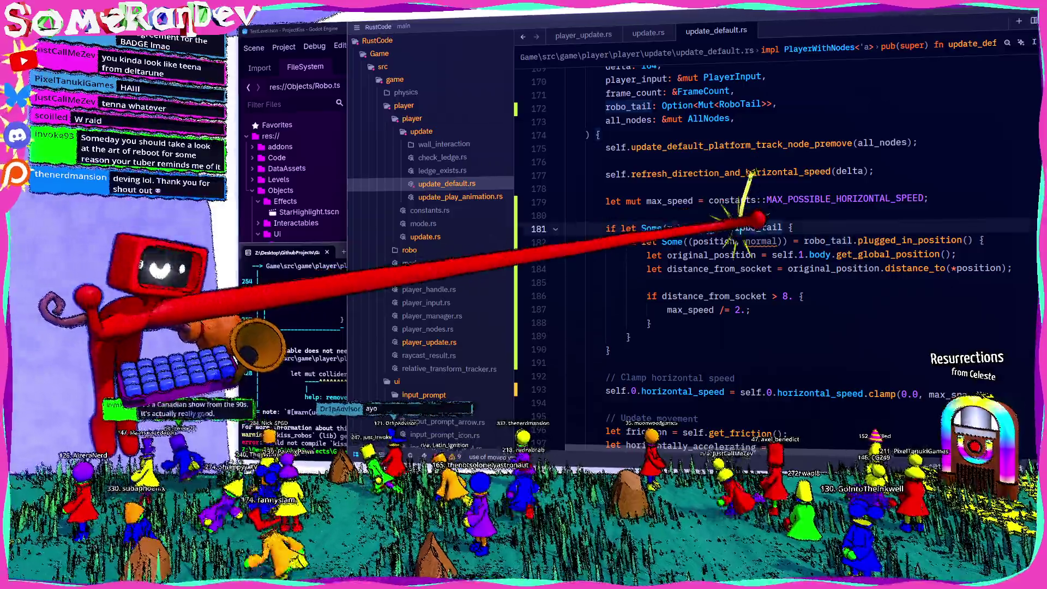
{"action": "type", "text": "&"}
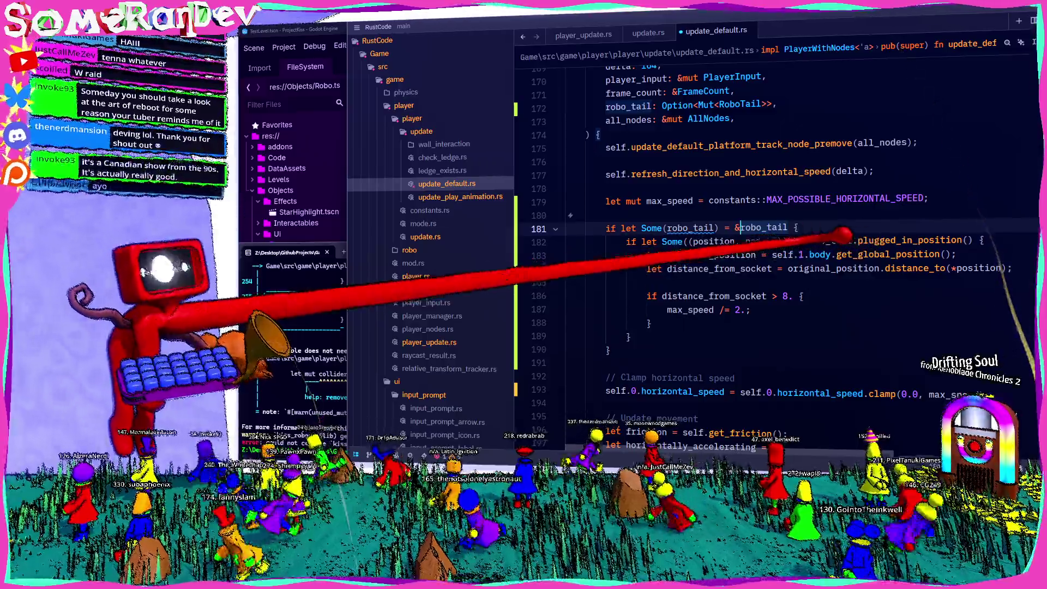
{"action": "key", "text": "ctrl+s"}
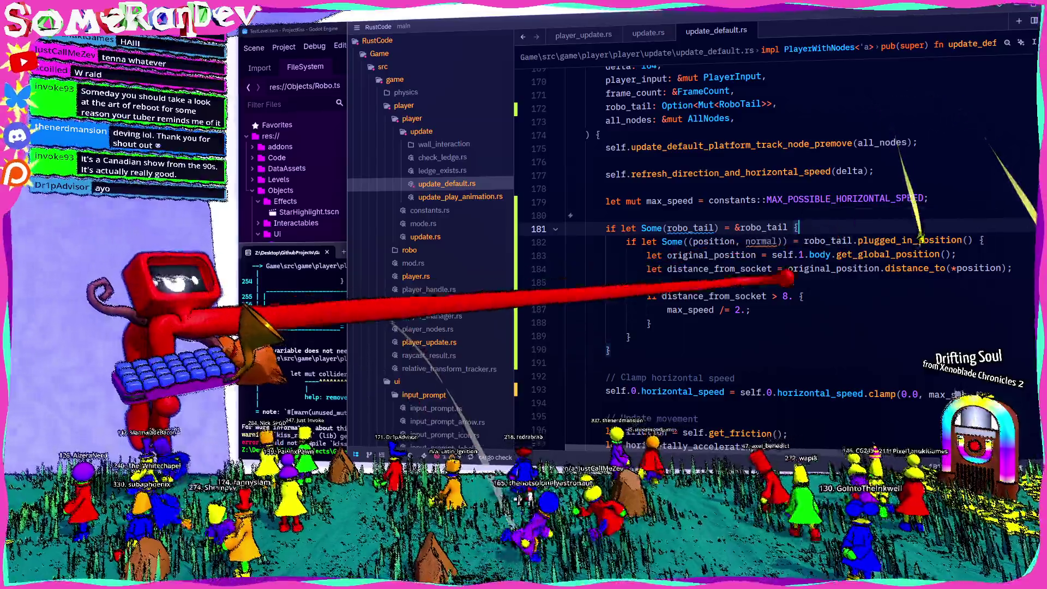
{"action": "scroll", "coordinate": [521, 435], "scroll_direction": "down", "scroll_amount": 1}
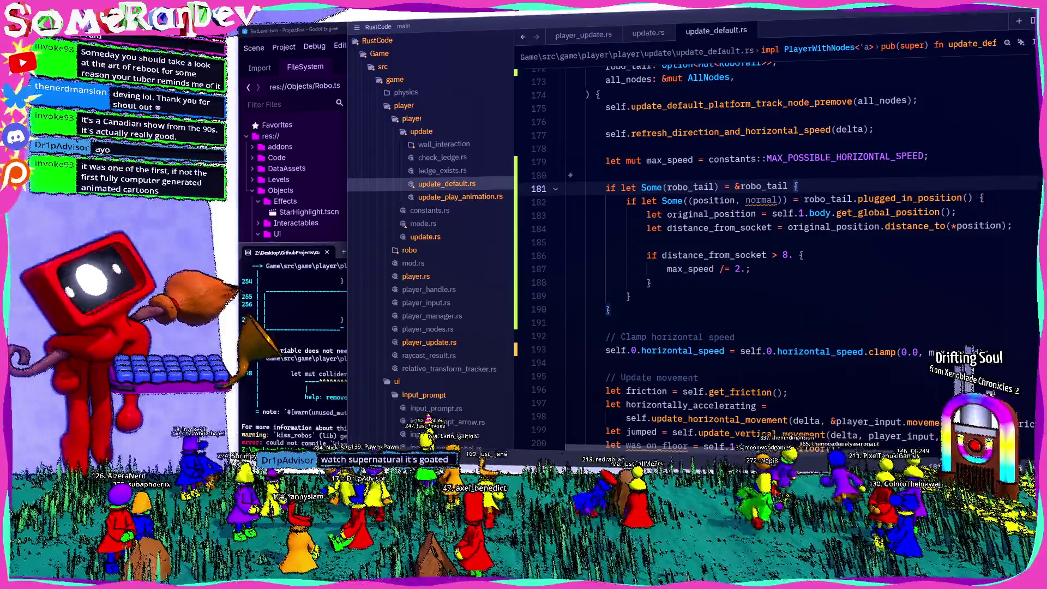
{"action": "left_click", "coordinate": [699, 214]}
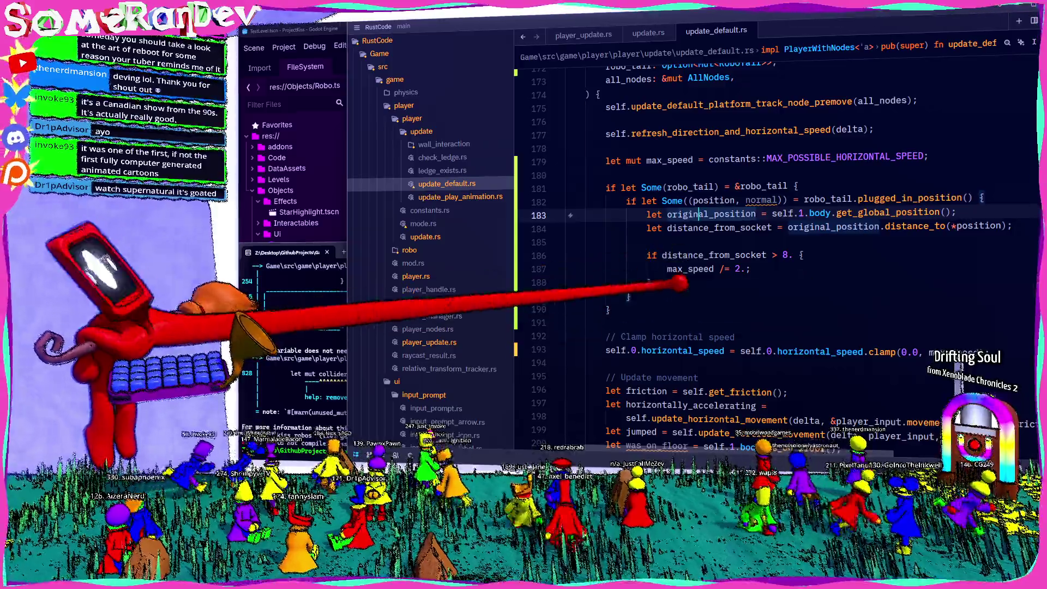
Rerun the previous cargo build and Godot launch command in the terminal.
{"action": "left_click", "coordinate": [338, 355]}
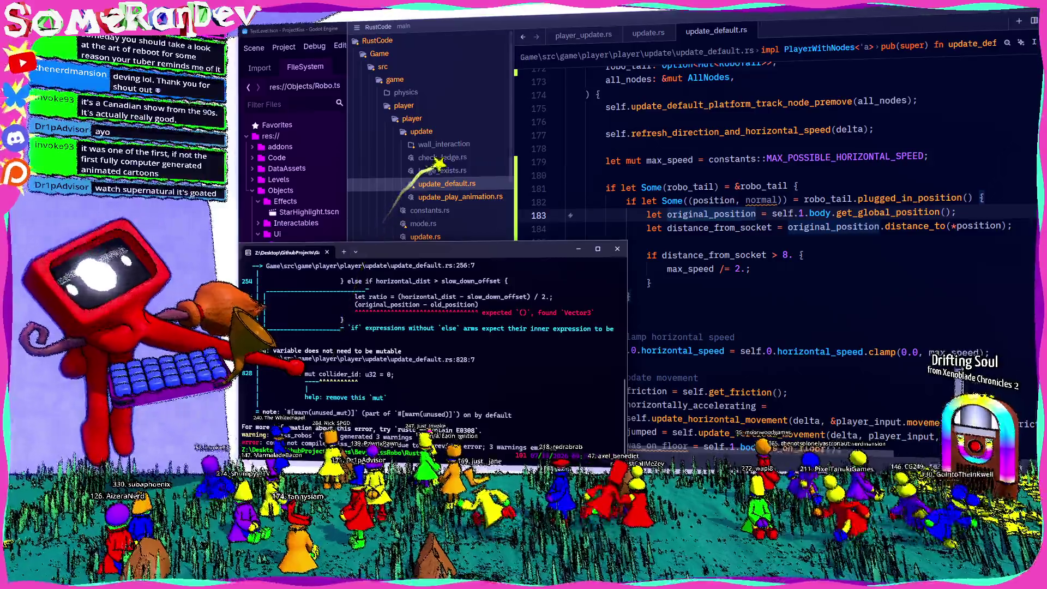
{"action": "key", "text": "Up"}
{"action": "key", "text": "Return"}
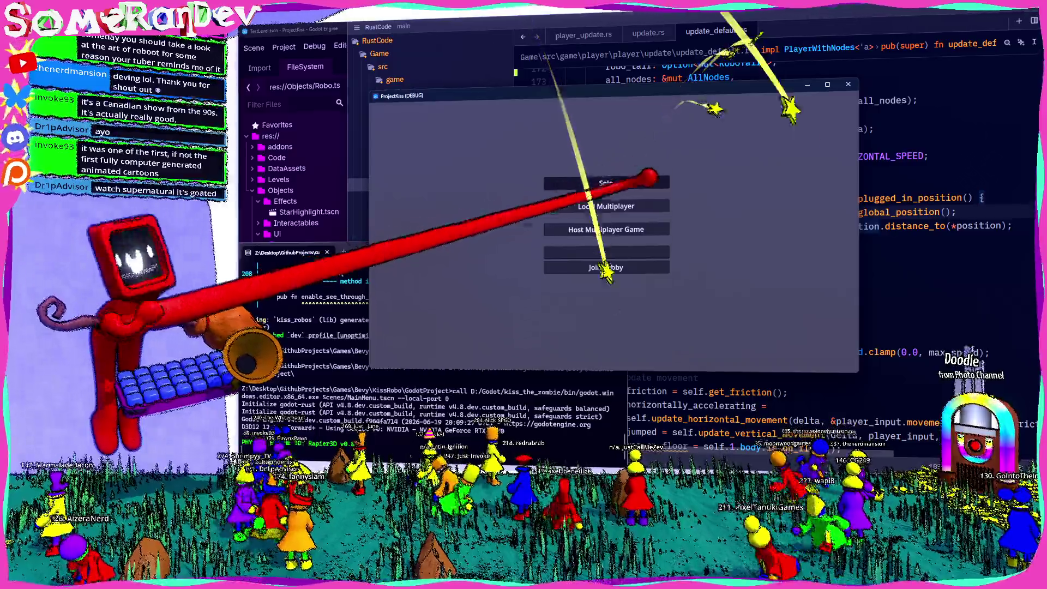
Start a Local Multiplayer match in ProjectKiss (DEBUG) and maximize the game window.
{"action": "left_click", "coordinate": [605, 268]}
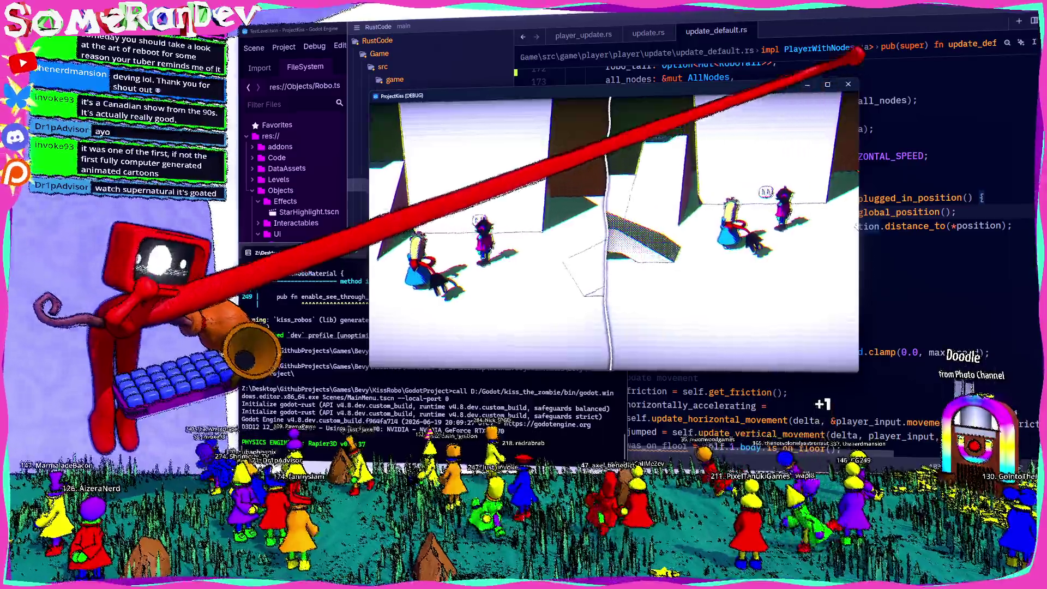
{"action": "left_click", "coordinate": [827, 84]}
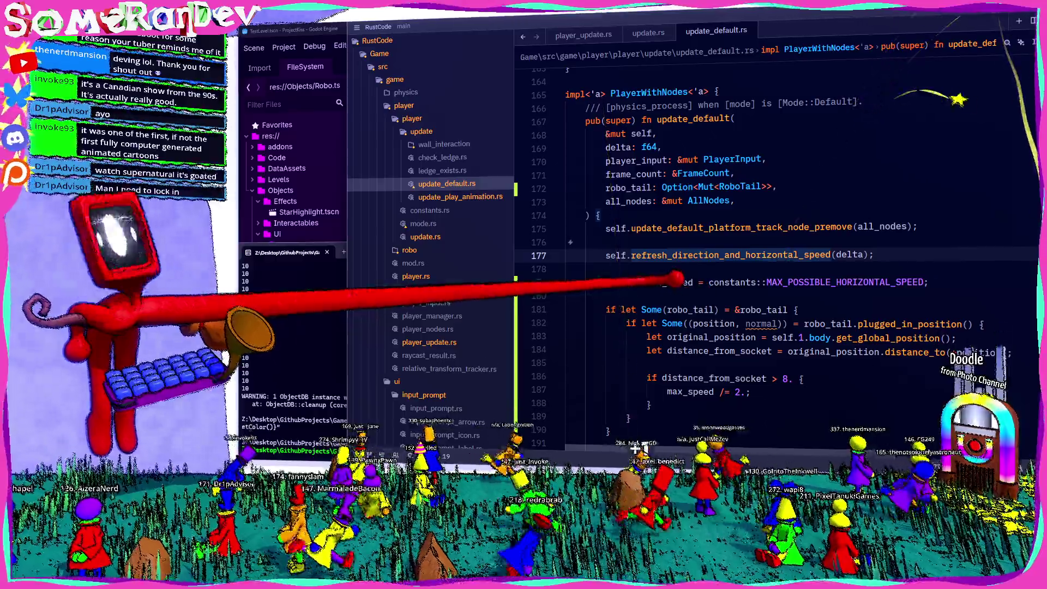
Change the check to 'distance_from_socket > 5.' so max_speed halves sooner, then rebuild the game.
{"action": "mouse_move", "coordinate": [676, 279]}
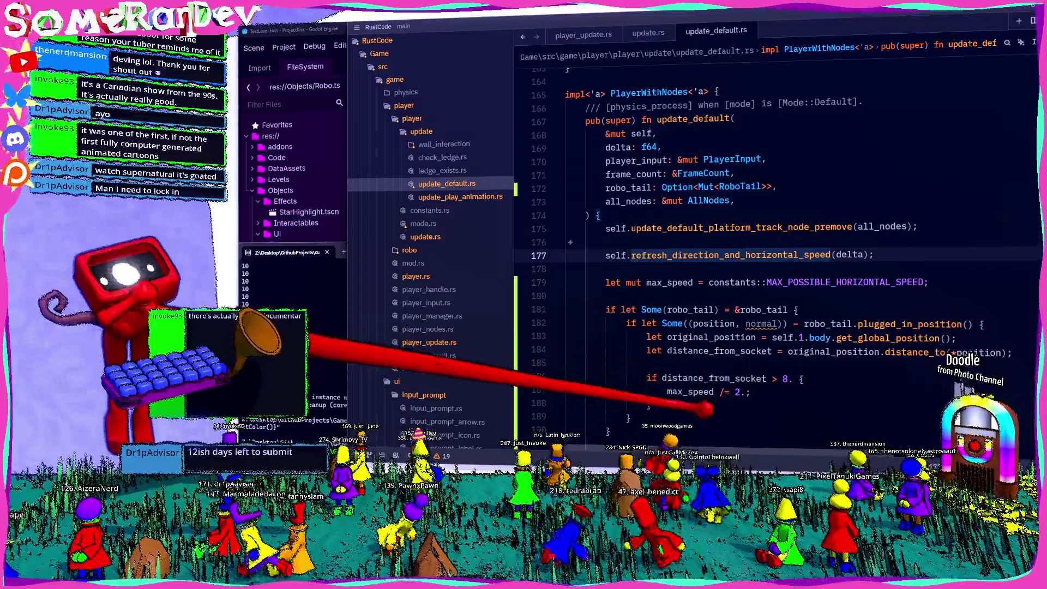
{"action": "double_click", "coordinate": [689, 391]}
{"action": "key", "text": "Up"}
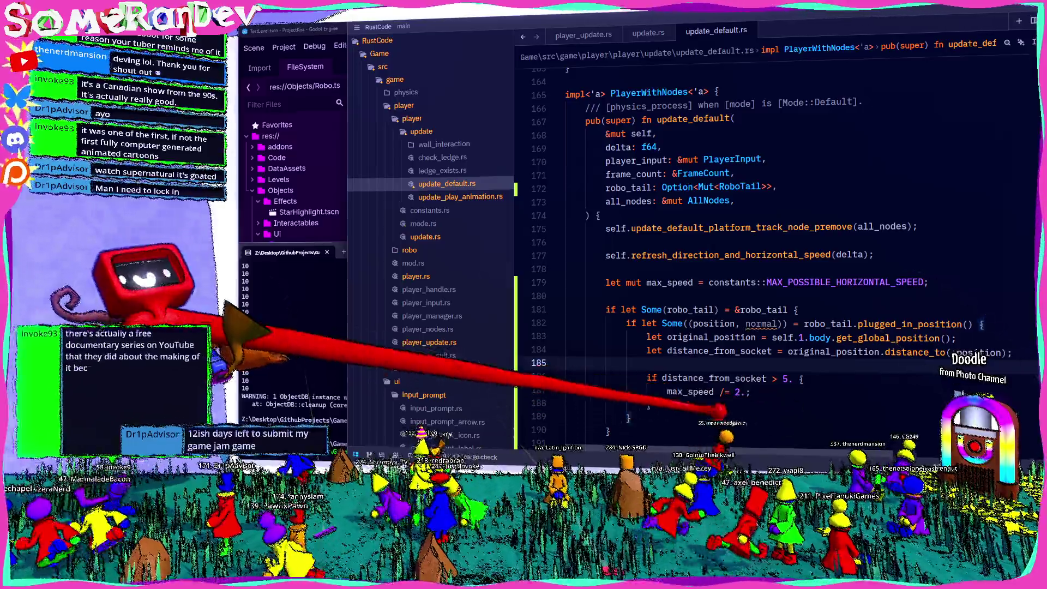
{"action": "double_click", "coordinate": [690, 391]}
{"action": "scroll", "coordinate": [690, 392], "scroll_direction": "down", "scroll_amount": 5}
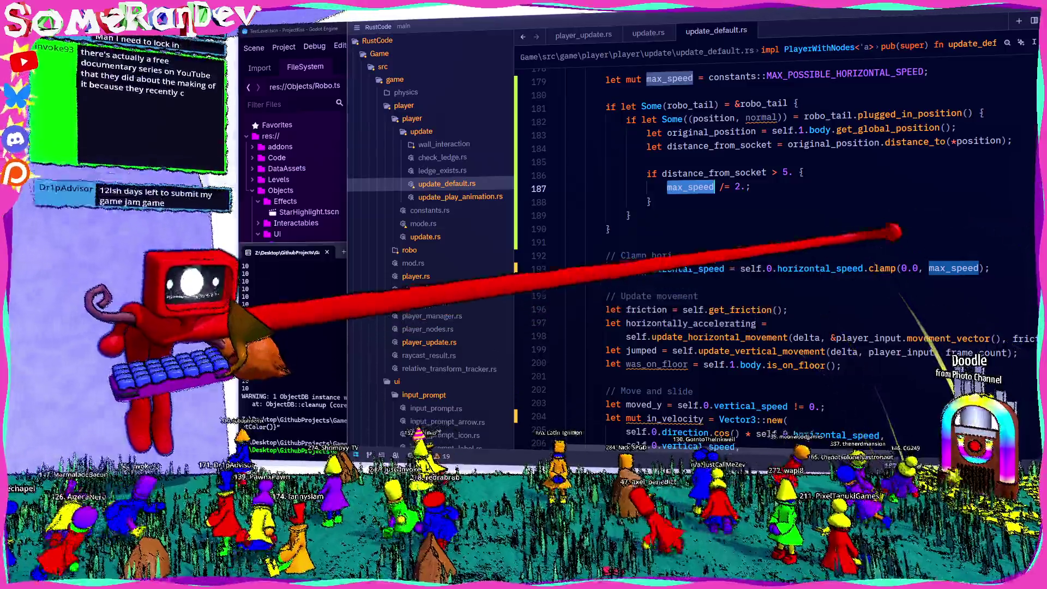
{"action": "key", "text": "shift+F10"}
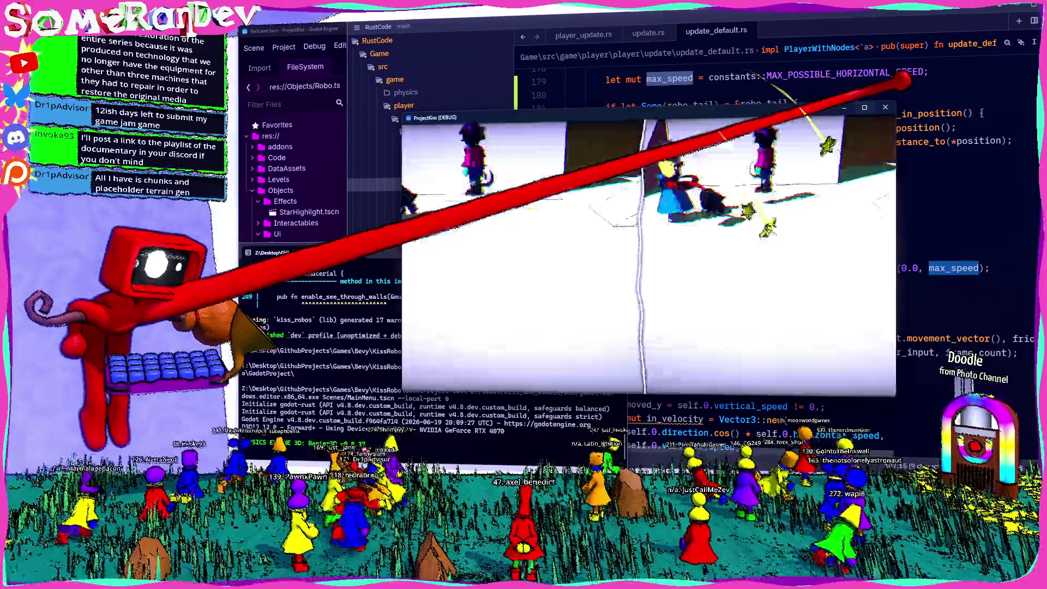
Maximize the ProjectKiss (DEBUG) window, test the tail behaviour, then close the game with Alt+F4.
{"action": "left_click", "coordinate": [867, 108]}
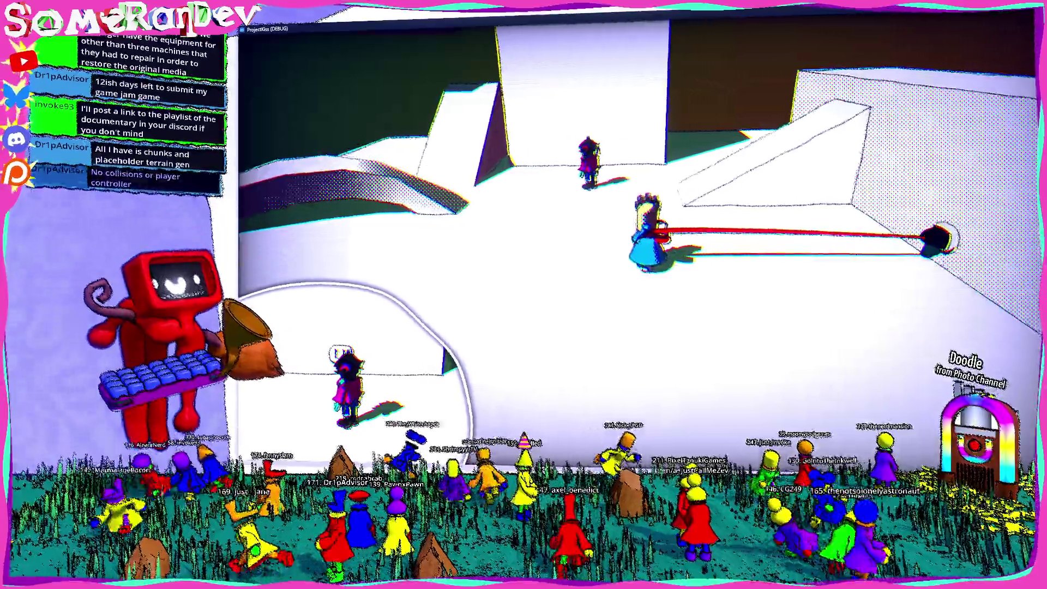
{"action": "key", "text": "alt+F4"}
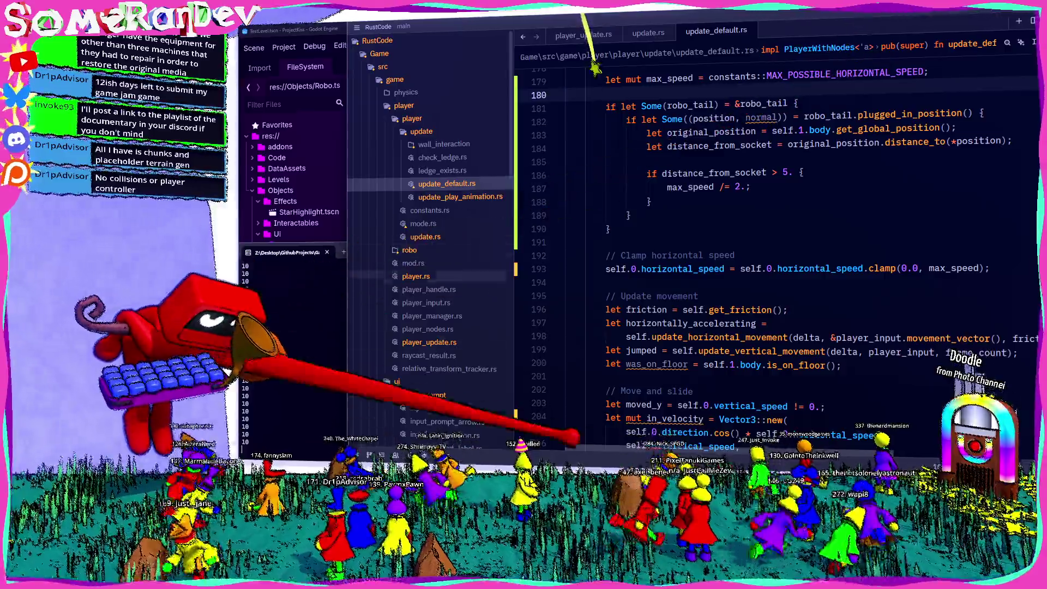
{"action": "key", "text": "F5"}
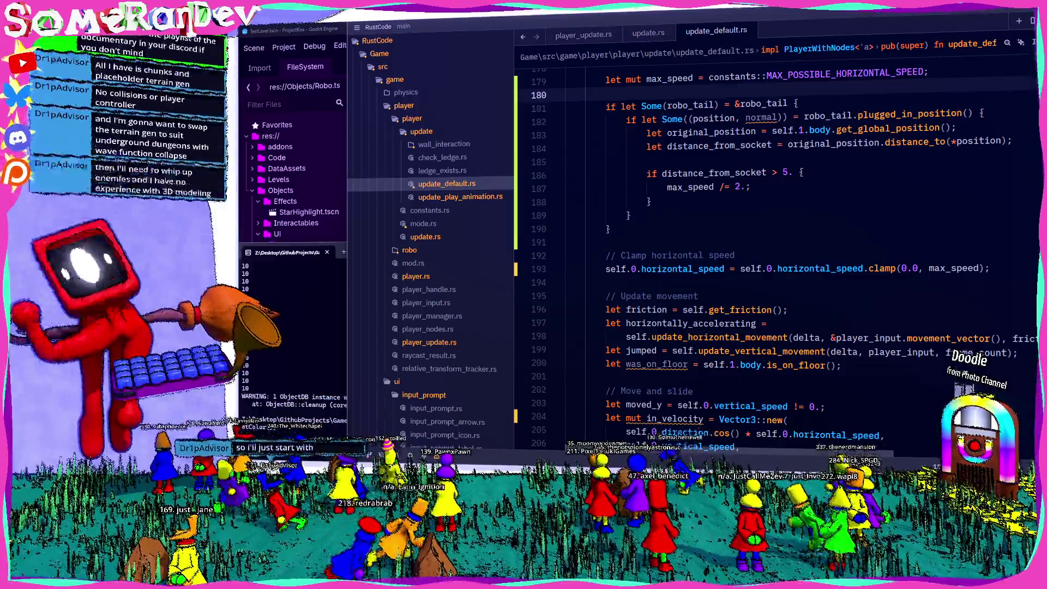
{"action": "left_click", "coordinate": [672, 229]}
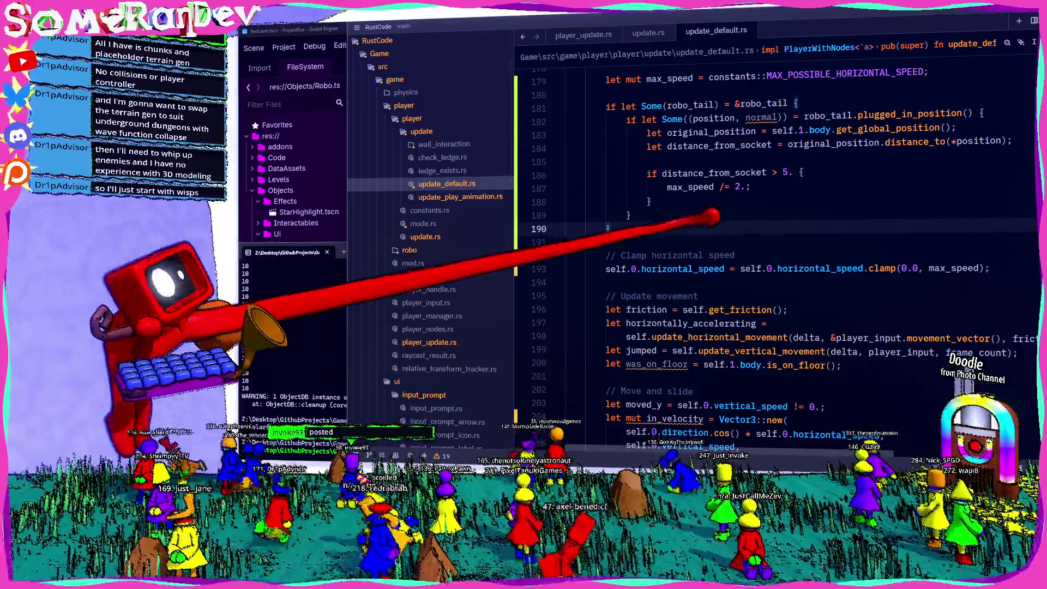
{"action": "key", "text": "Down"}
{"action": "scroll", "coordinate": [763, 245], "scroll_direction": "up", "scroll_amount": 2}
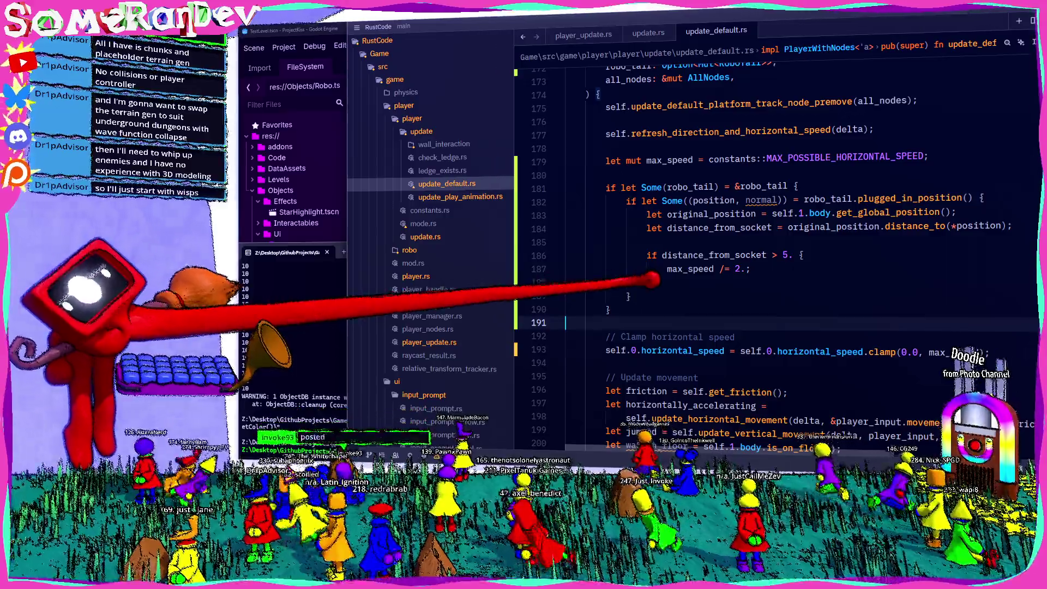
{"action": "double_click", "coordinate": [690, 268]}
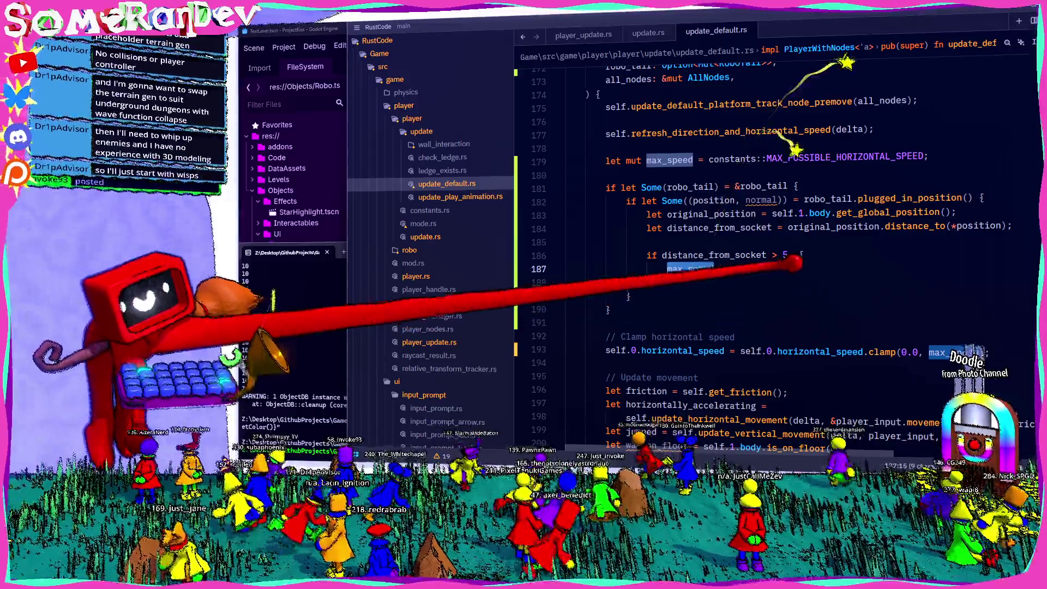
Insert godot_print!("{}", distance_from_socket); on line 186, above the threshold check.
{"action": "left_click", "coordinate": [731, 241]}
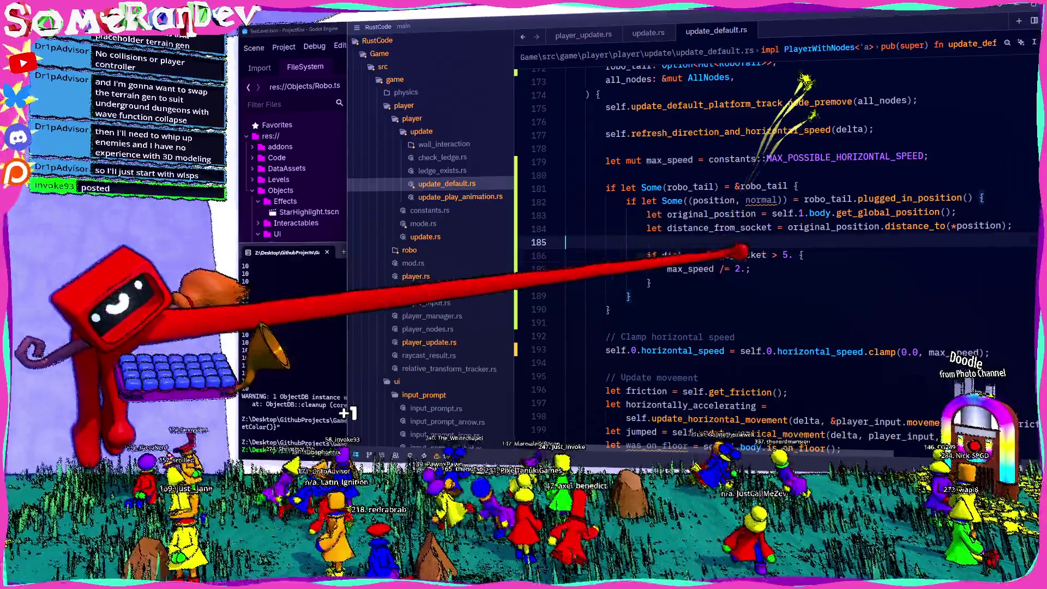
{"action": "key", "text": "Return"}
{"action": "type", "text": "godot_print!(\"{}"}
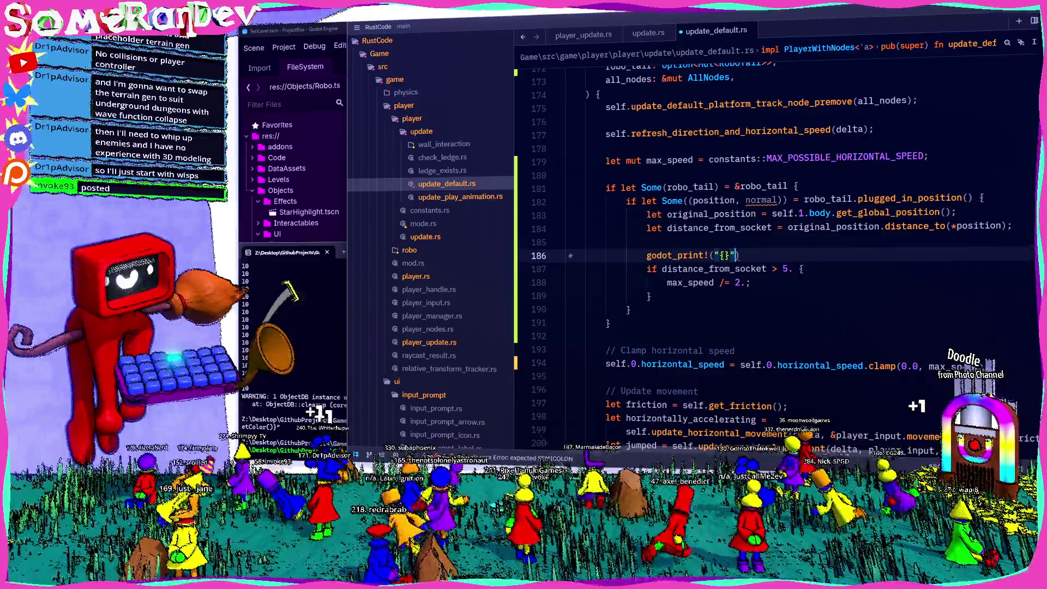
{"action": "key", "text": "BackSpace"}
{"action": "key", "text": "BackSpace"}
{"action": "key", "text": "BackSpace"}
{"action": "type", "text": "istance"}
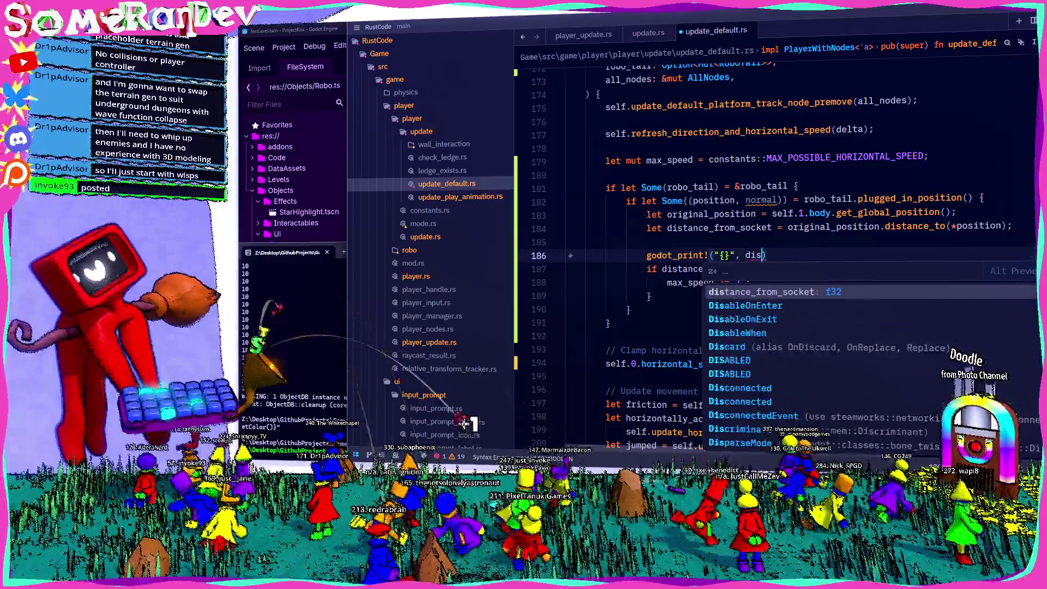
{"action": "key", "text": "Tab"}
{"action": "type", "text": ");"}
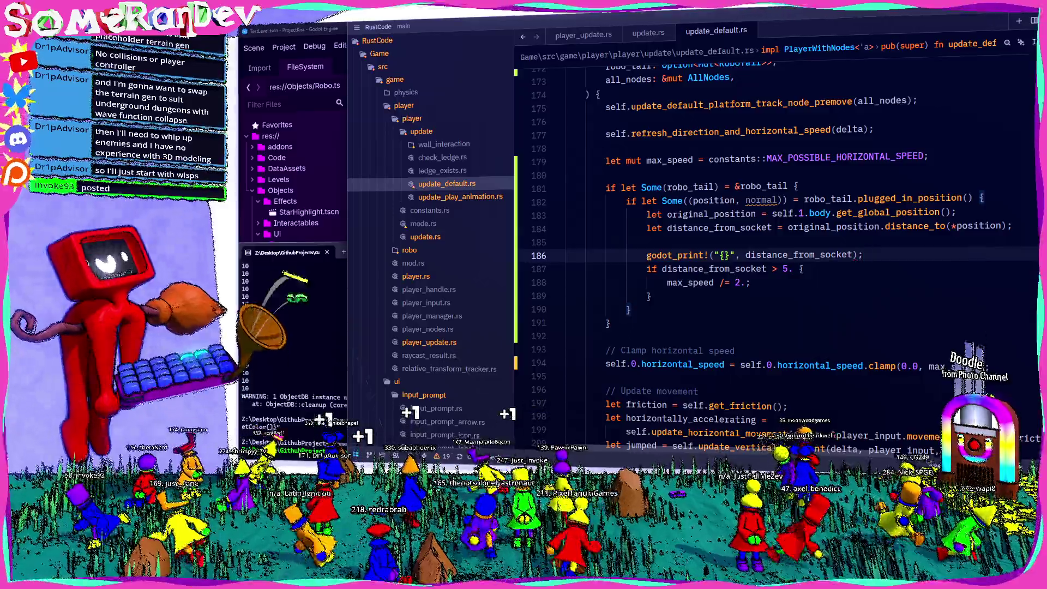
Rerun the cargo build in Windows Terminal, then highlight the uses of horizontal_speed.
{"action": "key", "text": "alt+Tab"}
{"action": "key", "text": "Return"}
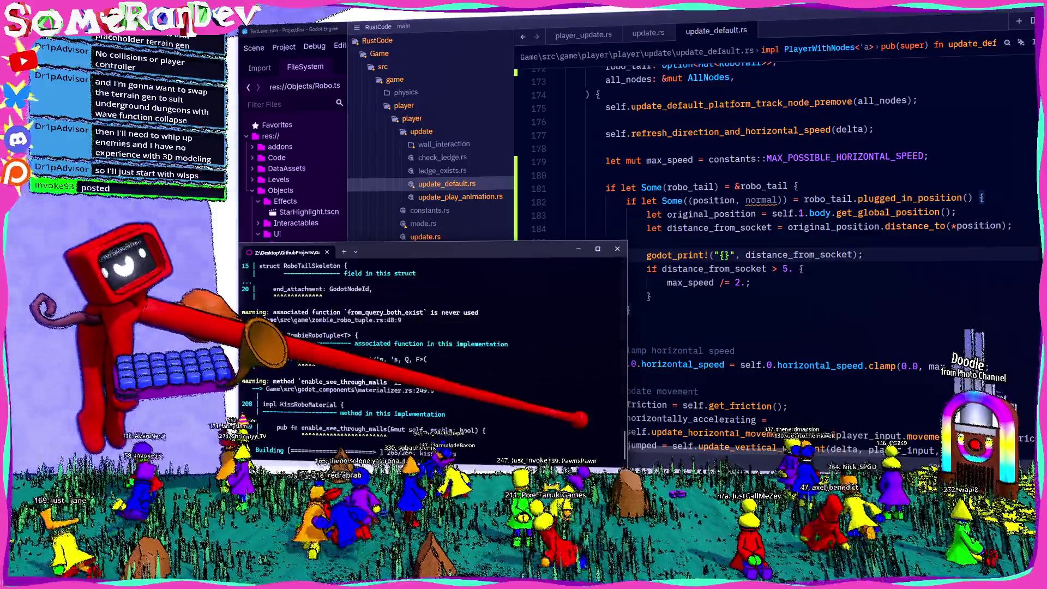
{"action": "double_click", "coordinate": [704, 364]}
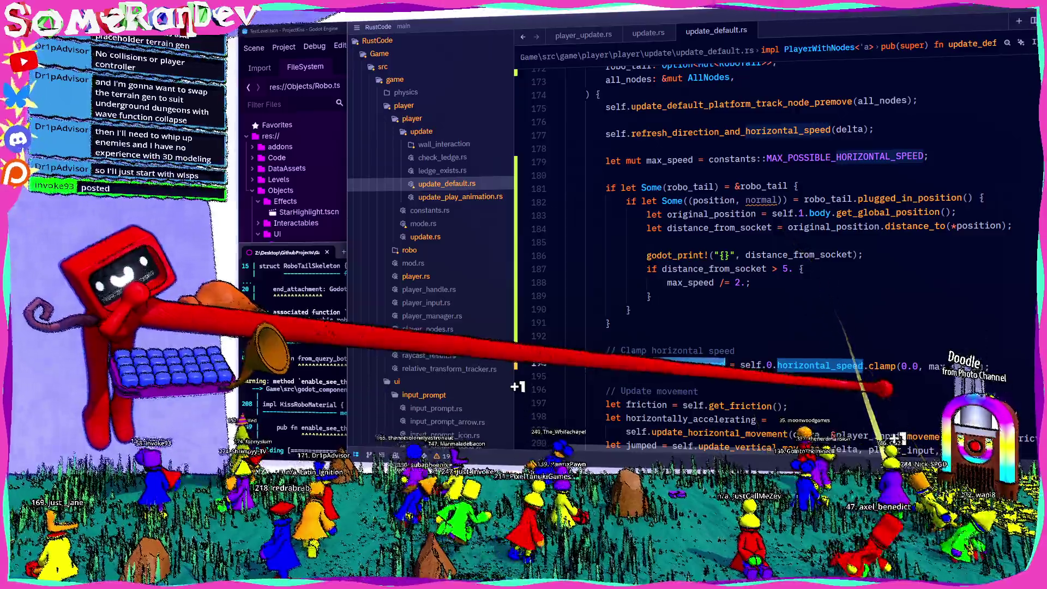
Jump to the update_horizontal_movement definition and search the file for horizontal_speed.
{"action": "scroll", "coordinate": [840, 390], "scroll_direction": "down", "scroll_amount": 4}
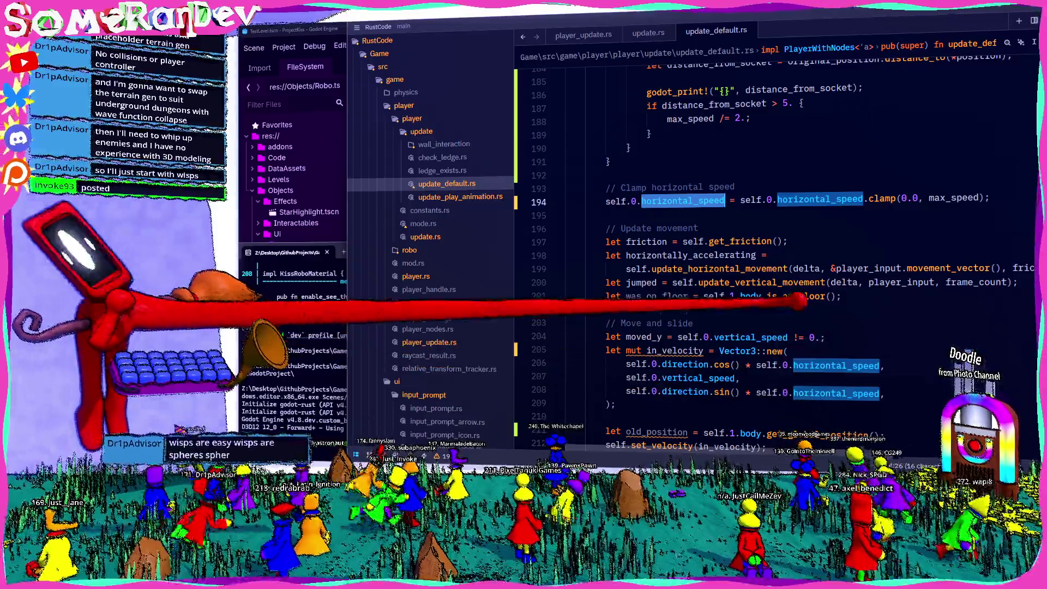
{"action": "left_click", "coordinate": [709, 269], "text": "ctrl"}
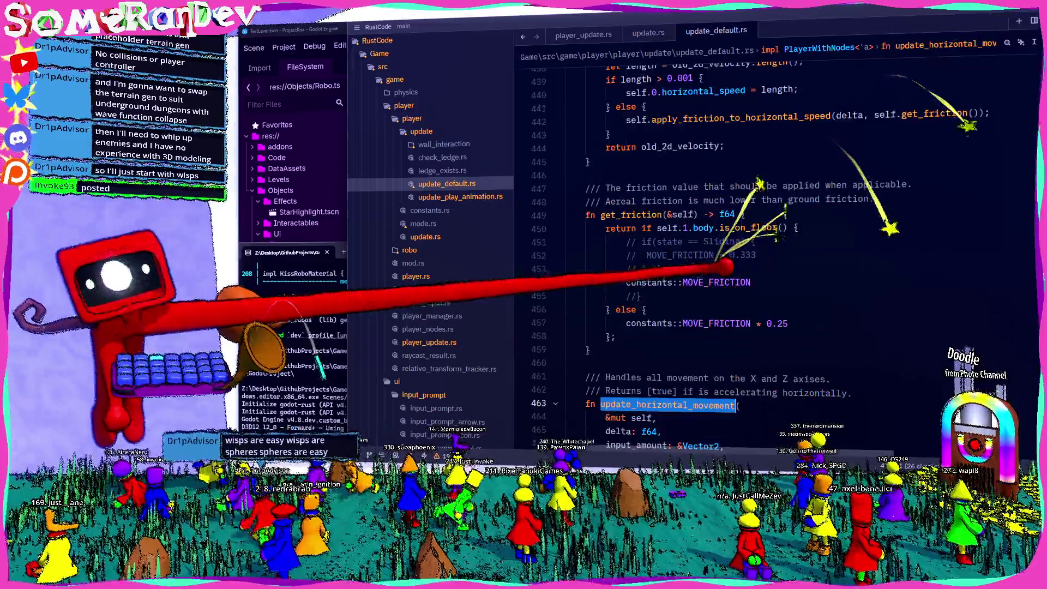
{"action": "scroll", "coordinate": [703, 361], "scroll_direction": "down", "scroll_amount": 4}
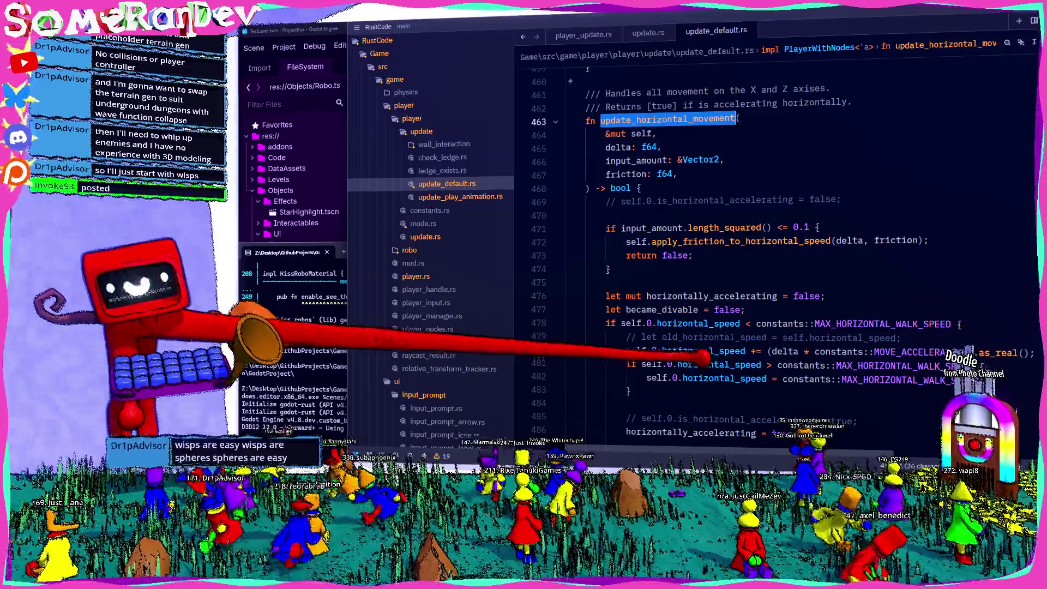
{"action": "scroll", "coordinate": [709, 333], "scroll_direction": "down", "scroll_amount": 4}
{"action": "double_click", "coordinate": [709, 173]}
{"action": "key", "text": "ctrl+f"}
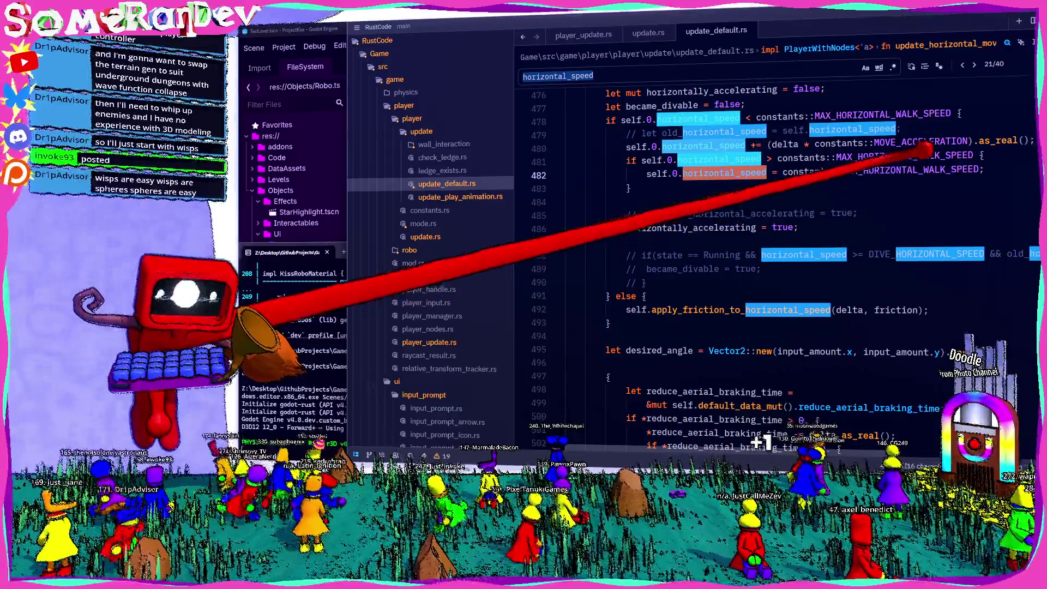
{"action": "scroll", "coordinate": [775, 267], "scroll_direction": "up", "scroll_amount": 13}
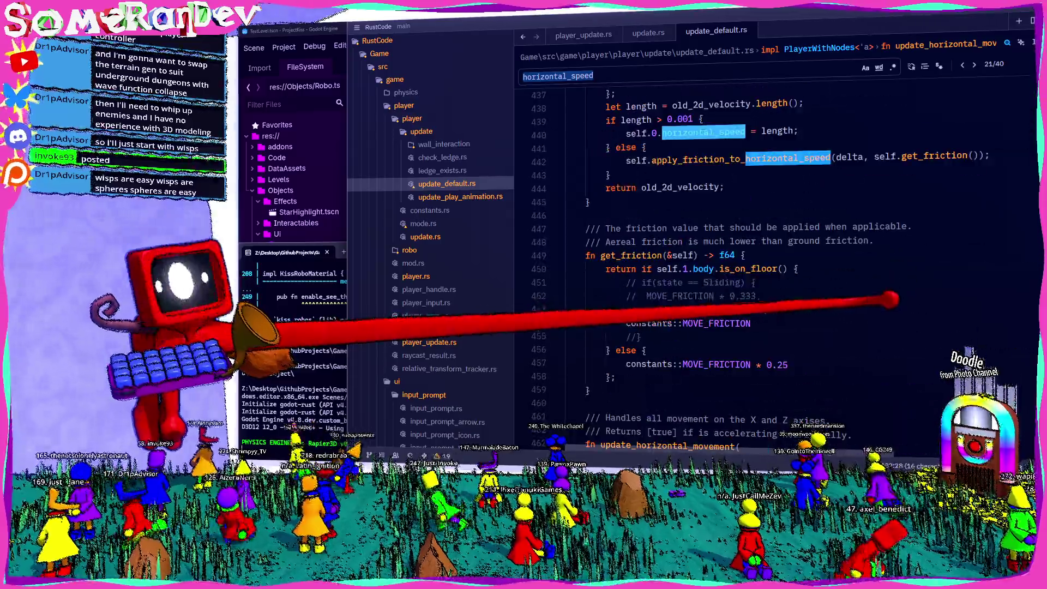
{"action": "scroll", "coordinate": [739, 249], "scroll_direction": "up", "scroll_amount": 20}
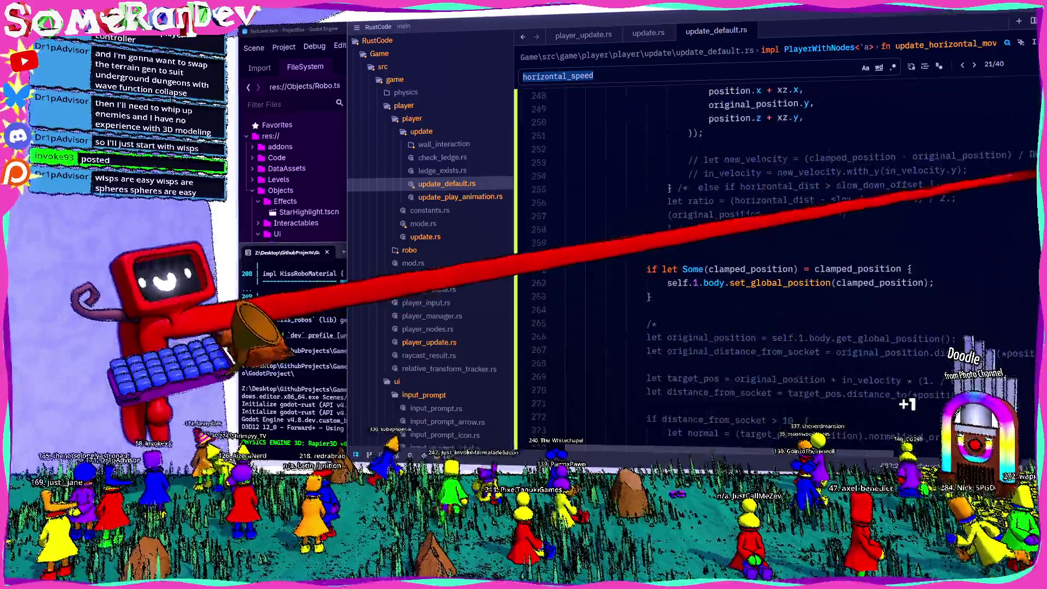
{"action": "scroll", "coordinate": [764, 262], "scroll_direction": "up", "scroll_amount": 3}
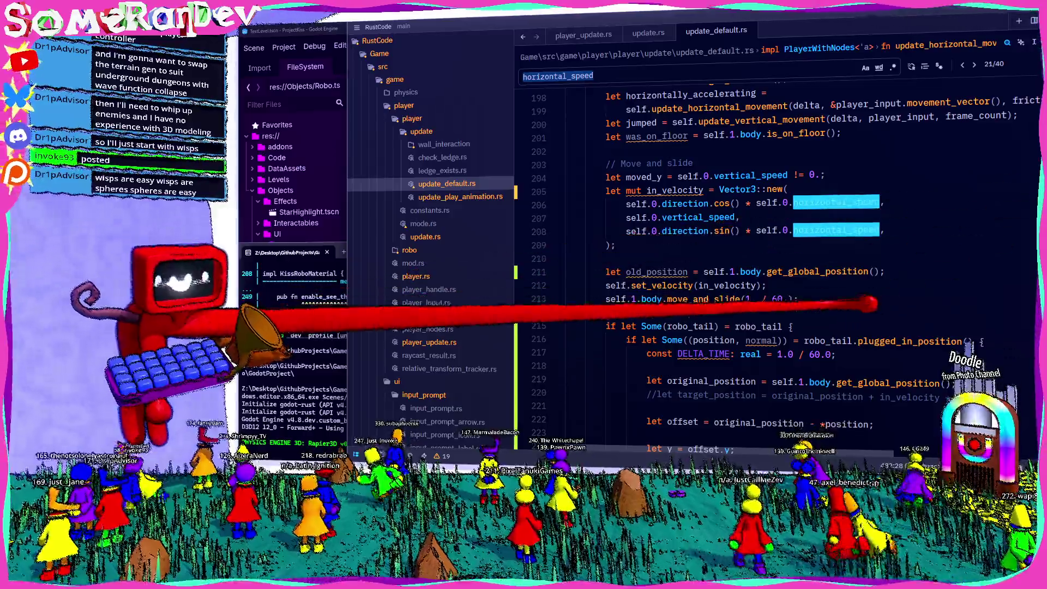
{"action": "scroll", "coordinate": [827, 289], "scroll_direction": "up", "scroll_amount": 11}
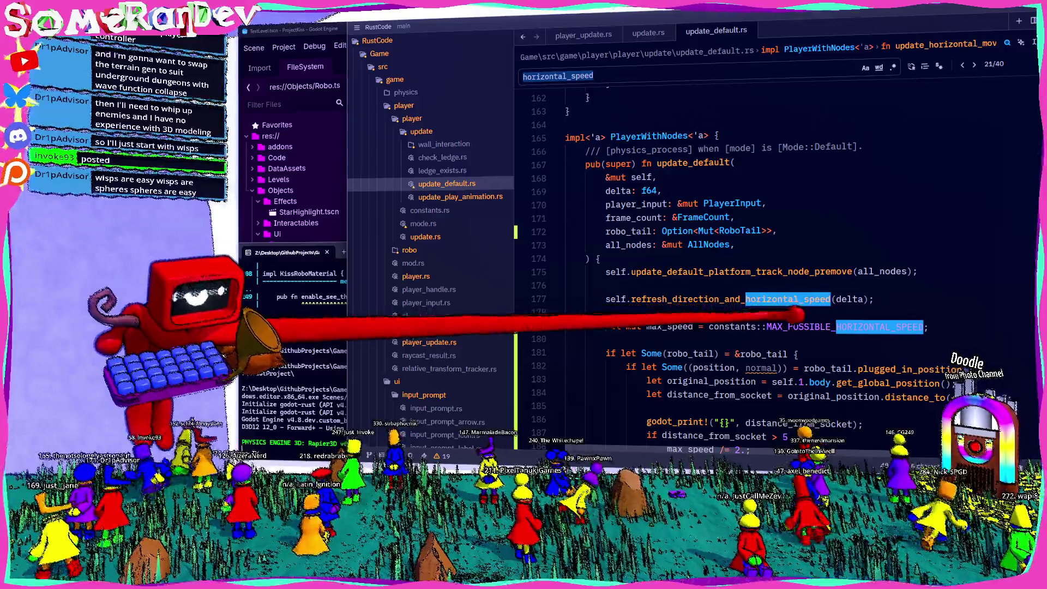
Return to the call site at line 177 and select line 194's horizontal_speed clamp statement.
{"action": "double_click", "coordinate": [752, 300]}
{"action": "key", "text": "ctrl+f"}
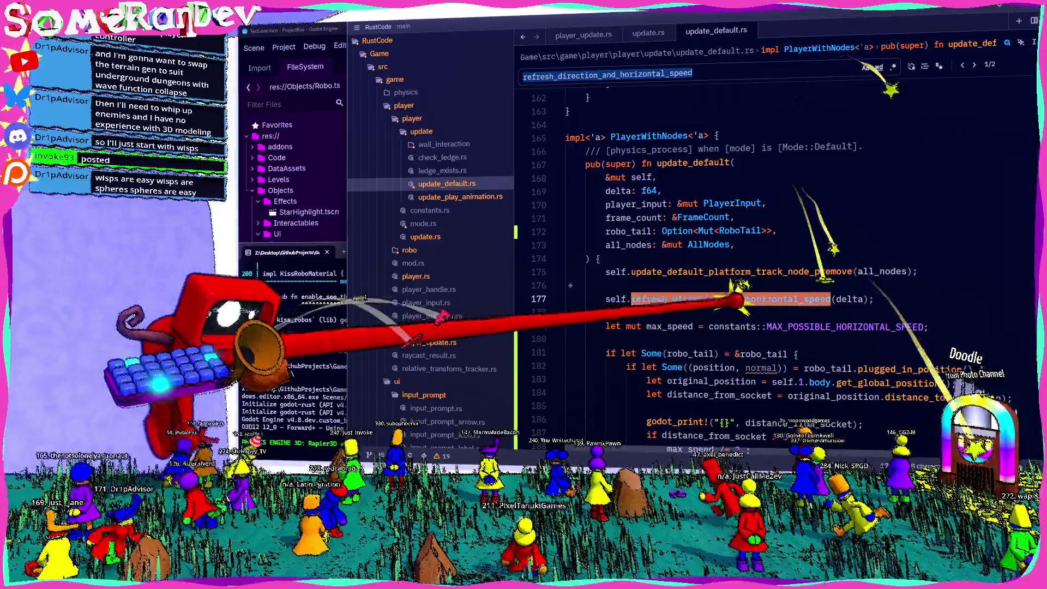
{"action": "key", "text": "Return"}
{"action": "scroll", "coordinate": [753, 300], "scroll_direction": "down", "scroll_amount": 6}
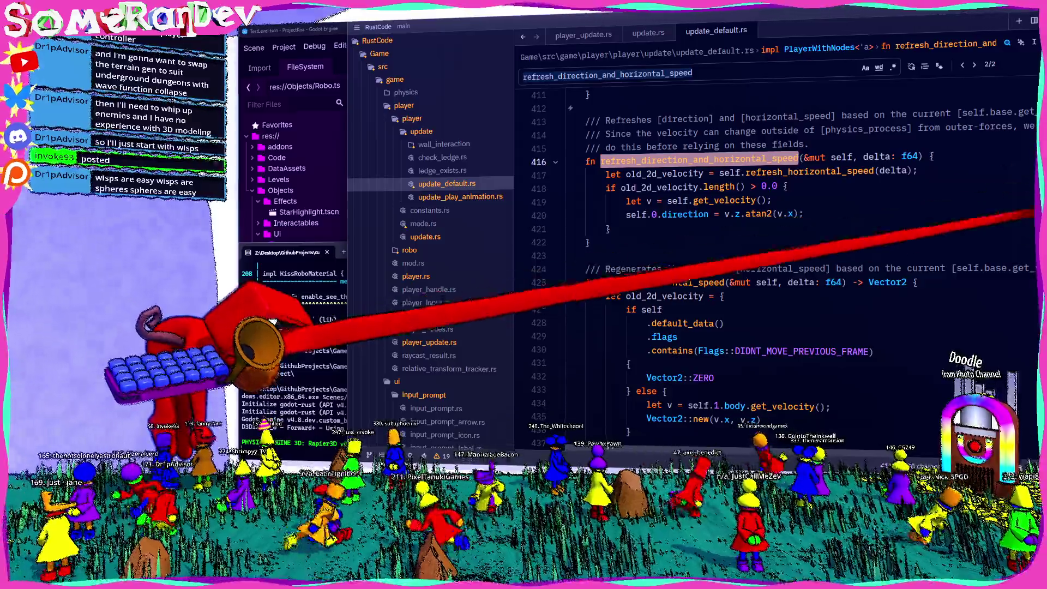
{"action": "key", "text": "Return"}
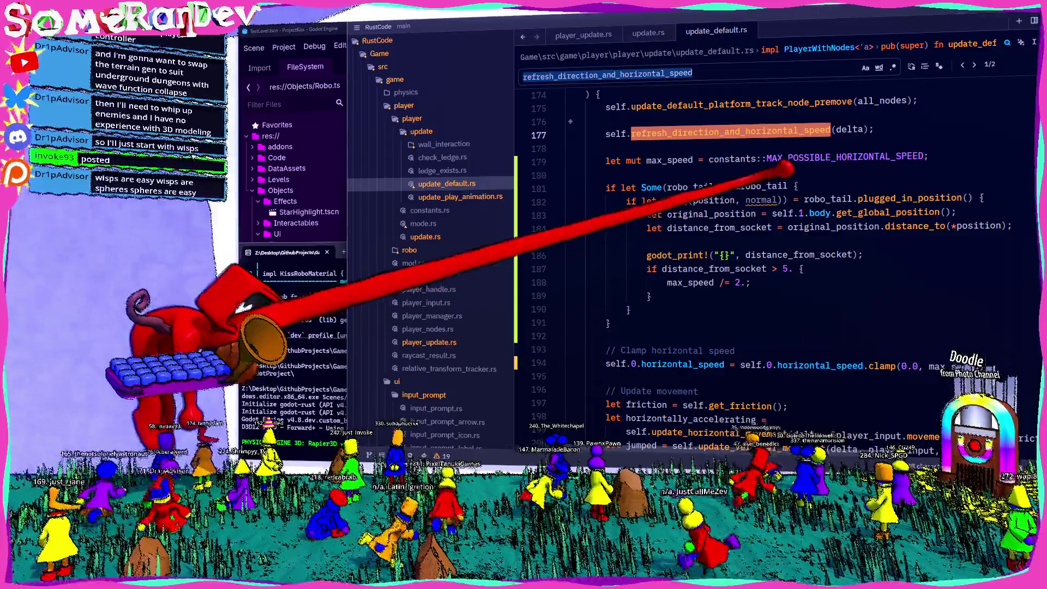
{"action": "scroll", "coordinate": [764, 245], "scroll_direction": "up", "scroll_amount": 3}
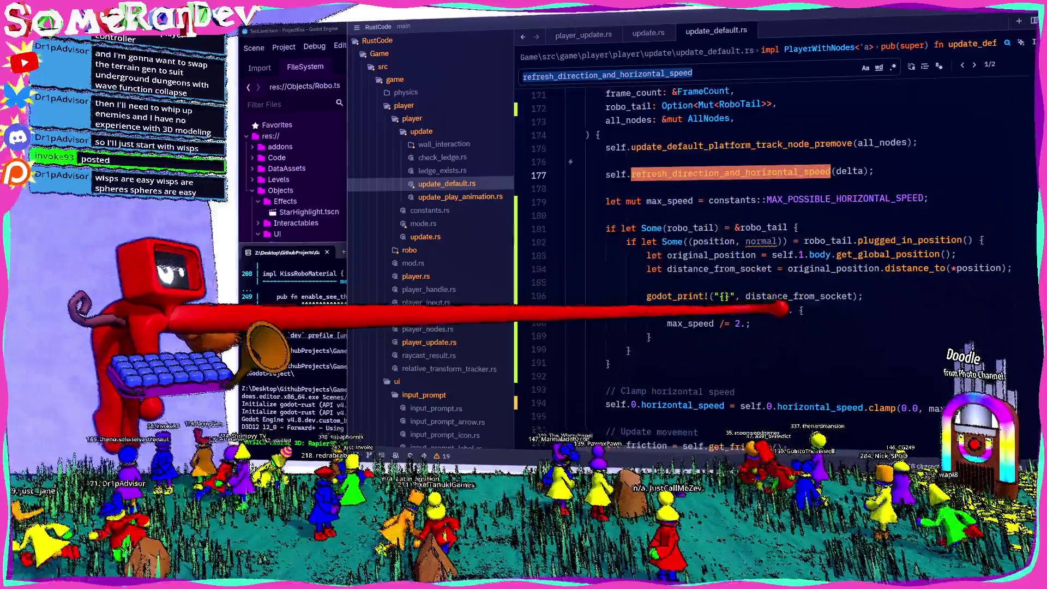
{"action": "scroll", "coordinate": [764, 245], "scroll_direction": "down", "scroll_amount": 2}
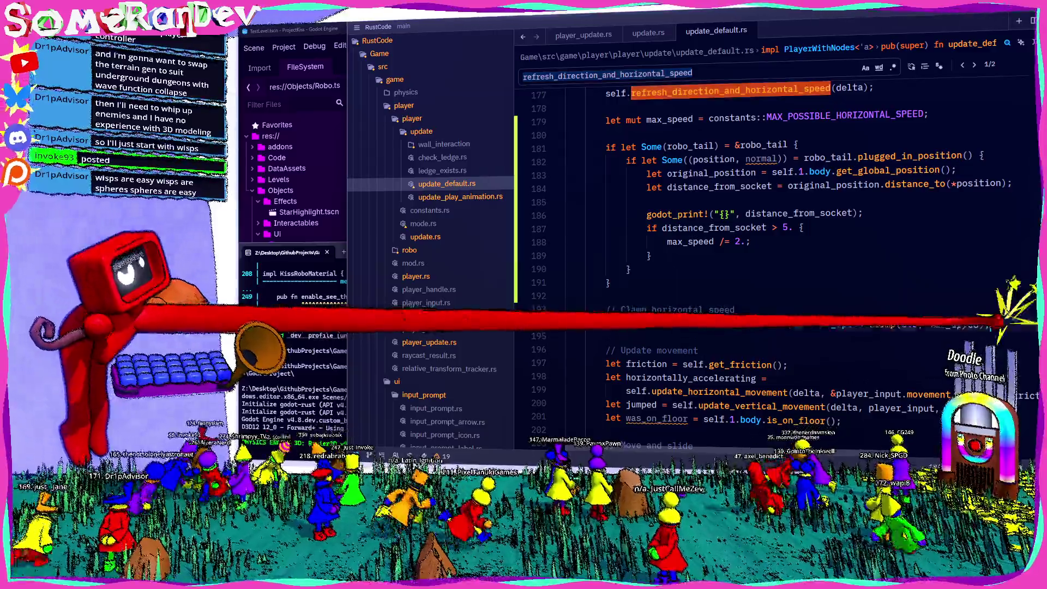
{"action": "triple_click", "coordinate": [764, 310]}
{"action": "scroll", "coordinate": [763, 246], "scroll_direction": "down", "scroll_amount": 1}
Duplicate the horizontal_speed clamp as line 203 after was_on_floor and save update_default.rs.
{"action": "key", "text": "ctrl+c"}
{"action": "scroll", "coordinate": [740, 360], "scroll_direction": "down", "scroll_amount": 3}
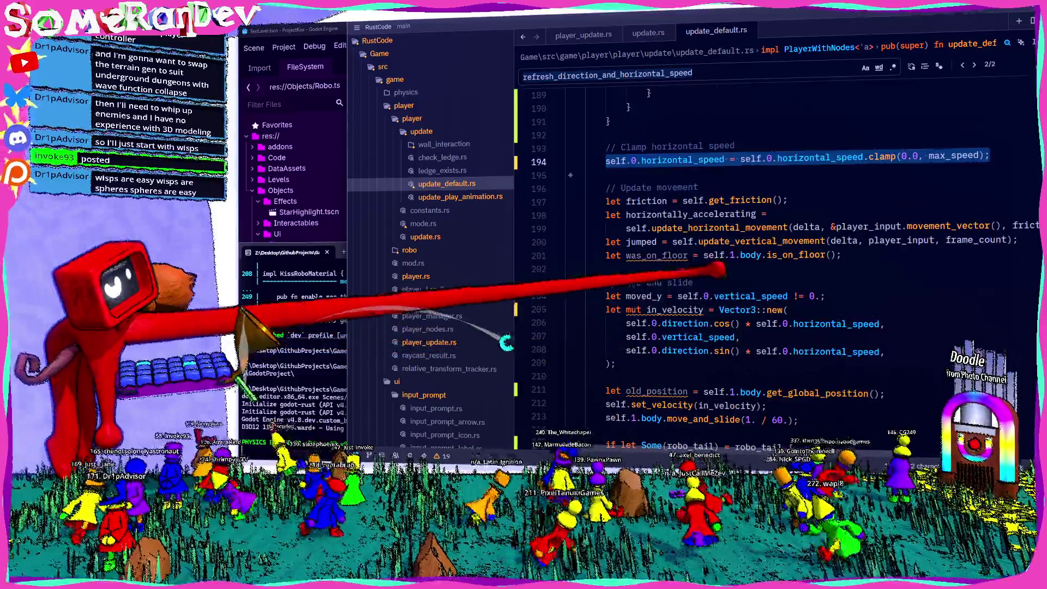
{"action": "left_click", "coordinate": [714, 268]}
{"action": "key", "text": "Return"}
{"action": "key", "text": "ctrl+v"}
{"action": "key", "text": "ctrl+s"}
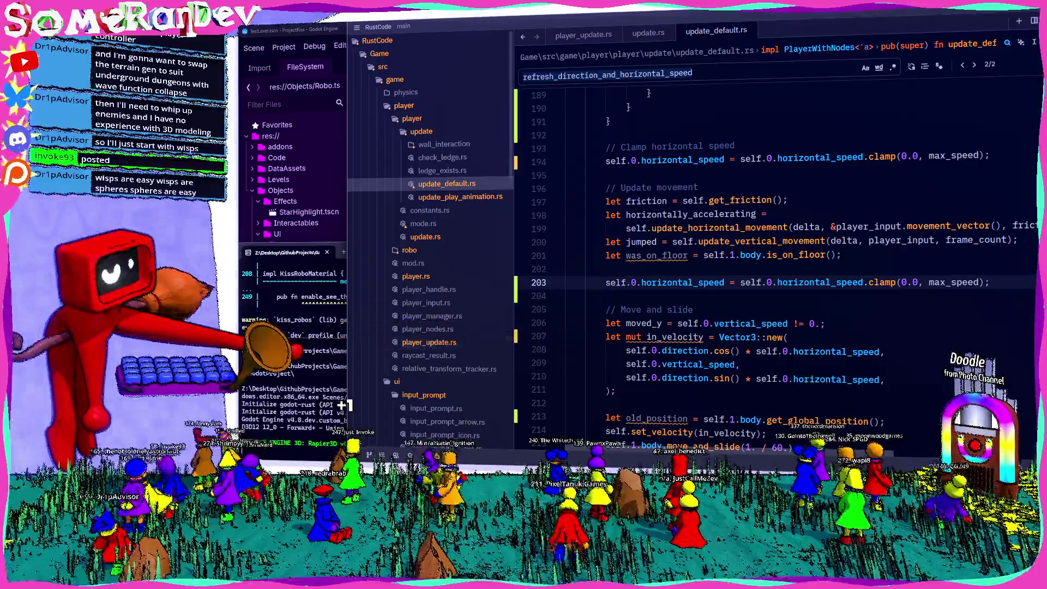
Rerun the previous build script command in the terminal.
{"action": "left_click", "coordinate": [342, 404]}
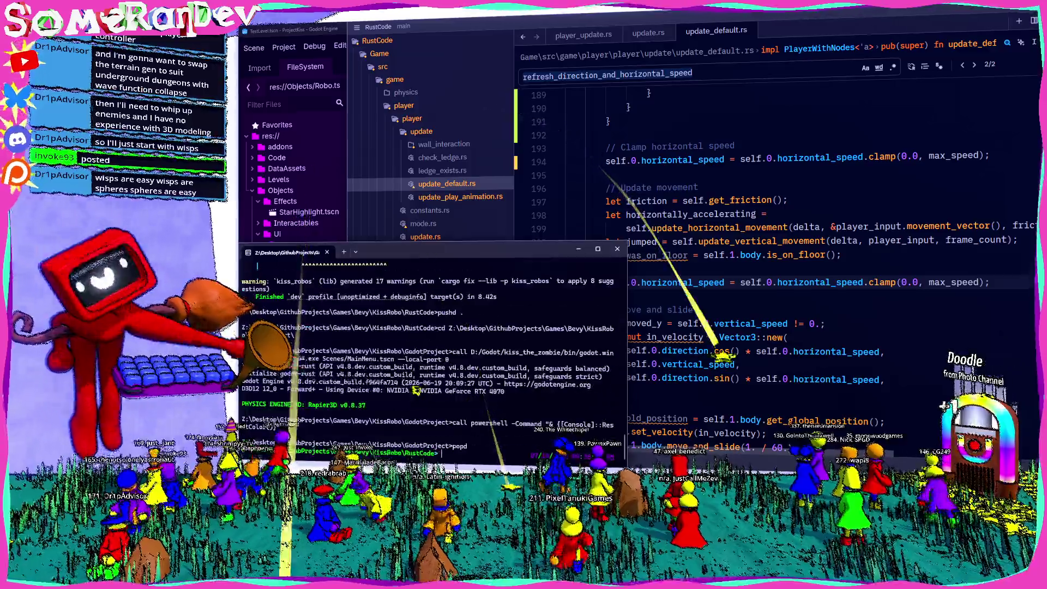
{"action": "key", "text": "Up"}
{"action": "key", "text": "Return"}
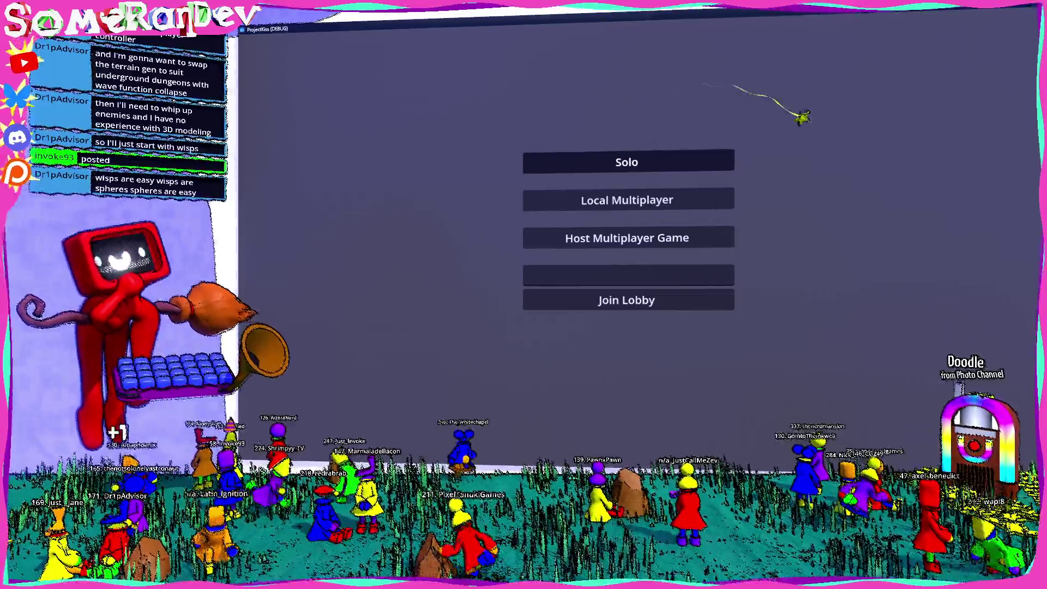
Start a Local Multiplayer match, walk with the tail plugged into a distant socket, then exit fullscreen.
{"action": "key", "text": "Return"}
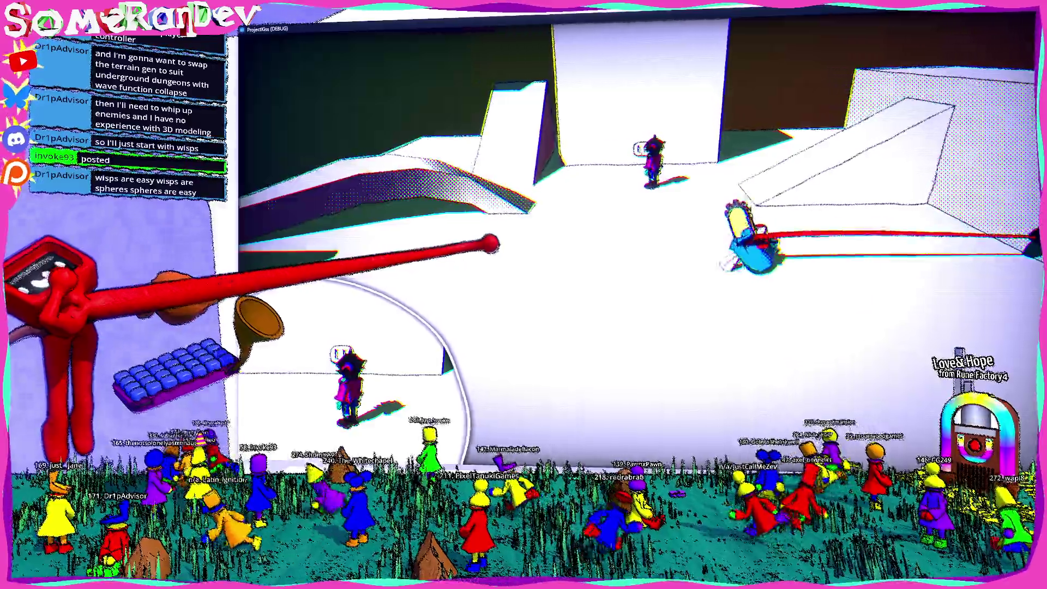
{"action": "key", "text": "super+Down"}
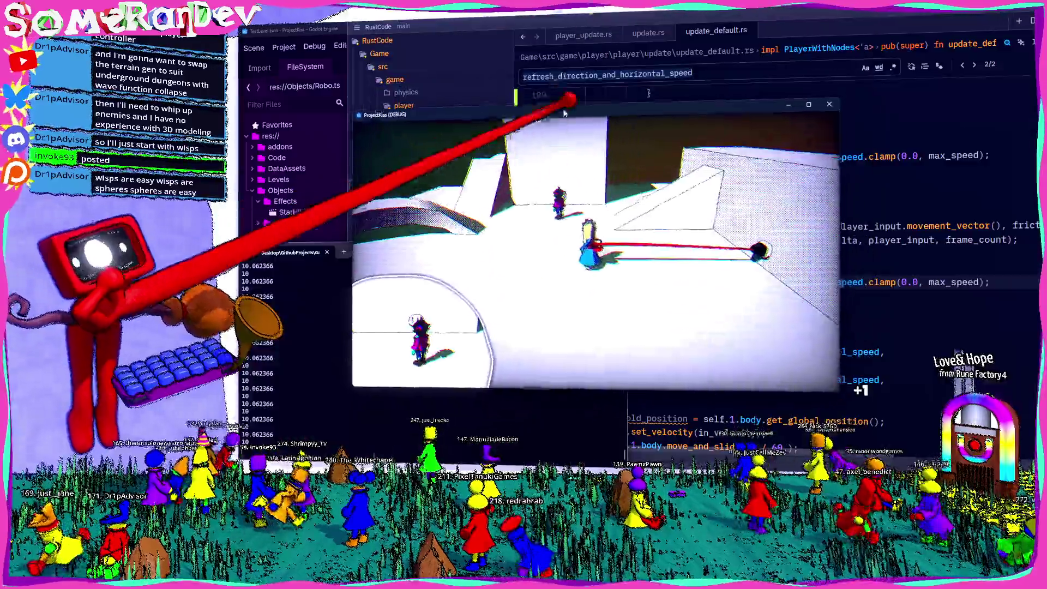
Close the test game and highlight the horizontal_speed and max_speed uses around the repeated clamp.
{"action": "key", "text": "super+Down"}
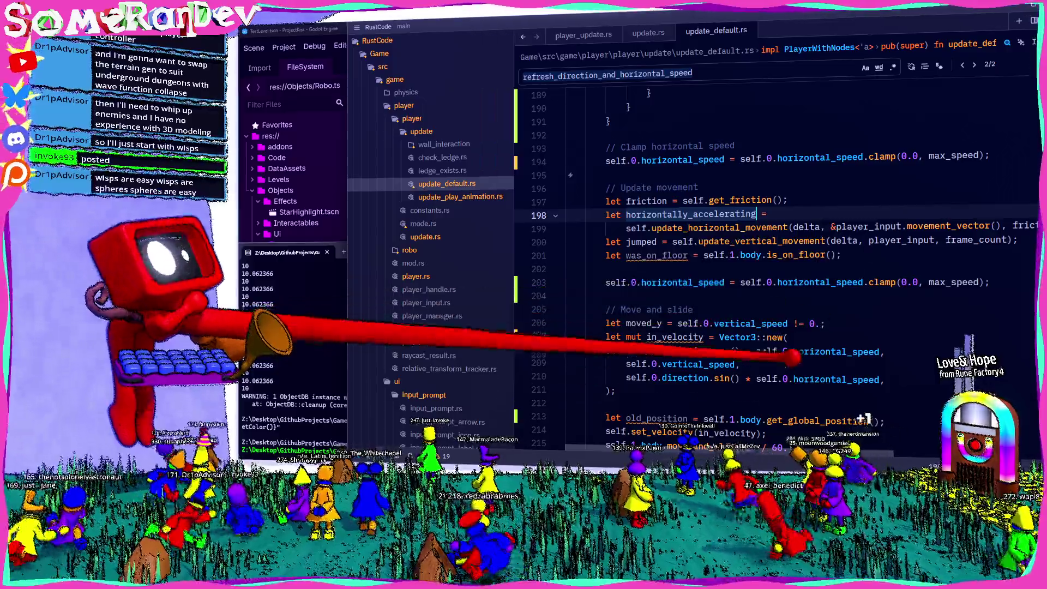
{"action": "left_click", "coordinate": [810, 353]}
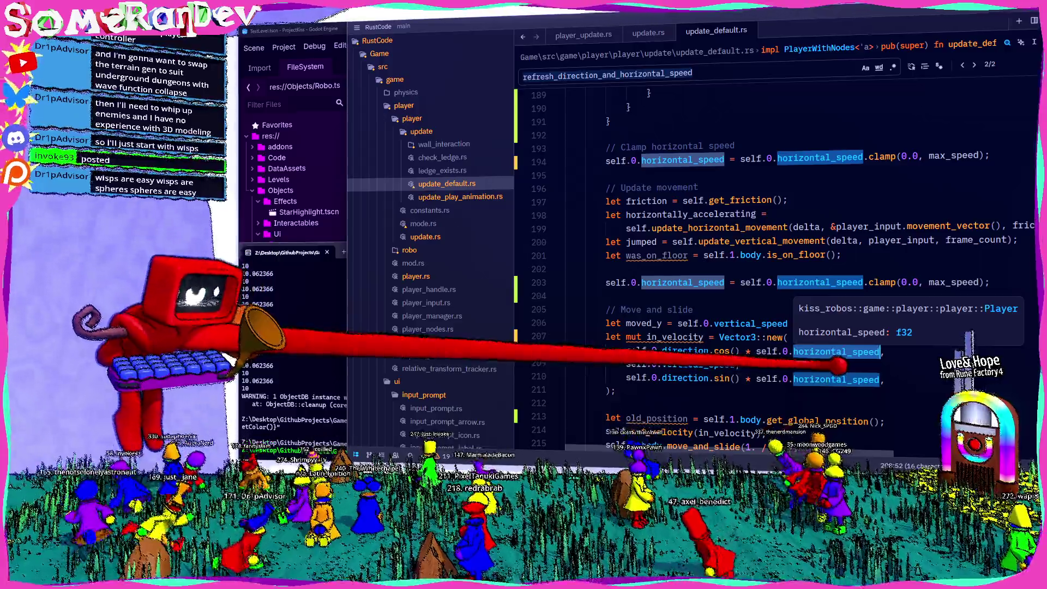
{"action": "left_click", "coordinate": [678, 281]}
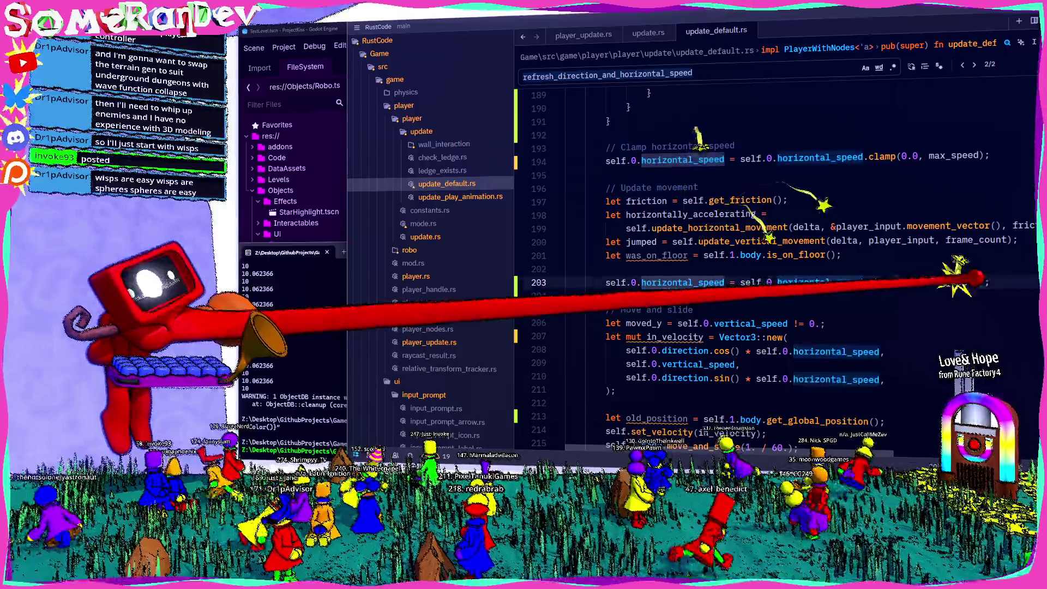
{"action": "left_click", "coordinate": [953, 282]}
Check the terminal's distance_from_socket readings of about 10.06, then select the godot_print line 186.
{"action": "key", "text": "alt+Tab"}
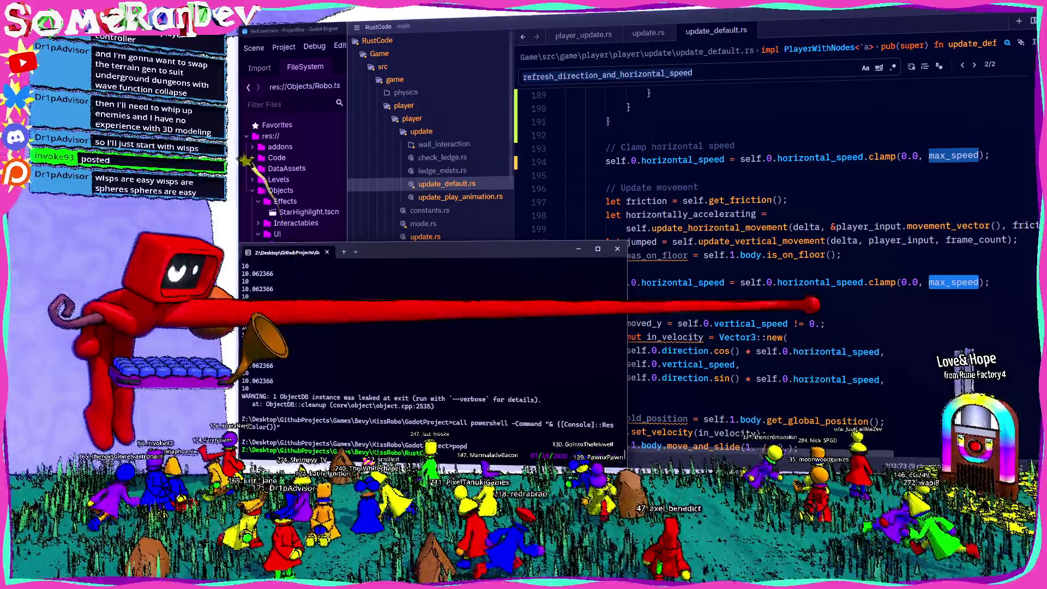
{"action": "scroll", "coordinate": [818, 218], "scroll_direction": "up", "scroll_amount": 4}
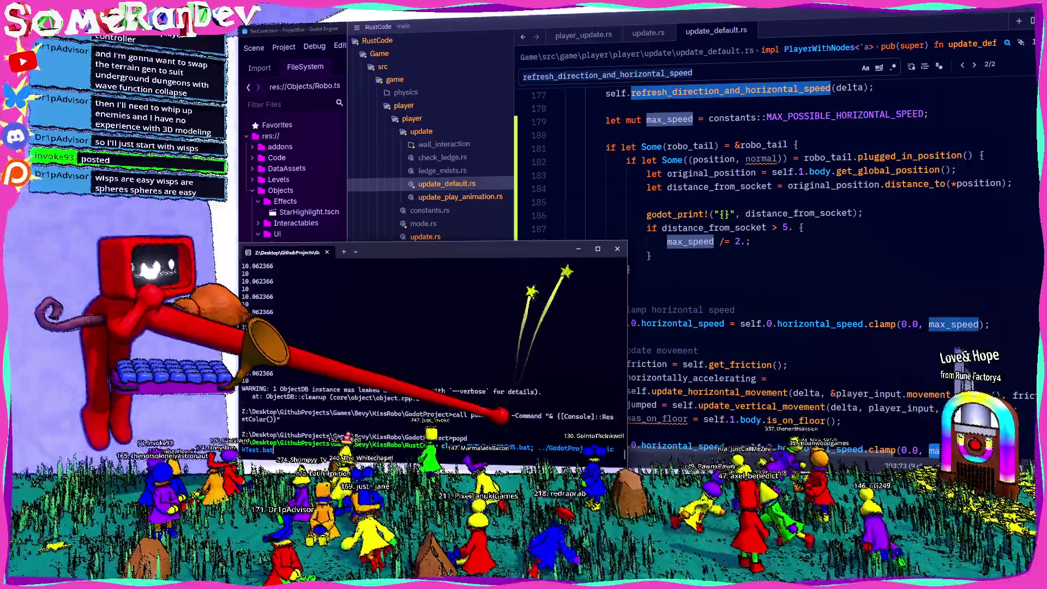
{"action": "left_click", "coordinate": [895, 321]}
{"action": "left_click_drag", "start_coordinate": [867, 213], "coordinate": [646, 213]}
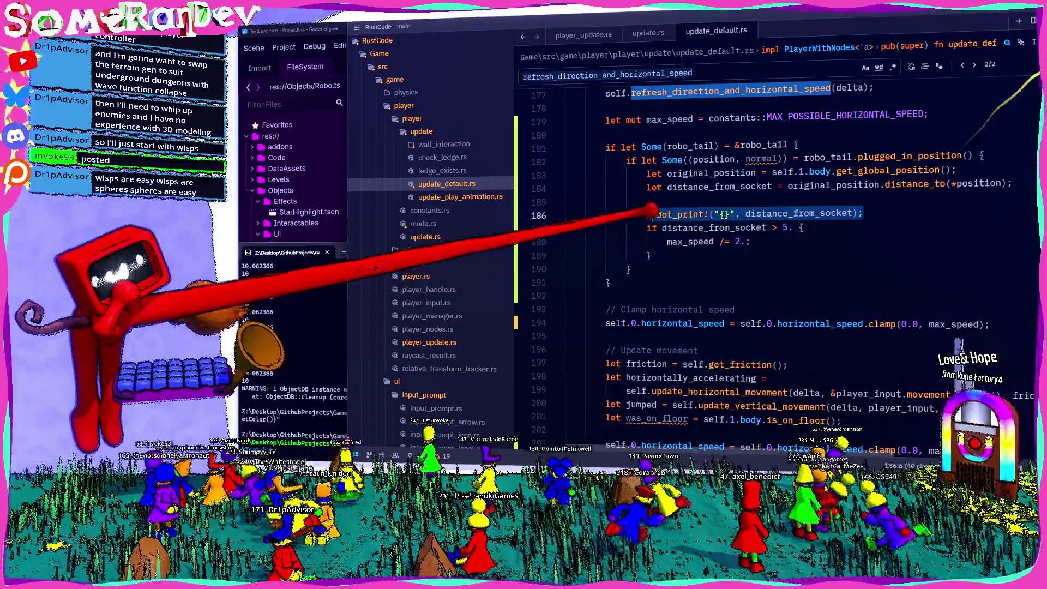
Paste a copy of the print line on line 203, above the repeated clamp, printing max_speed instead.
{"action": "key", "text": "ctrl+c"}
{"action": "scroll", "coordinate": [786, 218], "scroll_direction": "down", "scroll_amount": 6}
{"action": "left_click", "coordinate": [785, 188]}
{"action": "key", "text": "Return"}
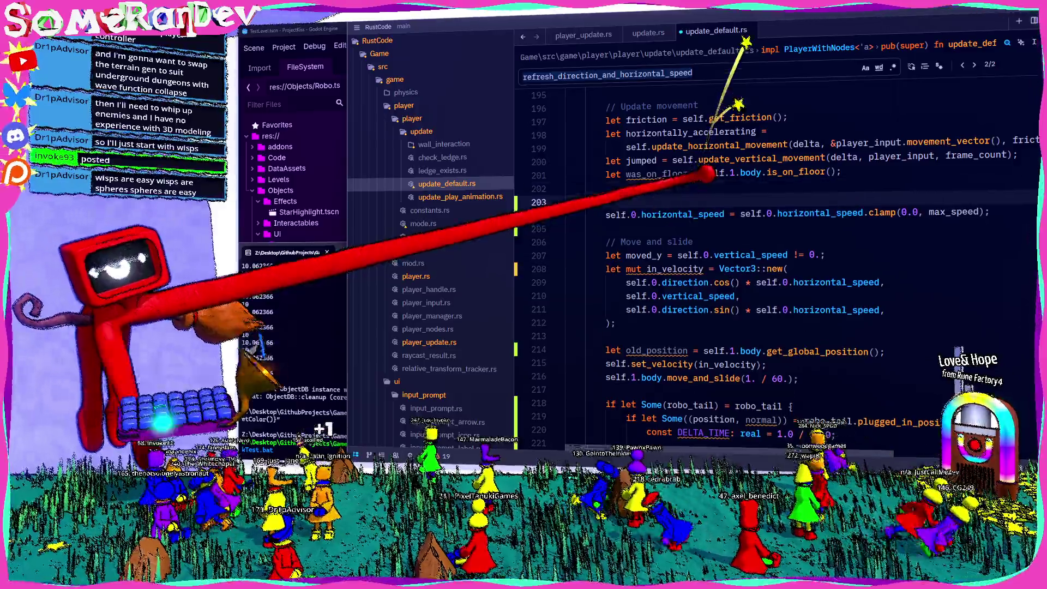
{"action": "key", "text": "ctrl+v"}
{"action": "double_click", "coordinate": [784, 200]}
{"action": "type", "text": "max_speed"}
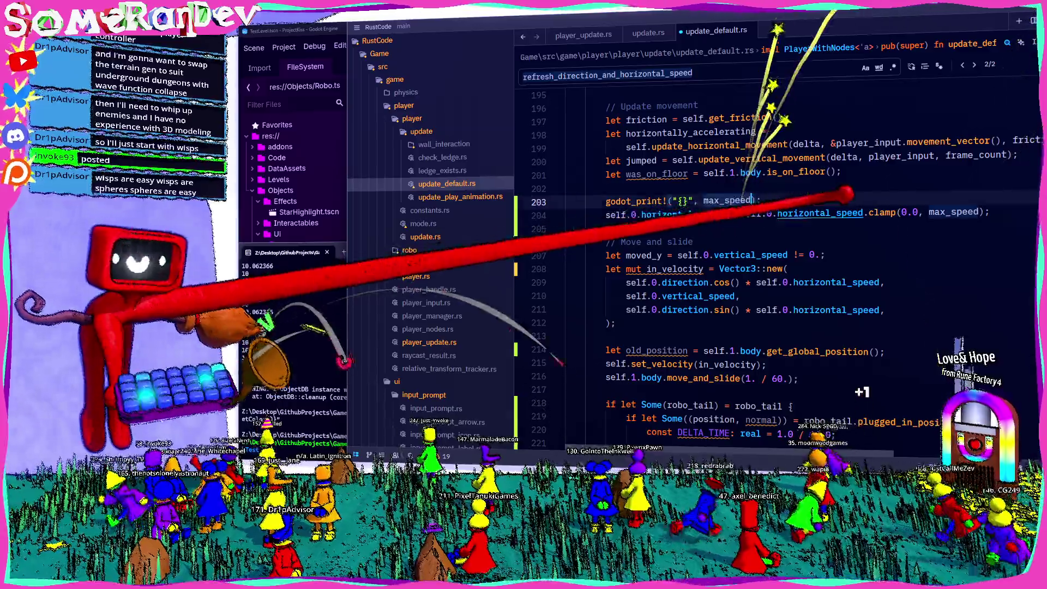
{"action": "left_click_drag", "start_coordinate": [783, 201], "coordinate": [533, 201]}
{"action": "key", "text": "ctrl+c"}
Add a self.0.horizontal_speed print after the clamp, include horizontal_speed in the first print, and save.
{"action": "key", "text": "Down"}
{"action": "key", "text": "End"}
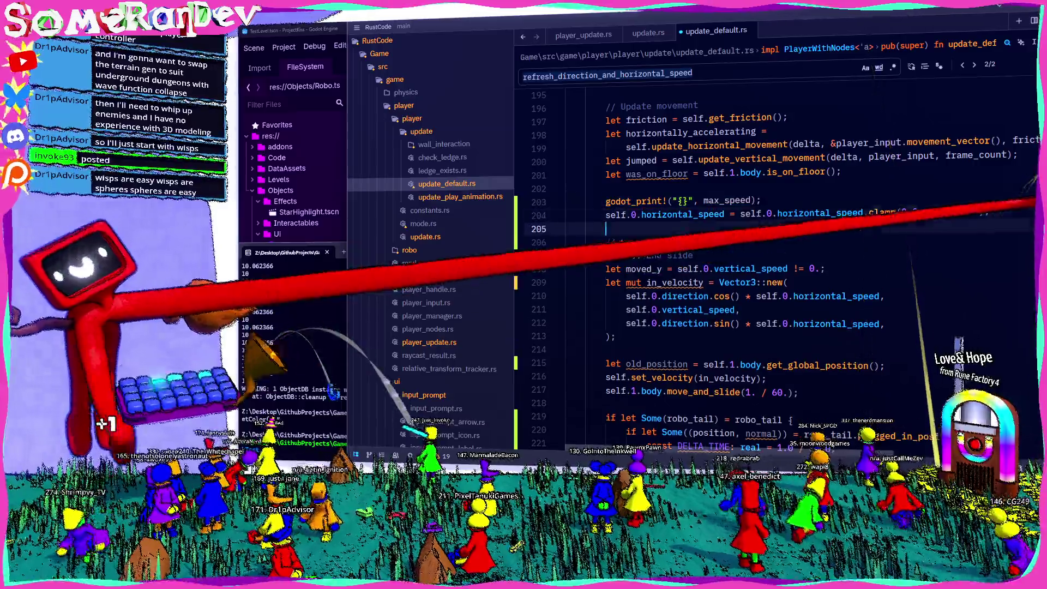
{"action": "key", "text": "Return"}
{"action": "key", "text": "ctrl+v"}
{"action": "double_click", "coordinate": [730, 228]}
{"action": "type", "text": "self.0.horizontal_speed"}
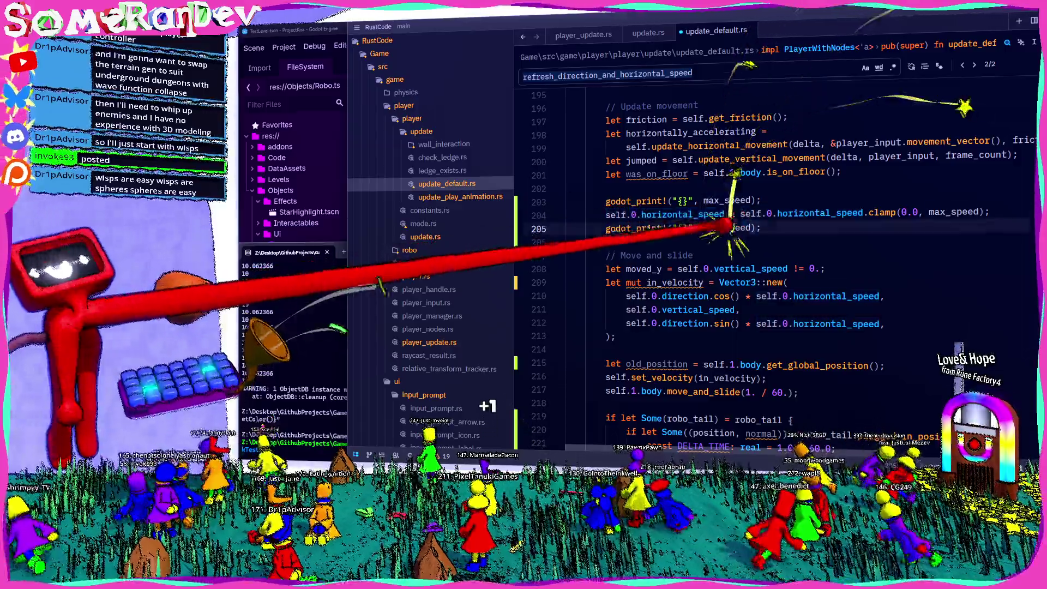
{"action": "left_click", "coordinate": [752, 200]}
{"action": "type", "text": ", self.0.horizontal_speed"}
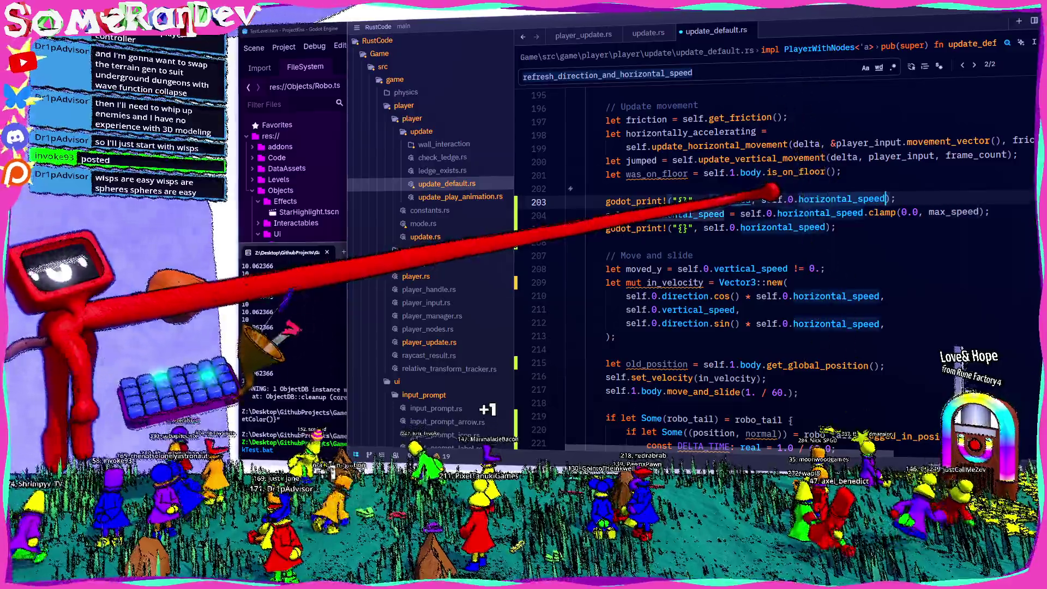
{"action": "type", "text": "  {}"}
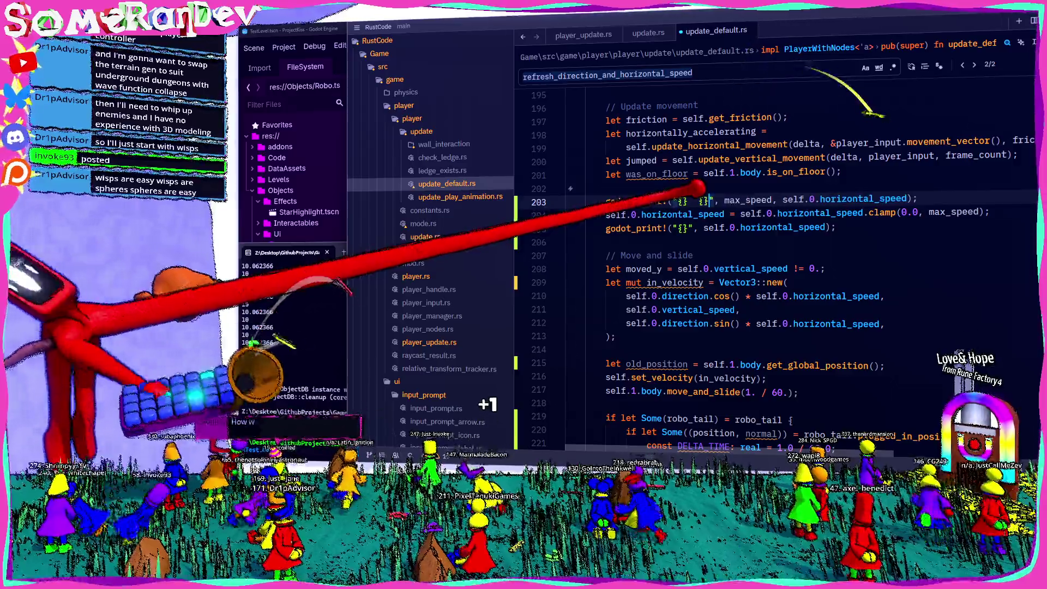
{"action": "key", "text": "ctrl+s"}
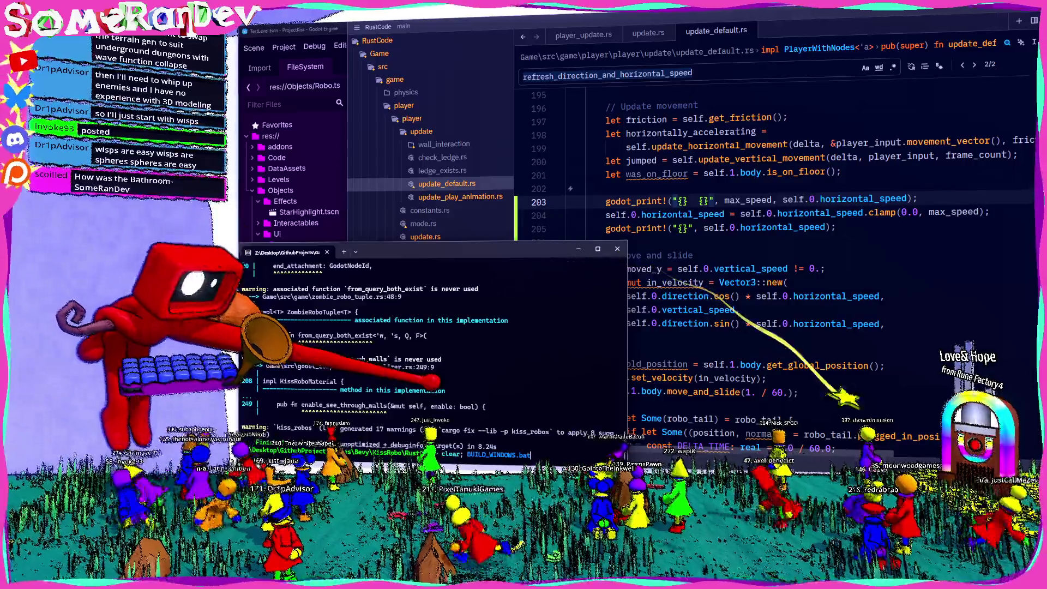
Run clear; BUILD_WINDOWS.bat, start Local Multiplayer, test the far-plugged tail, and exit fullscreen with F11.
{"action": "key", "text": "Return"}
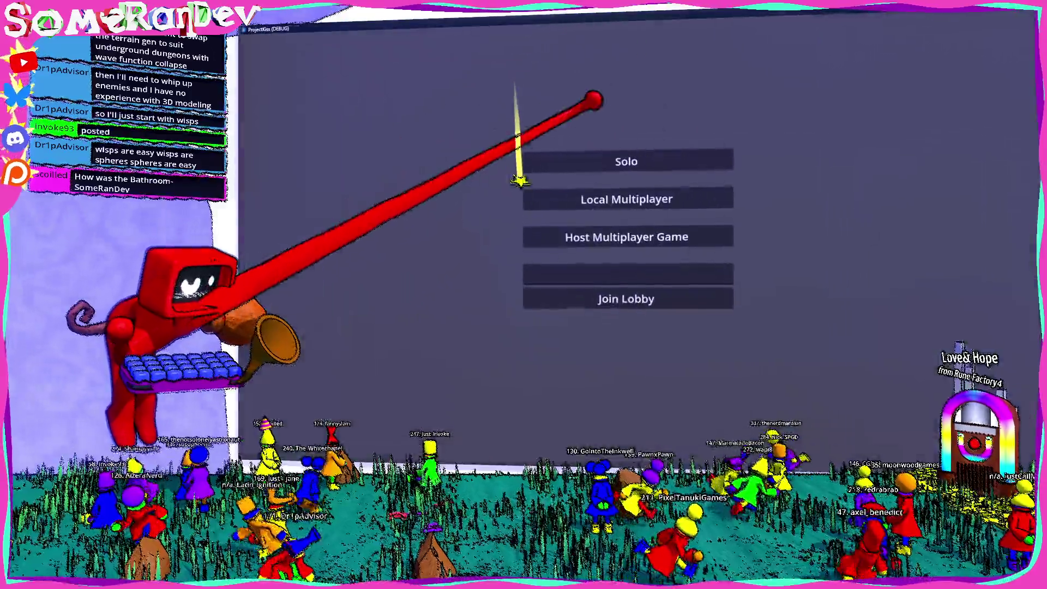
{"action": "key", "text": "Down"}
{"action": "key", "text": "Return"}
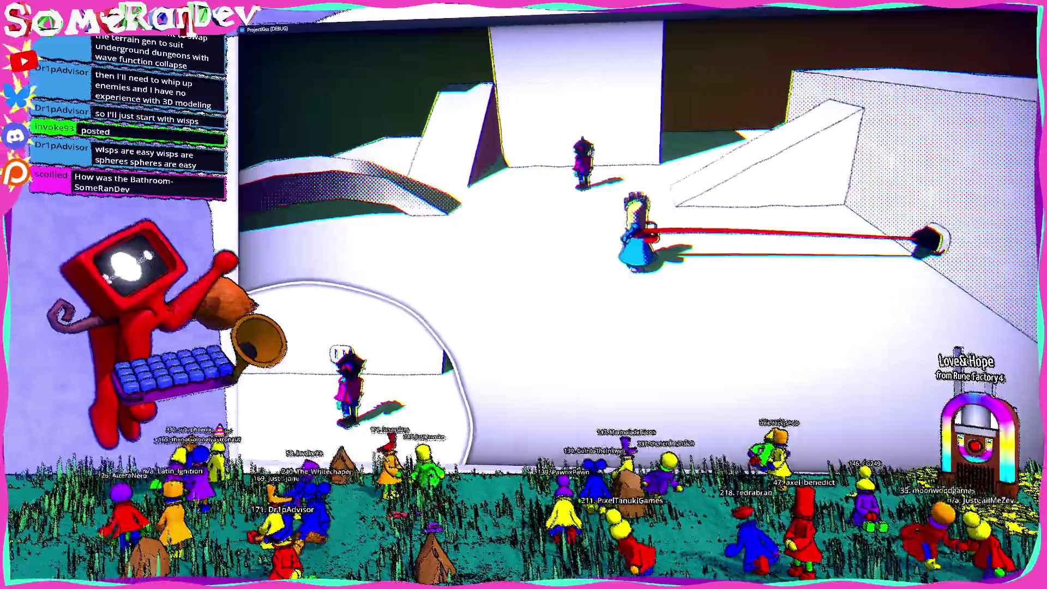
{"action": "key", "text": "F11"}
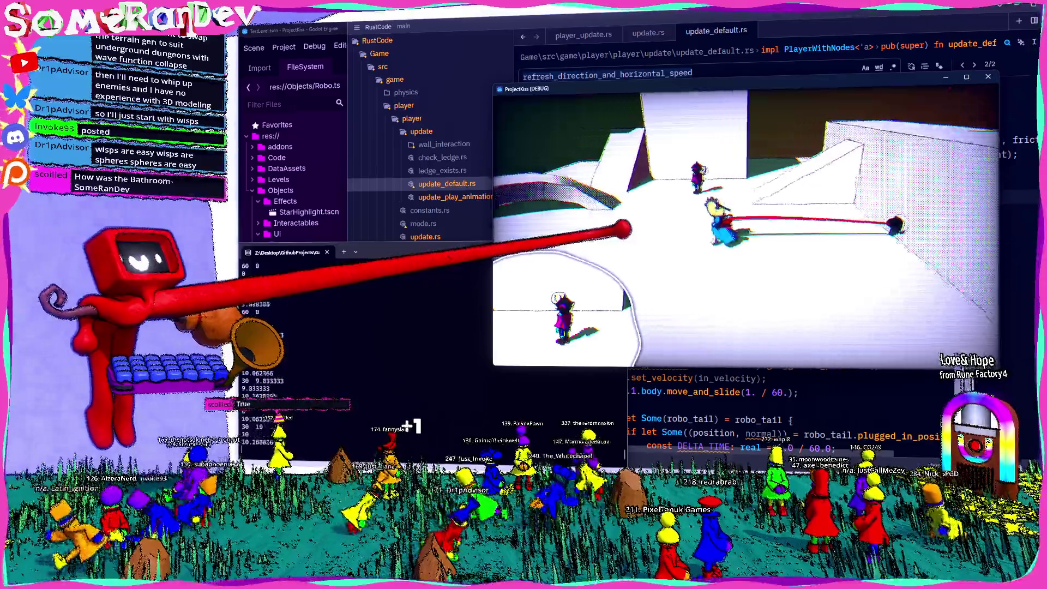
{"action": "left_click", "coordinate": [818, 44]}
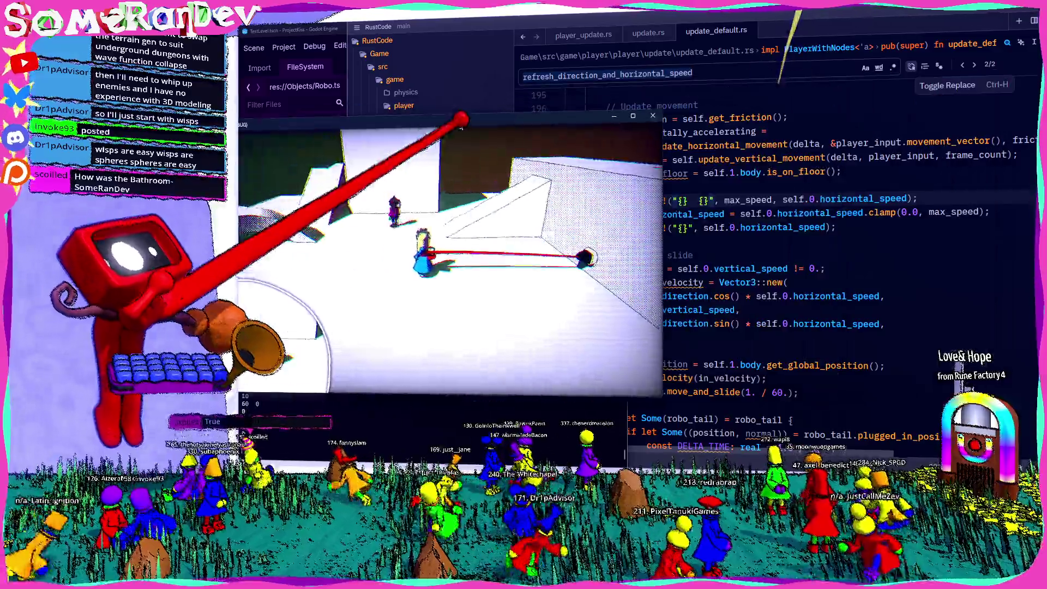
{"action": "double_click", "coordinate": [747, 200]}
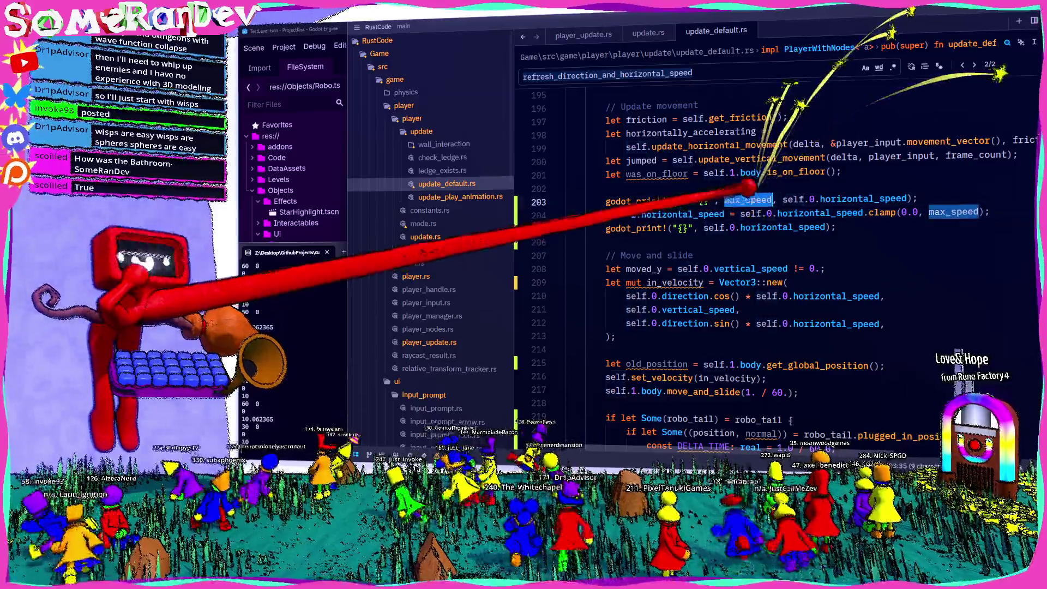
{"action": "key", "text": "alt+Tab"}
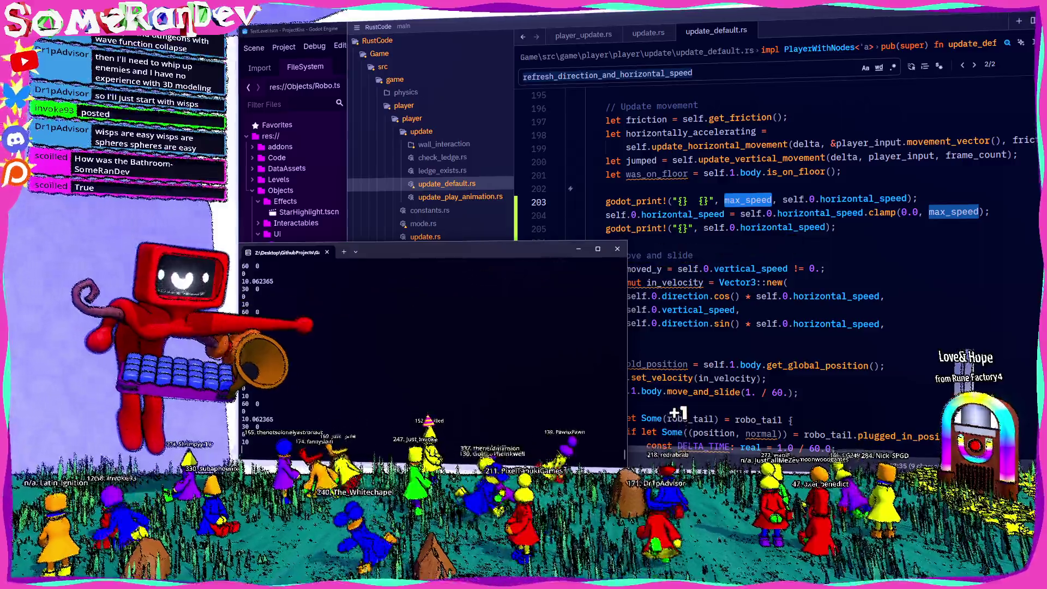
{"action": "mouse_move", "coordinate": [636, 324]}
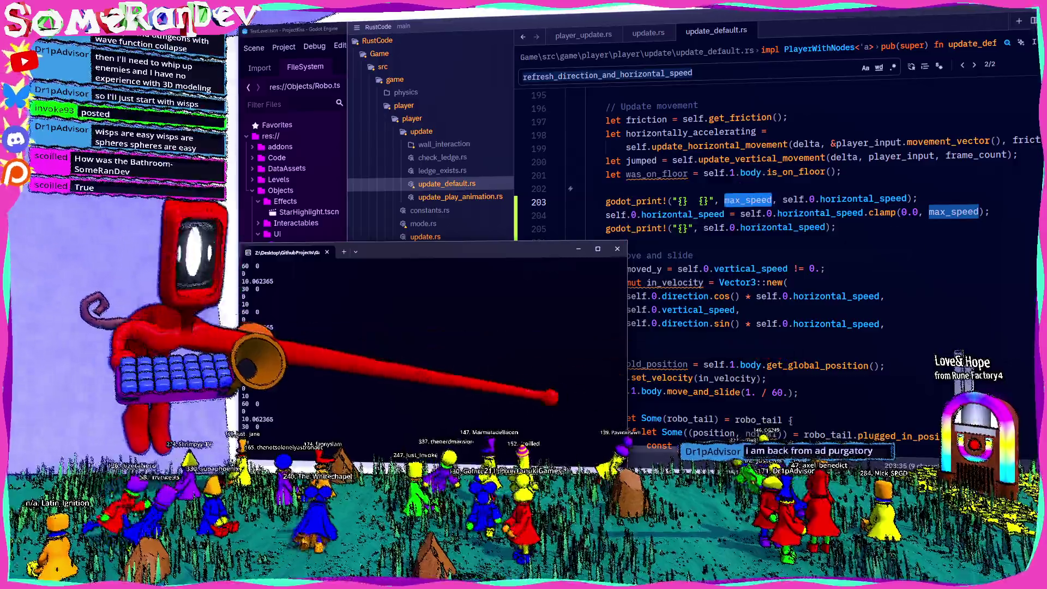
{"action": "mouse_move", "coordinate": [655, 378]}
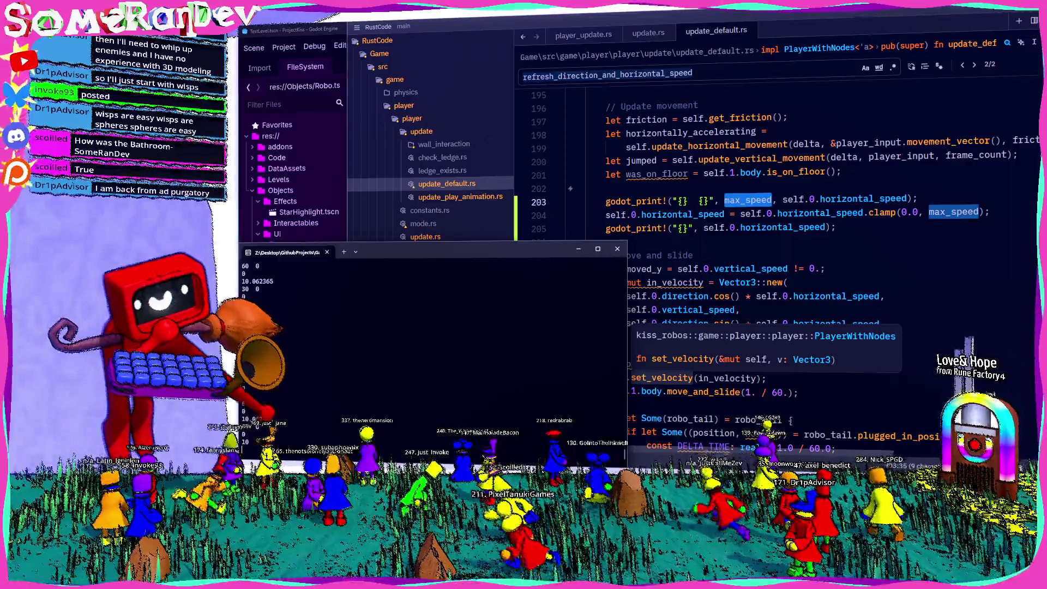
Highlight the distance_from_socket uses in update_default.rs, then close the ProjectKiss (DEBUG) window.
{"action": "scroll", "coordinate": [764, 218], "scroll_direction": "up", "scroll_amount": 5}
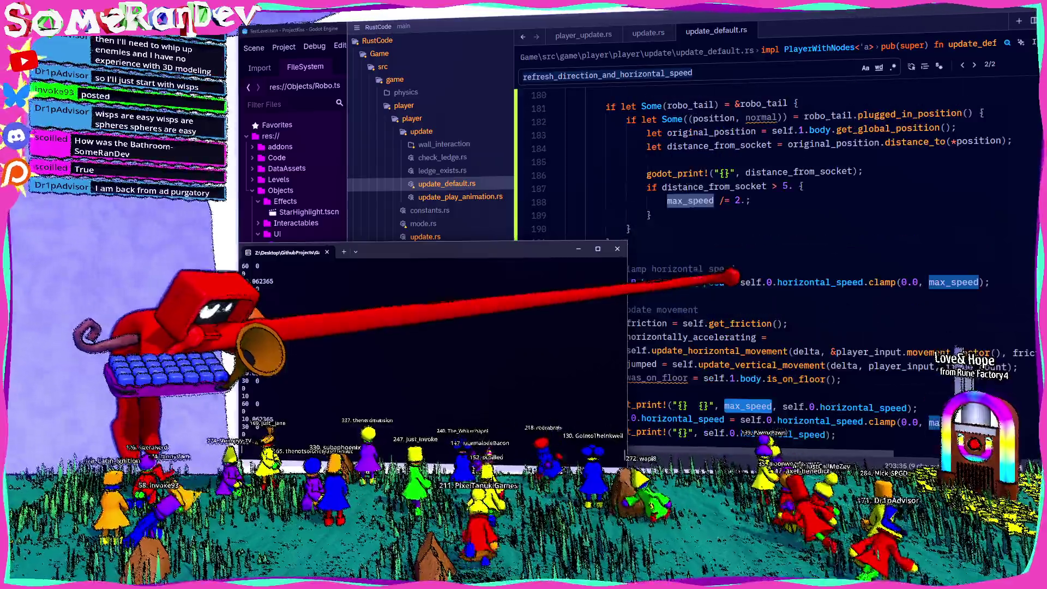
{"action": "left_click", "coordinate": [821, 168]}
{"action": "double_click", "coordinate": [791, 171]}
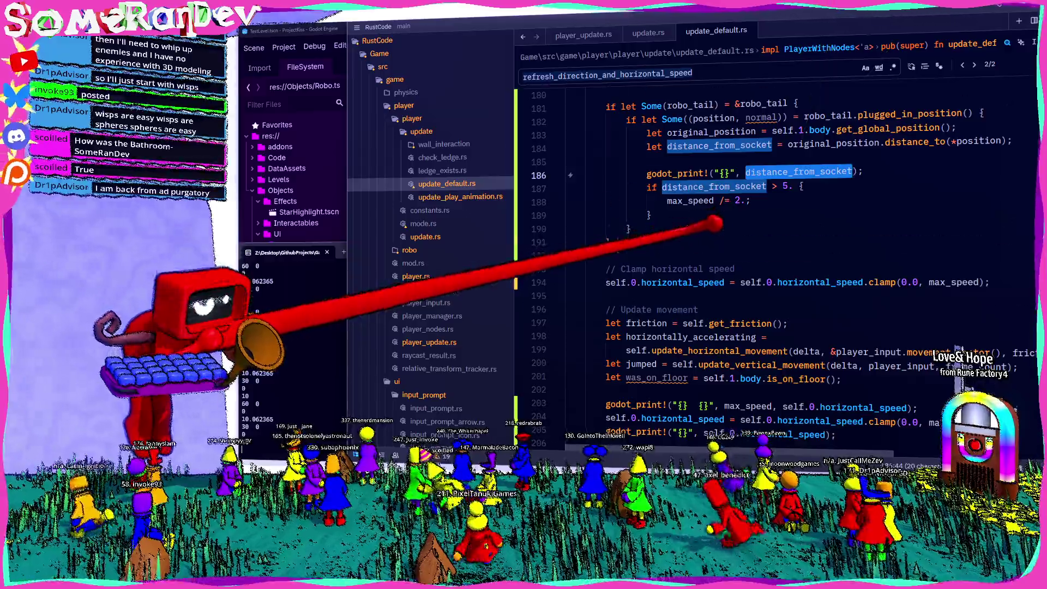
{"action": "scroll", "coordinate": [715, 226], "scroll_direction": "down", "scroll_amount": 6}
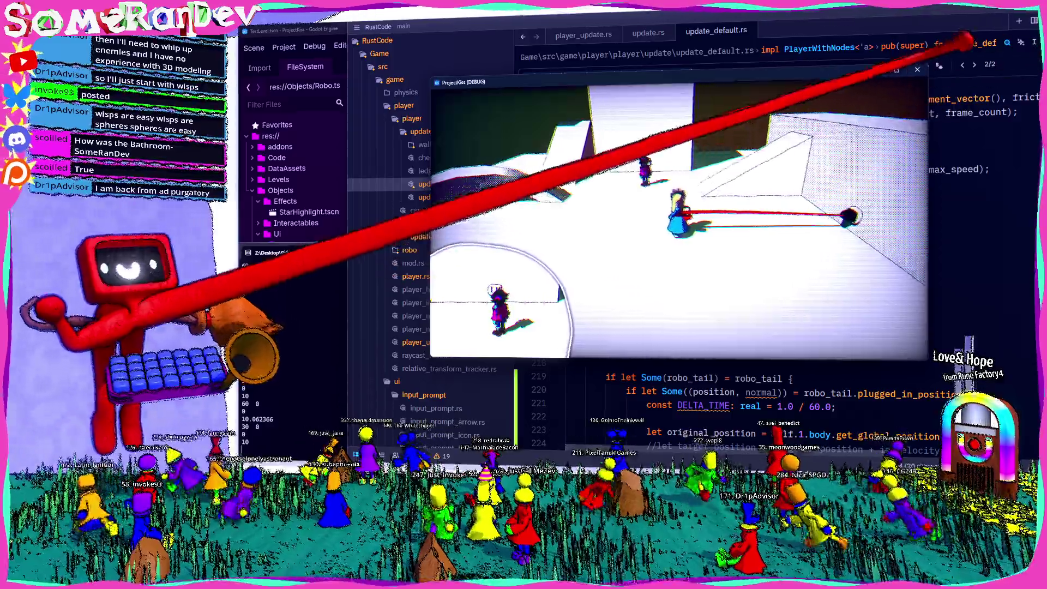
{"action": "left_click", "coordinate": [917, 69]}
{"action": "scroll", "coordinate": [764, 246], "scroll_direction": "up", "scroll_amount": 3}
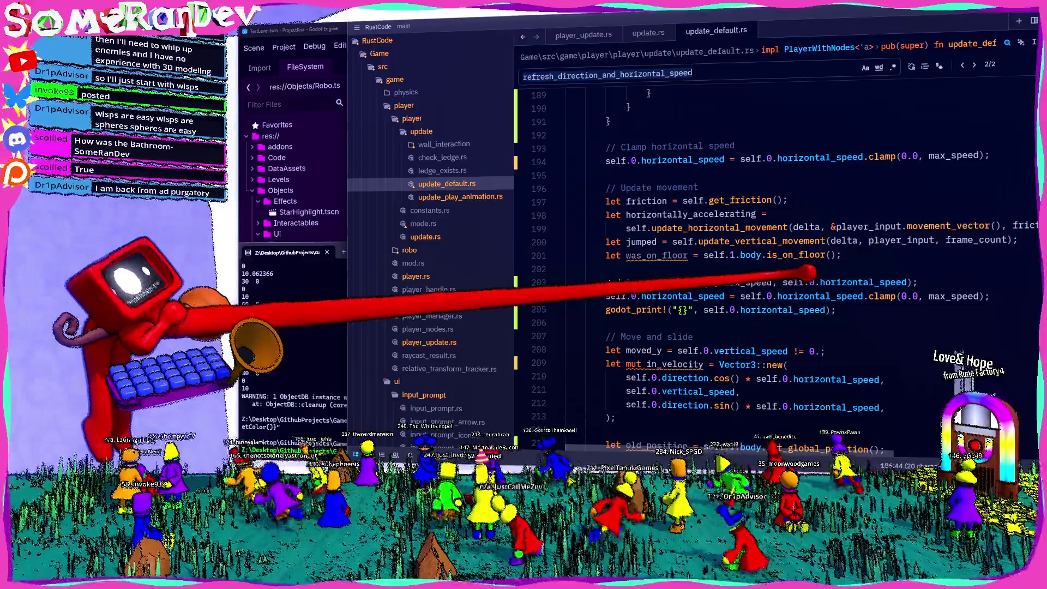
Jump to the update_horizontal_movement definition and step through its MAX_HORIZONTAL_WALK_SPEED matches.
{"action": "left_click", "coordinate": [775, 224], "text": "ctrl"}
{"action": "scroll", "coordinate": [818, 246], "scroll_direction": "down", "scroll_amount": 8}
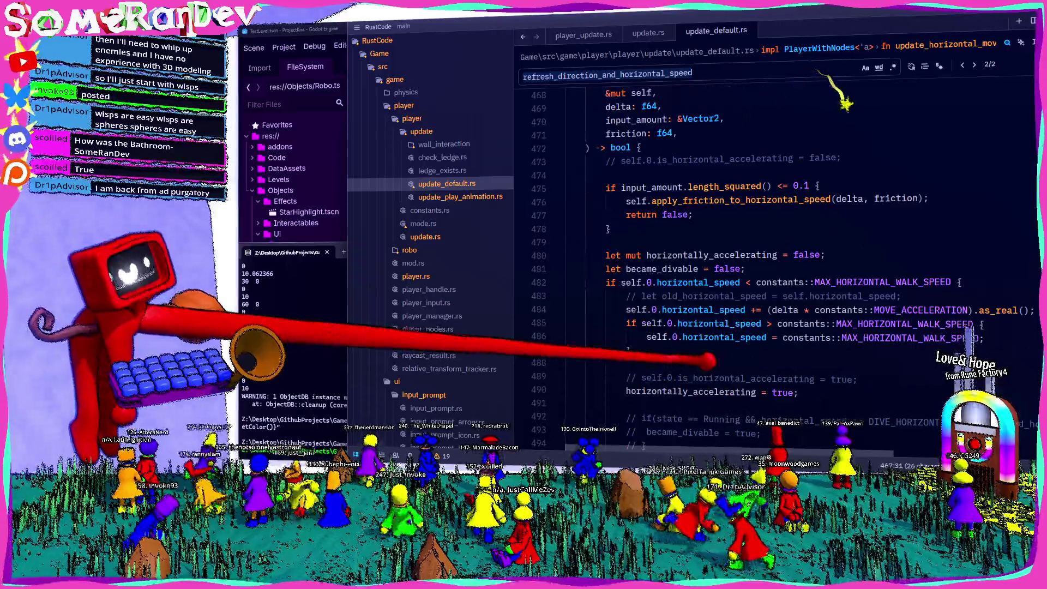
{"action": "double_click", "coordinate": [949, 282]}
{"action": "key", "text": "ctrl+f"}
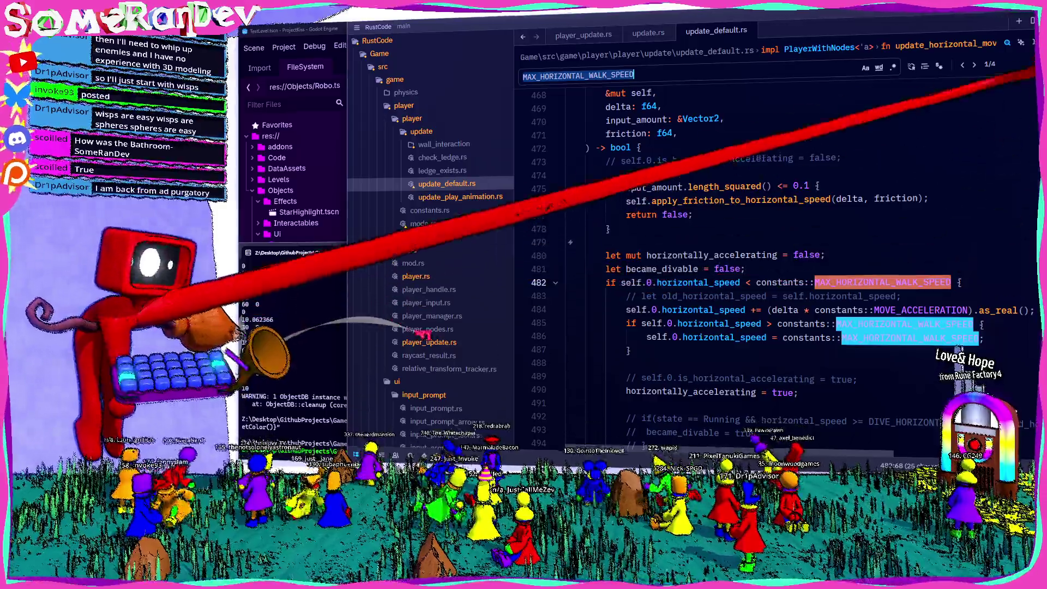
{"action": "left_click", "coordinate": [975, 64]}
{"action": "left_click", "coordinate": [974, 65]}
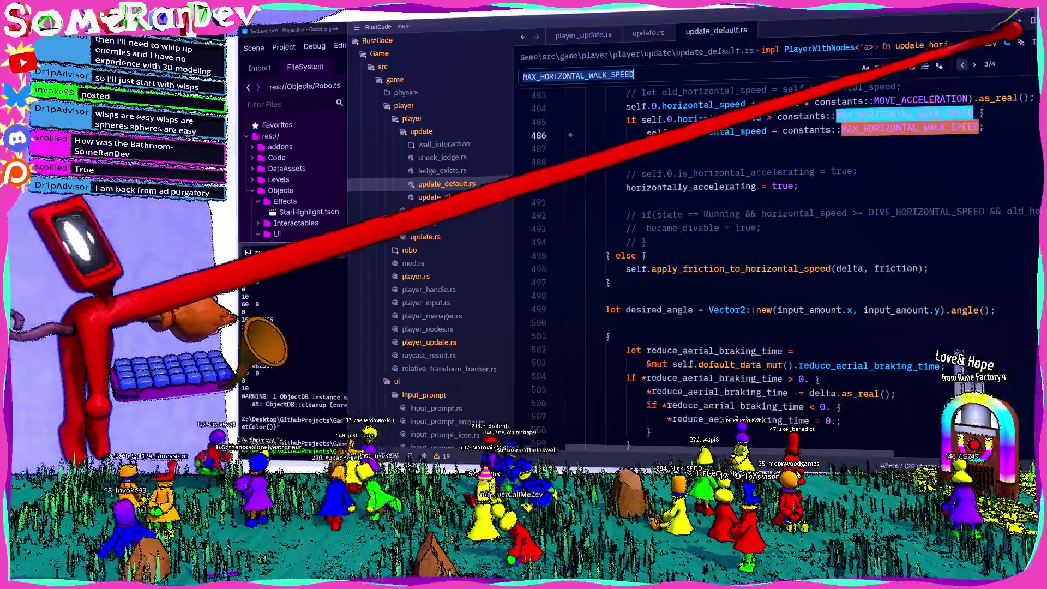
Cut MAX_HORIZONTAL_WALK_SPEED out of the speed comparison on line 482.
{"action": "scroll", "coordinate": [977, 125], "scroll_direction": "up", "scroll_amount": 5}
{"action": "scroll", "coordinate": [763, 245], "scroll_direction": "up", "scroll_amount": 10}
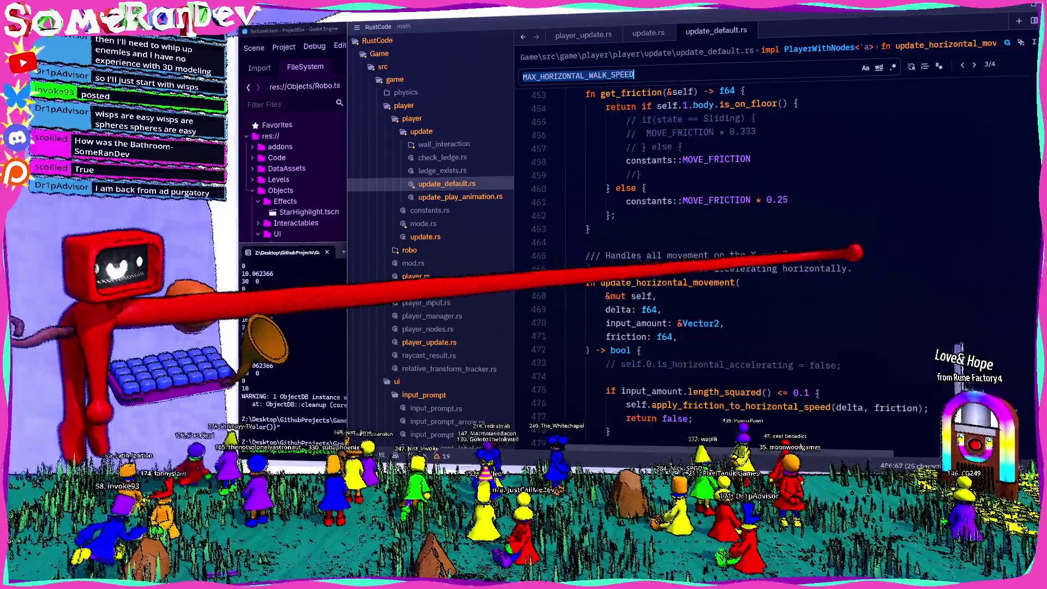
{"action": "scroll", "coordinate": [763, 245], "scroll_direction": "down", "scroll_amount": 15}
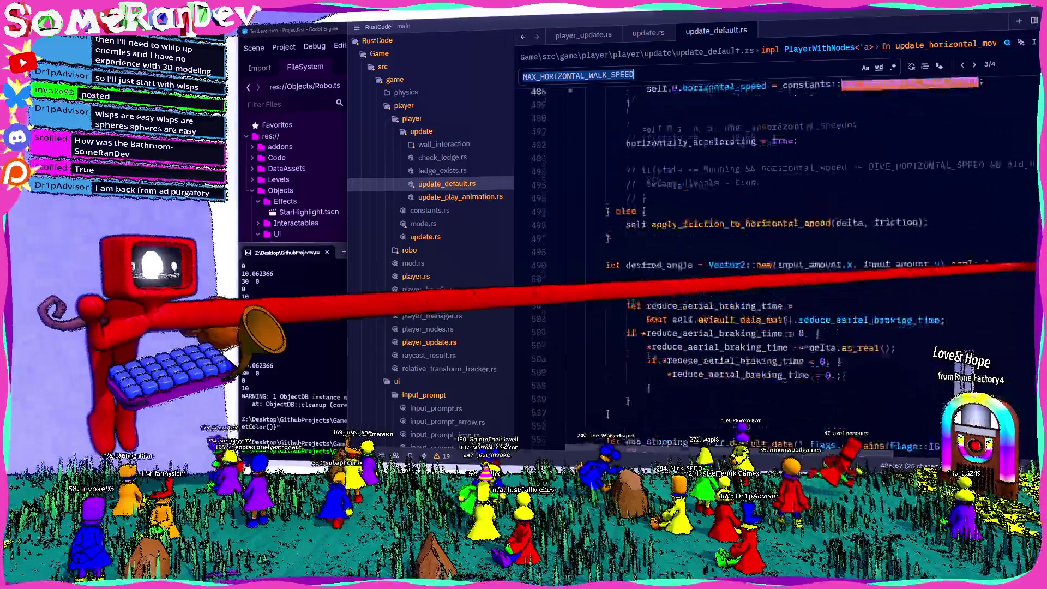
{"action": "scroll", "coordinate": [764, 246], "scroll_direction": "up", "scroll_amount": 6}
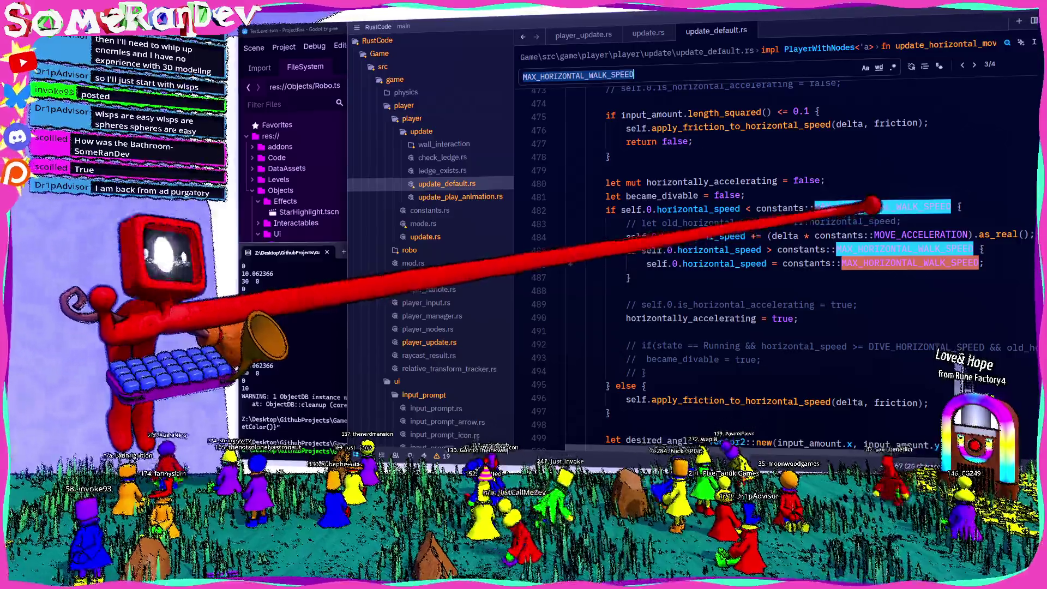
{"action": "left_click", "coordinate": [873, 206]}
{"action": "scroll", "coordinate": [764, 245], "scroll_direction": "up", "scroll_amount": 4}
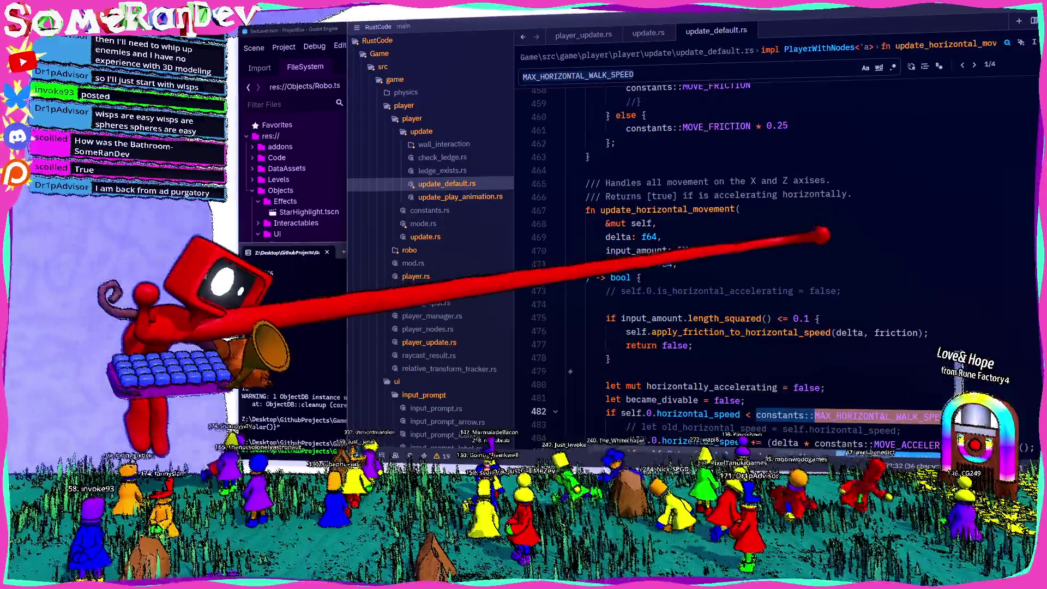
{"action": "scroll", "coordinate": [764, 246], "scroll_direction": "down", "scroll_amount": 4}
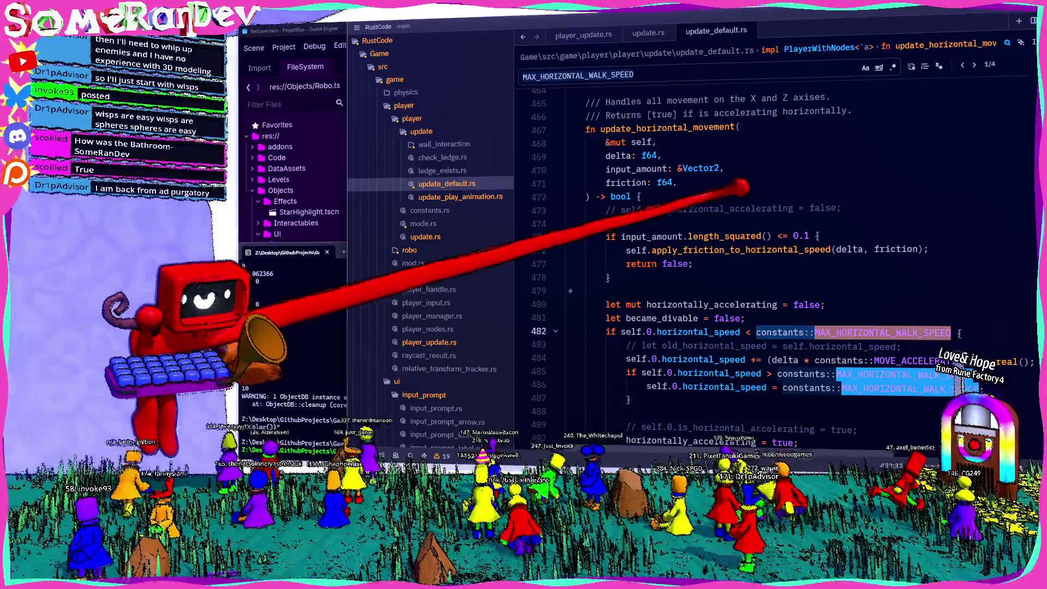
{"action": "key", "text": "ctrl+x"}
{"action": "left_click", "coordinate": [677, 183]}
Add a max_horizontal_walk_speed: real parameter after friction and use it in the emptied comparison.
{"action": "key", "text": "Return"}
{"action": "type", "text": "max_h"}
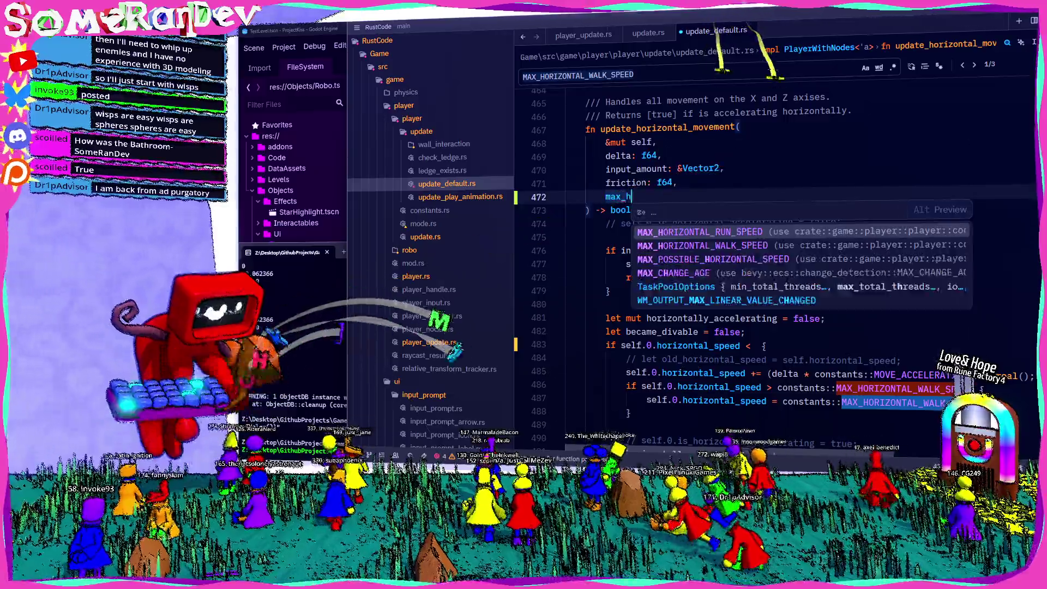
{"action": "type", "text": "orizontal_walk_"}
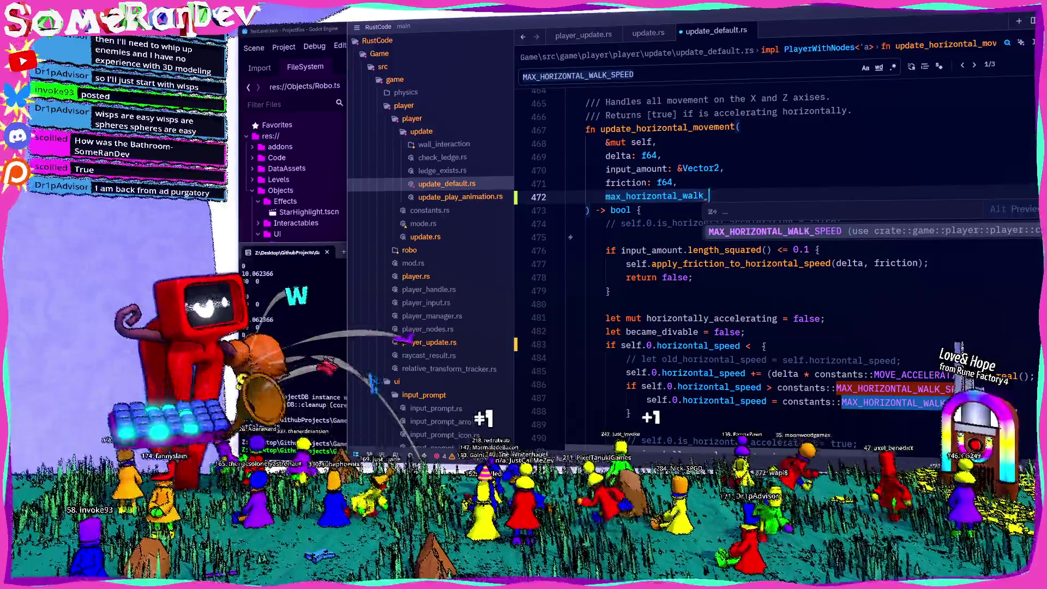
{"action": "type", "text": "speed: real,"}
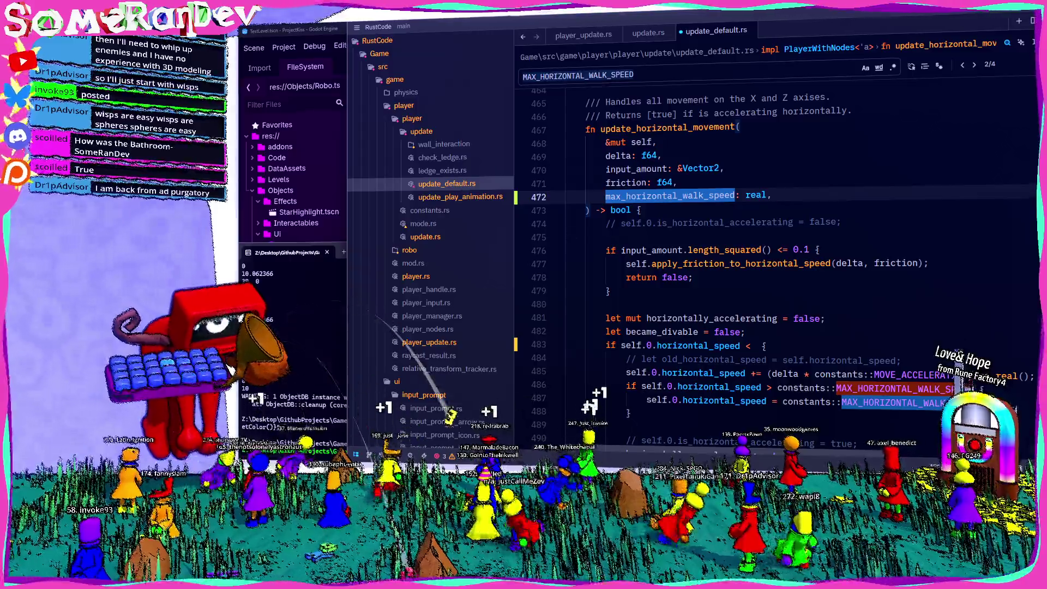
{"action": "left_click", "coordinate": [756, 346]}
{"action": "type", "text": "max"}
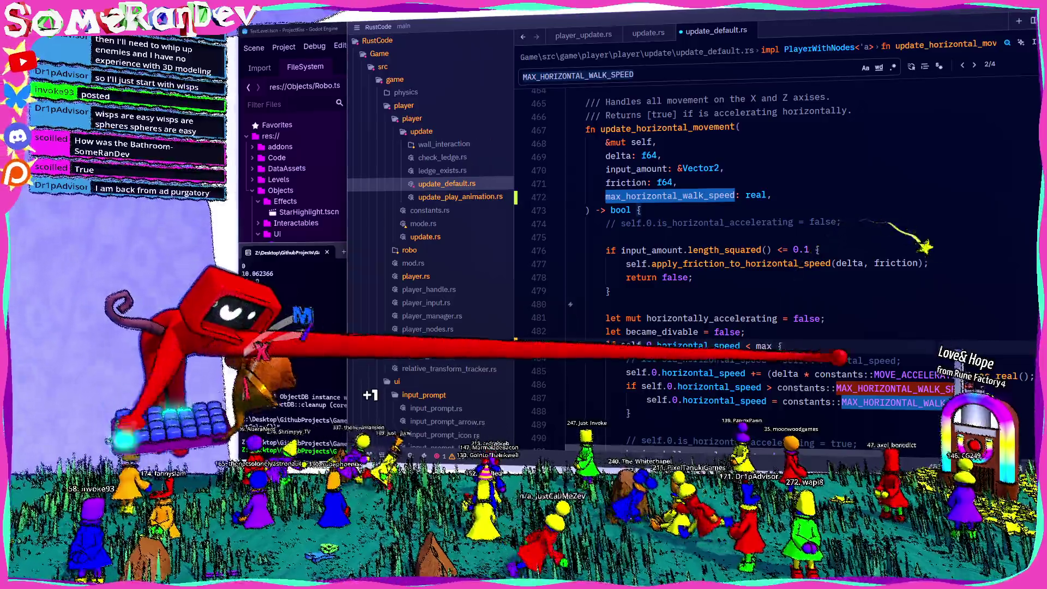
{"action": "type", "text": "_hor"}
{"action": "key", "text": "Tab"}
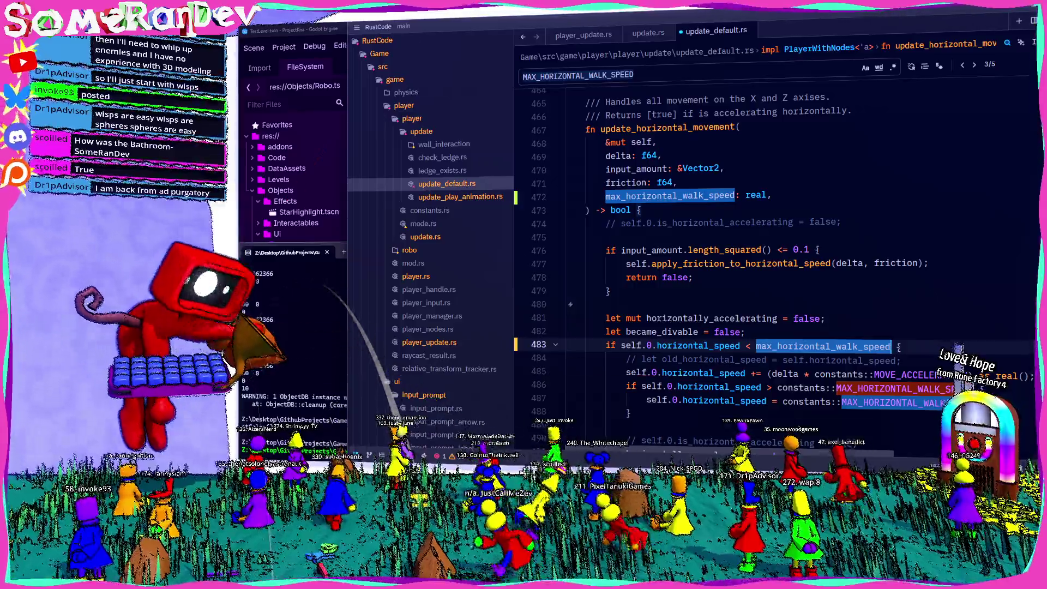
Replace the constant with max_horizontal_walk_speed in the speed cap check and the cap assignment.
{"action": "left_click_drag", "start_coordinate": [777, 388], "coordinate": [976, 388]}
{"action": "type", "text": "max_hor {"}
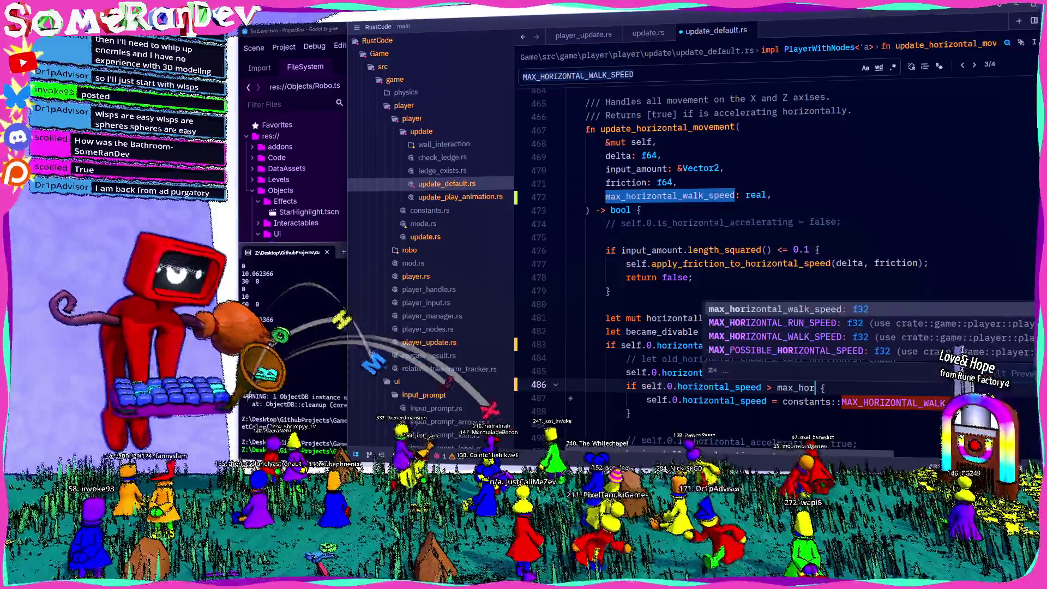
{"action": "key", "text": "Tab"}
{"action": "key", "text": "Down"}
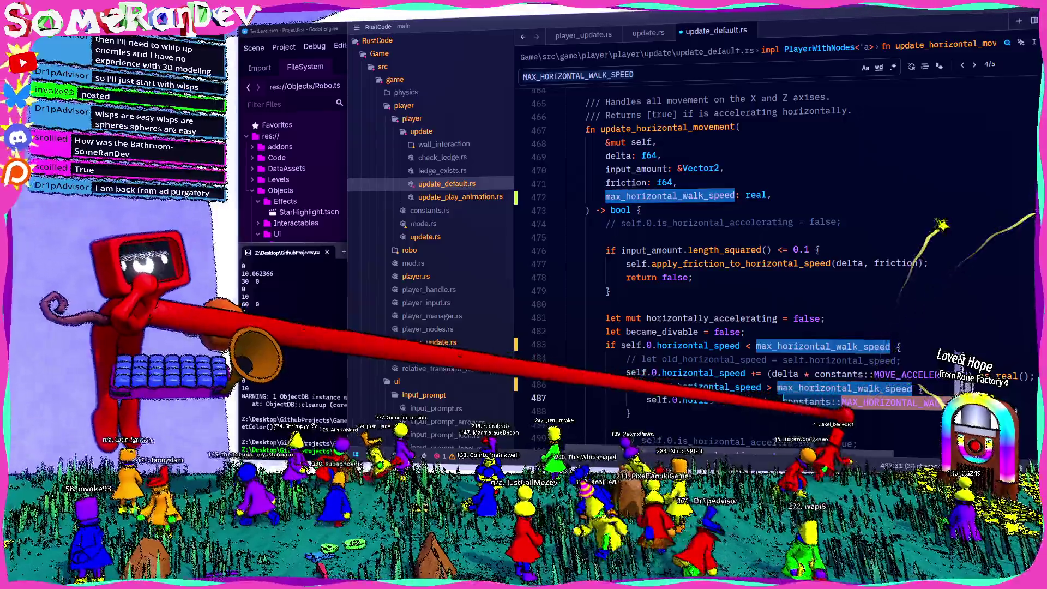
{"action": "type", "text": "max_hor"}
{"action": "key", "text": "Tab"}
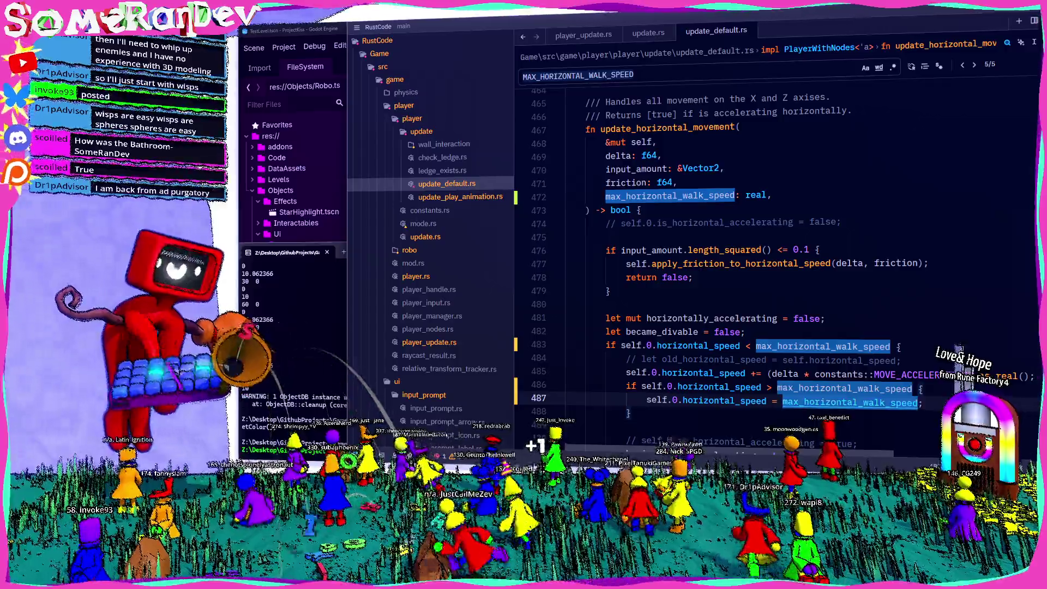
Append a const::MAX_HORIZONTAL… speed argument to the update_horizontal_movement call on line 199.
{"action": "double_click", "coordinate": [665, 127]}
{"action": "key", "text": "ctrl+f"}
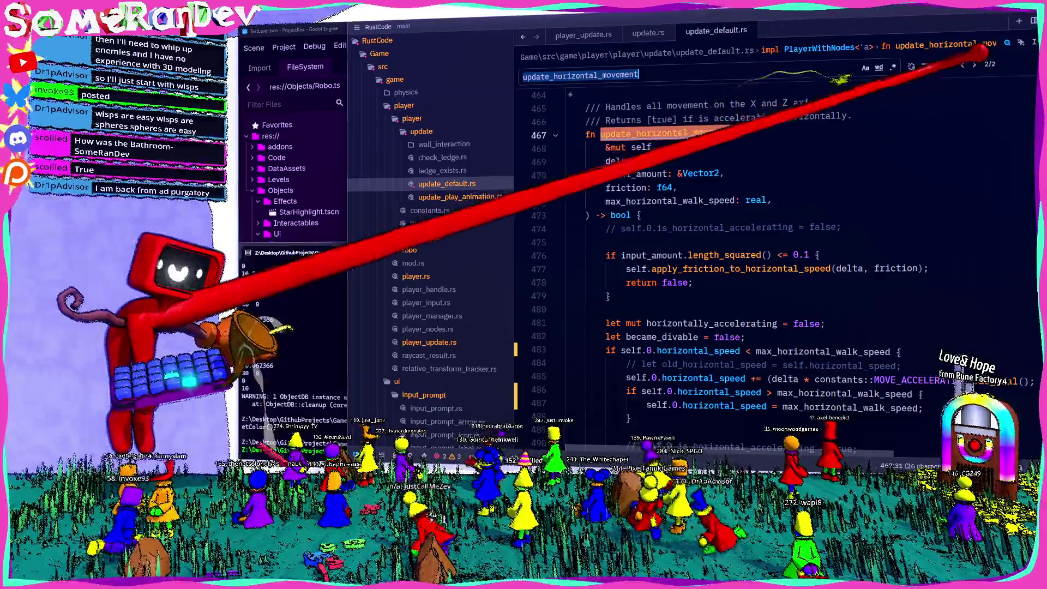
{"action": "key", "text": "Return"}
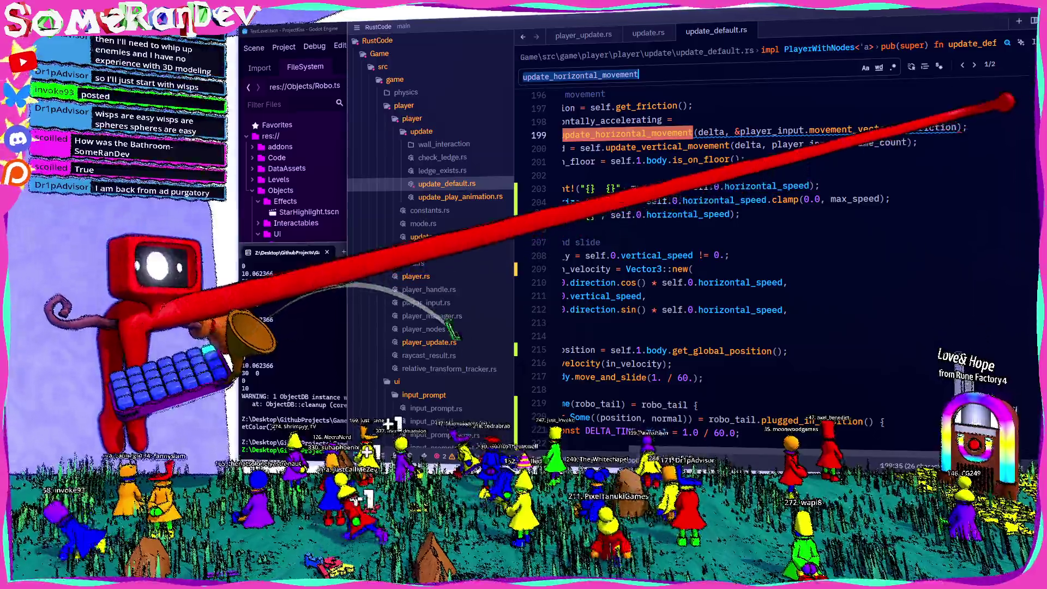
{"action": "key", "text": "Escape"}
{"action": "type", "text": ", const"}
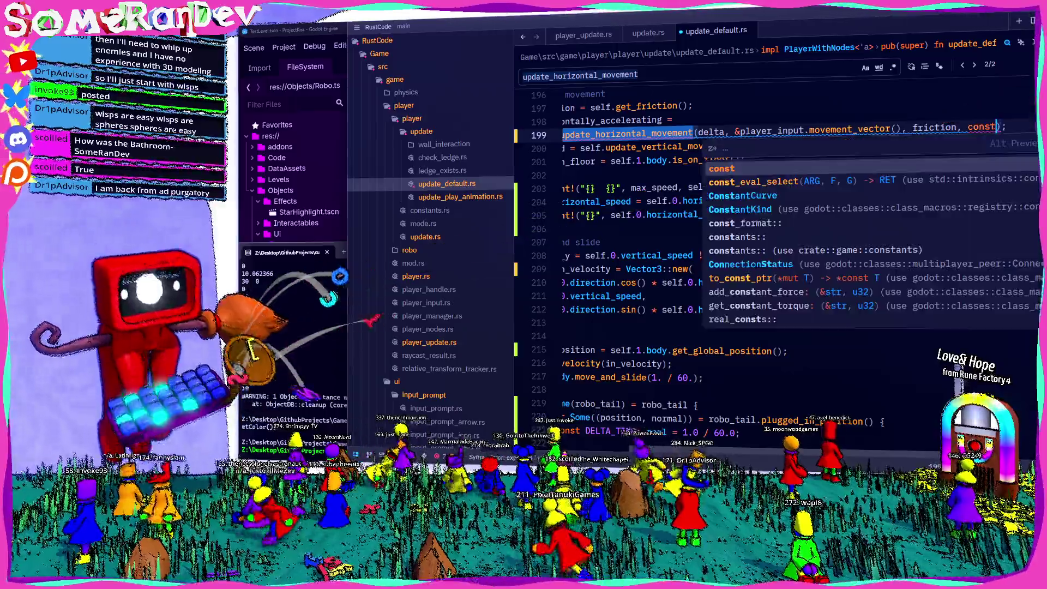
{"action": "type", "text": "::MAXHO"}
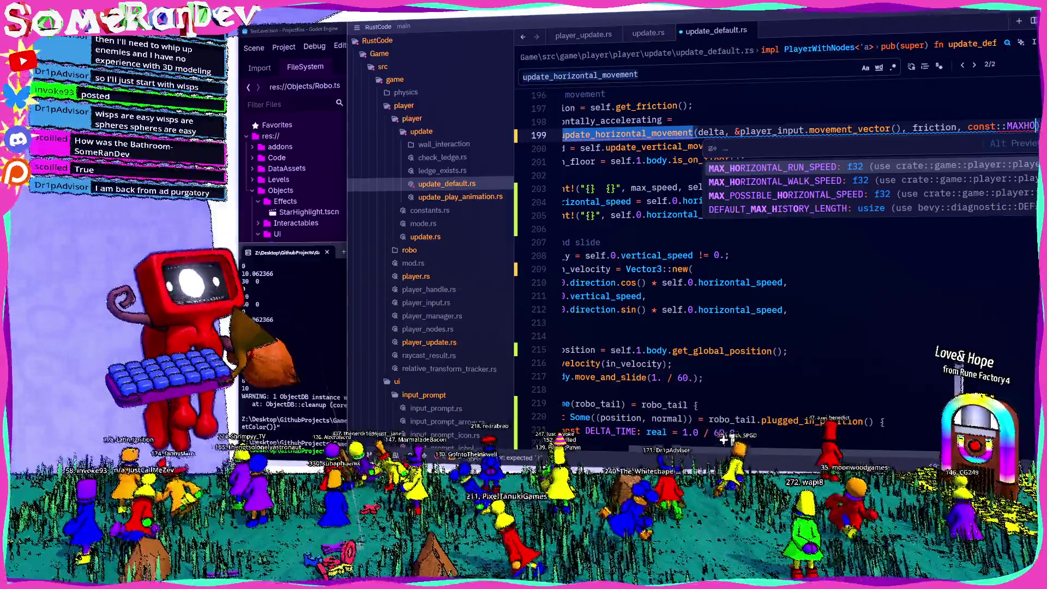
{"action": "key", "text": "Return"}
{"action": "scroll", "coordinate": [774, 262], "scroll_direction": "up", "scroll_amount": 11}
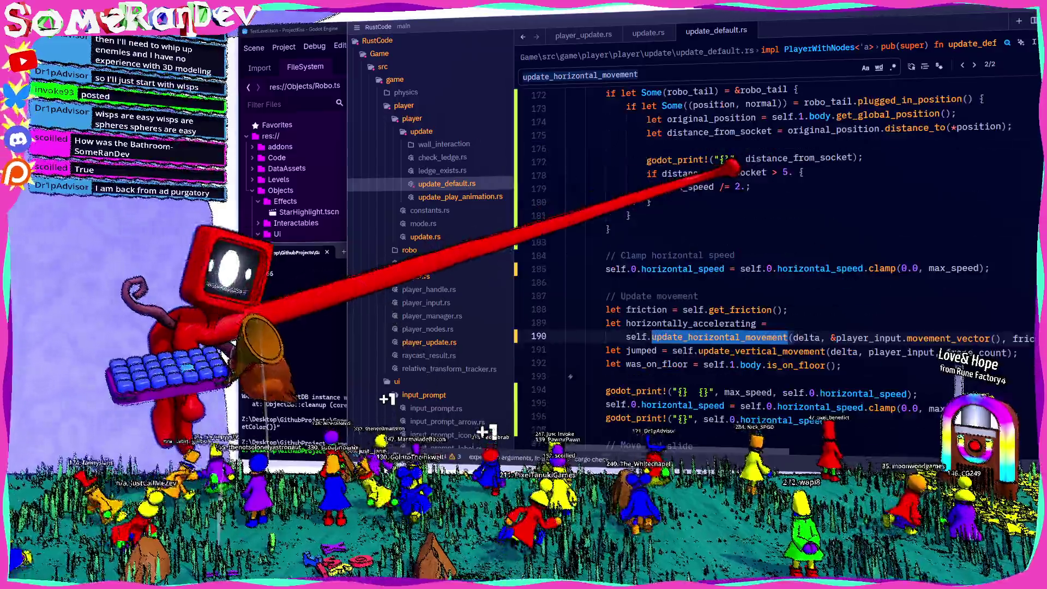
Move MAX_POSSIBLE_HORIZONTAL_SPEED from line 170 into the clamp call in place of max_speed.
{"action": "double_click", "coordinate": [845, 310]}
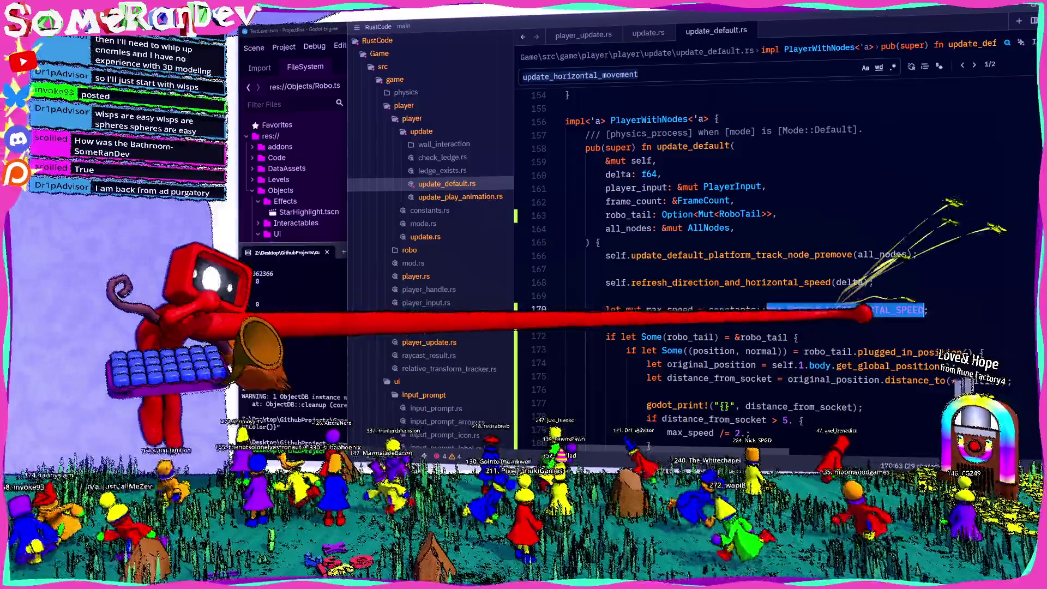
{"action": "scroll", "coordinate": [775, 262], "scroll_direction": "down", "scroll_amount": 3}
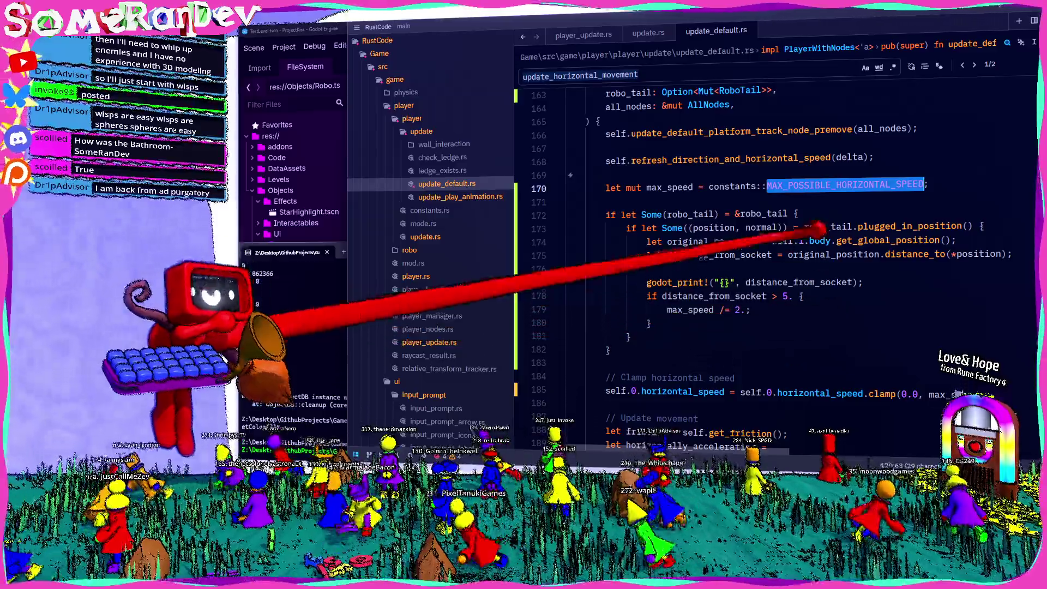
{"action": "key", "text": "ctrl+x"}
{"action": "double_click", "coordinate": [955, 394]}
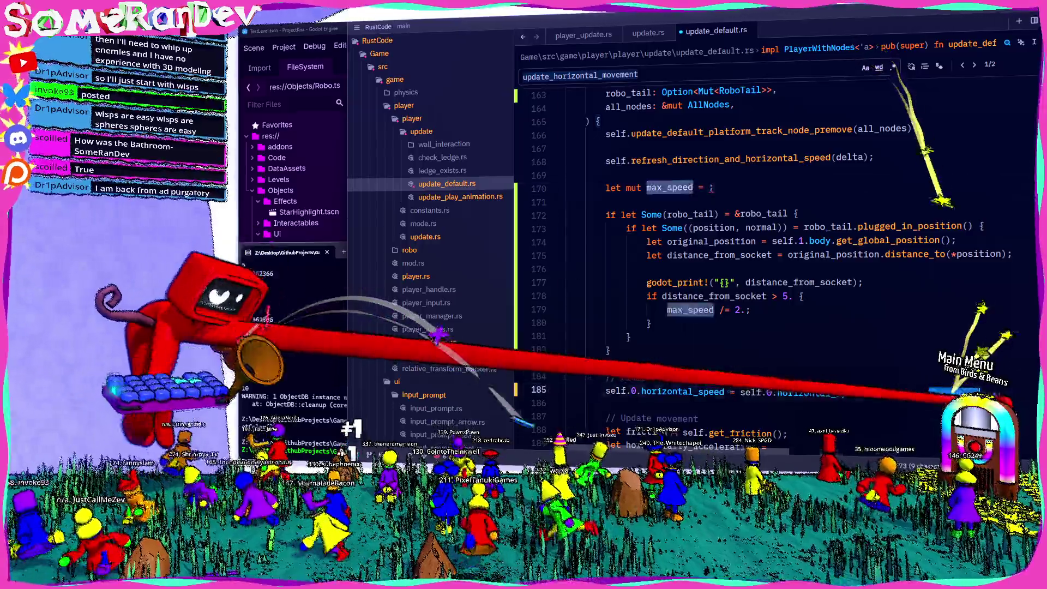
{"action": "key", "text": "ctrl+v"}
Move the clamp line and its comment up over the max_speed declaration line.
{"action": "left_click", "coordinate": [522, 389]}
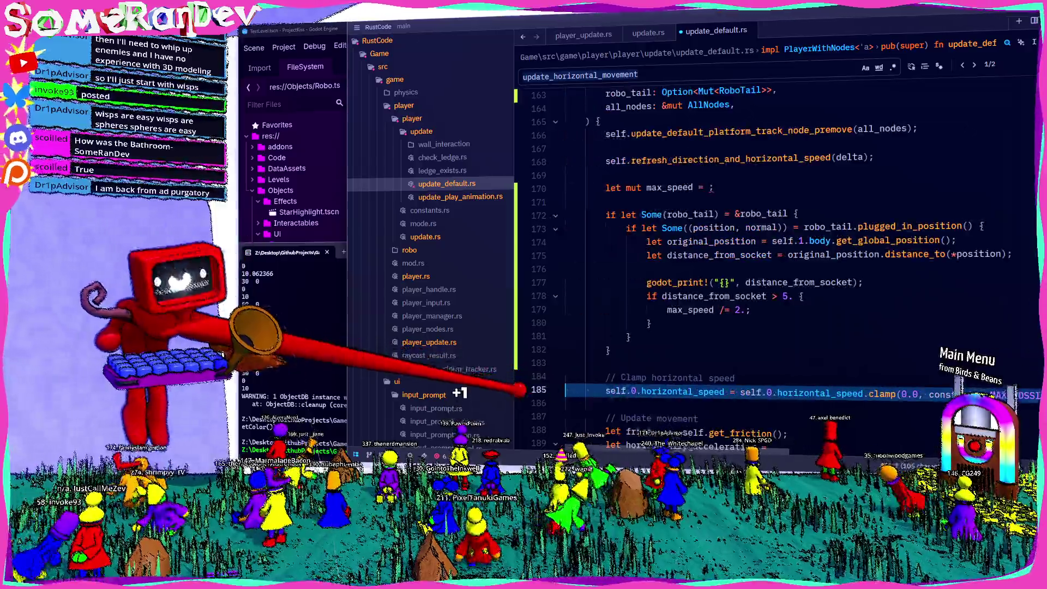
{"action": "key", "text": "shift+Up"}
{"action": "key", "text": "ctrl+x"}
{"action": "triple_click", "coordinate": [586, 187]}
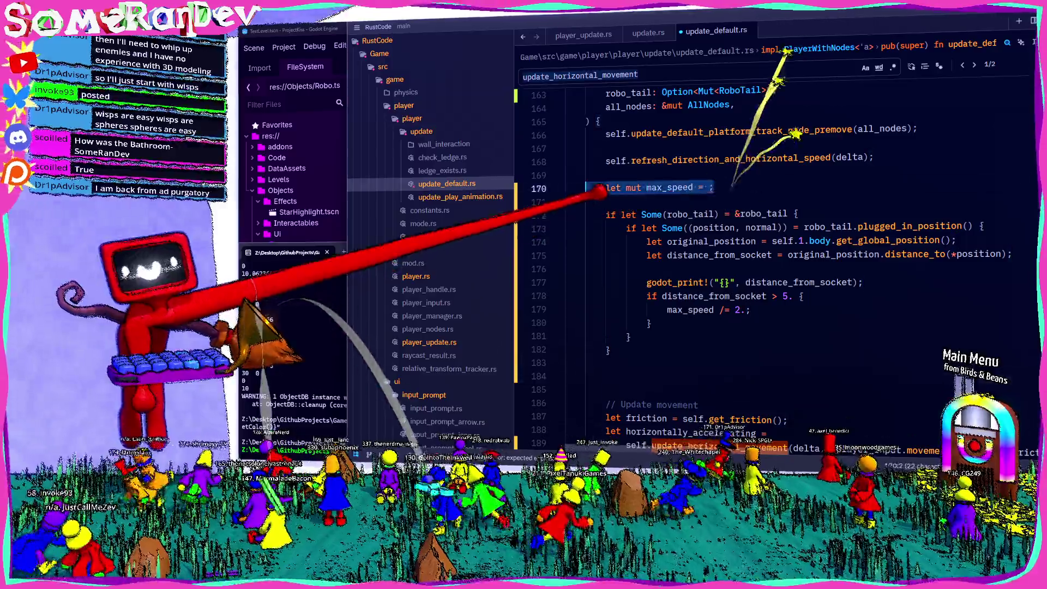
{"action": "key", "text": "ctrl+v"}
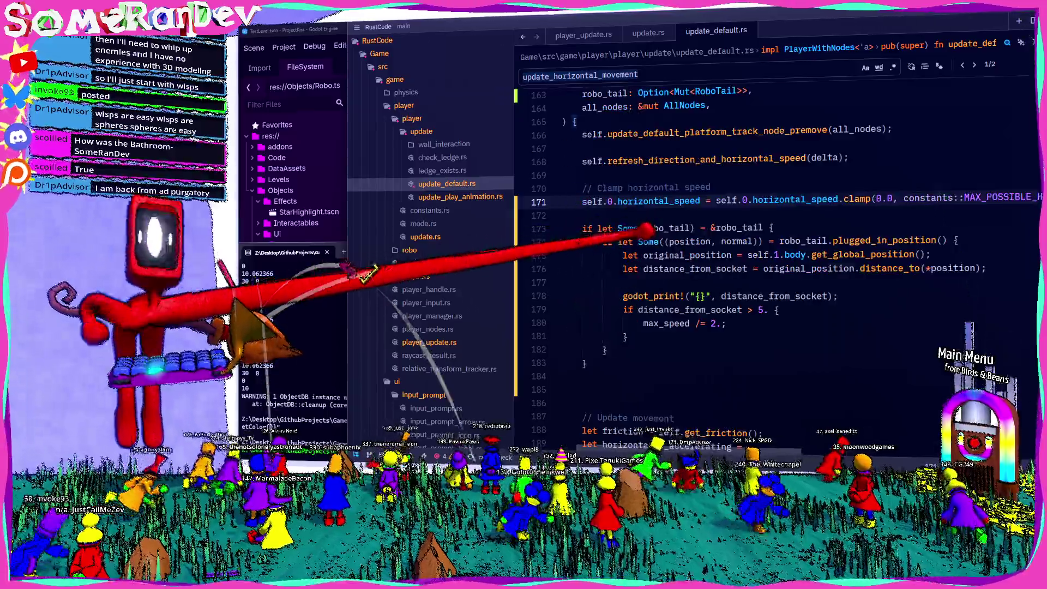
{"action": "scroll", "coordinate": [763, 246], "scroll_direction": "down", "scroll_amount": 4}
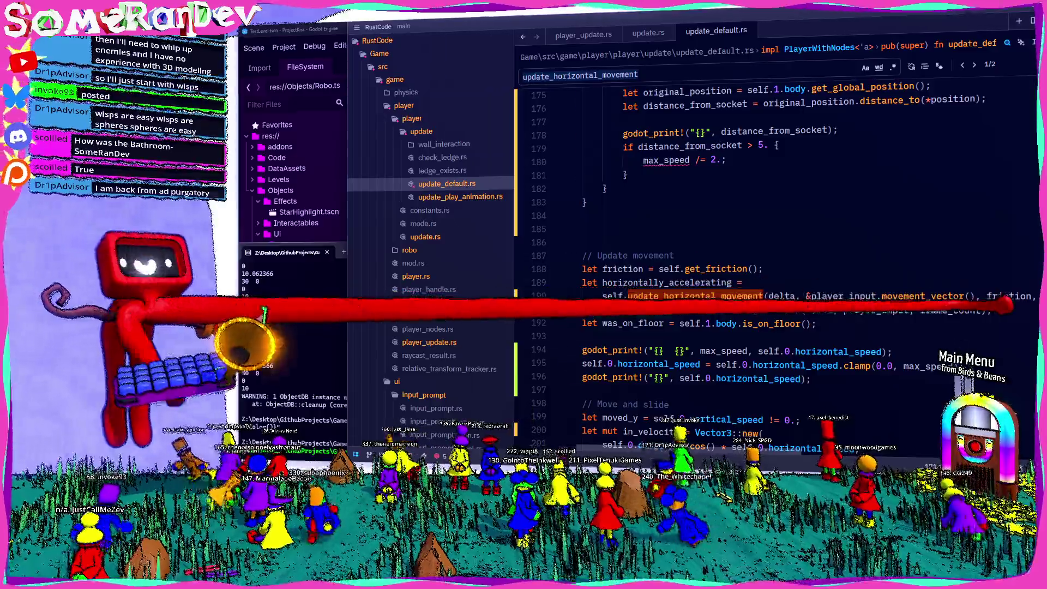
Pass max_horizontal_walk_speed as the argument at the next update_horizontal_movement call.
{"action": "scroll", "coordinate": [764, 245], "scroll_direction": "right", "scroll_amount": 5}
{"action": "key", "text": "Return"}
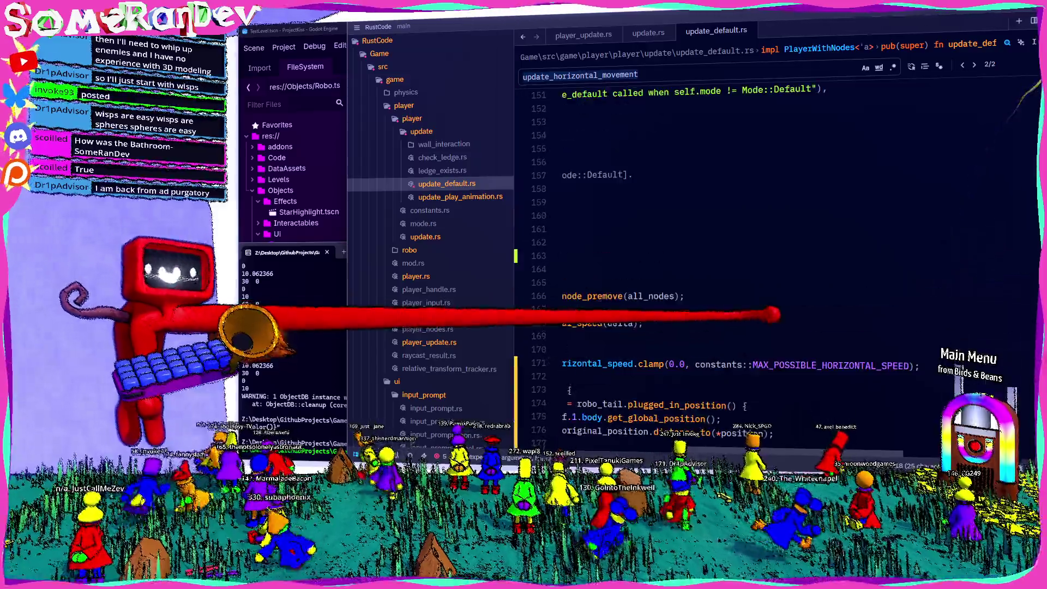
{"action": "scroll", "coordinate": [764, 246], "scroll_direction": "down", "scroll_amount": 7}
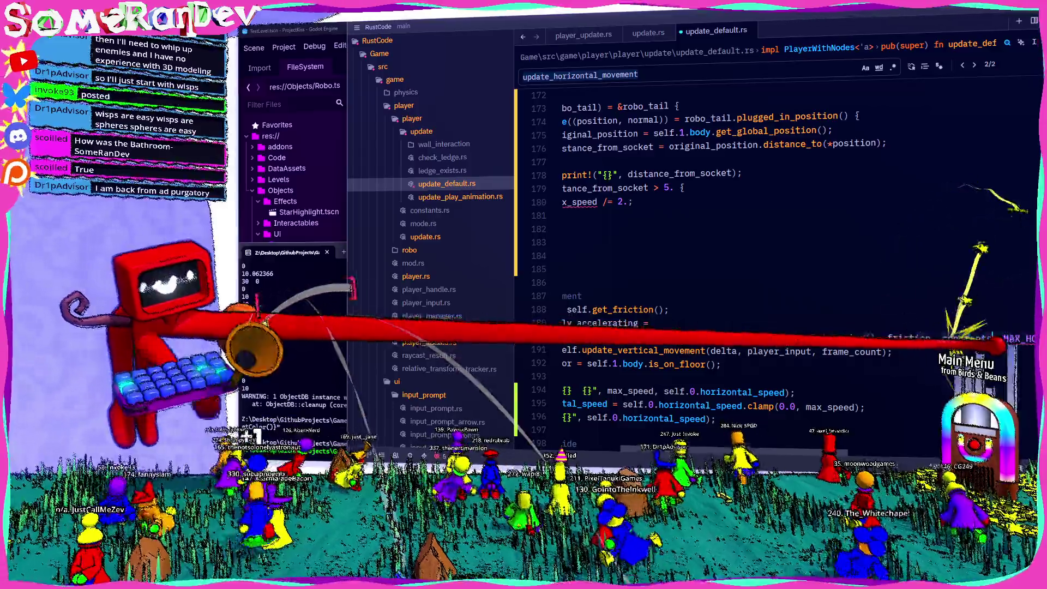
{"action": "type", "text": "max_horizonta"}
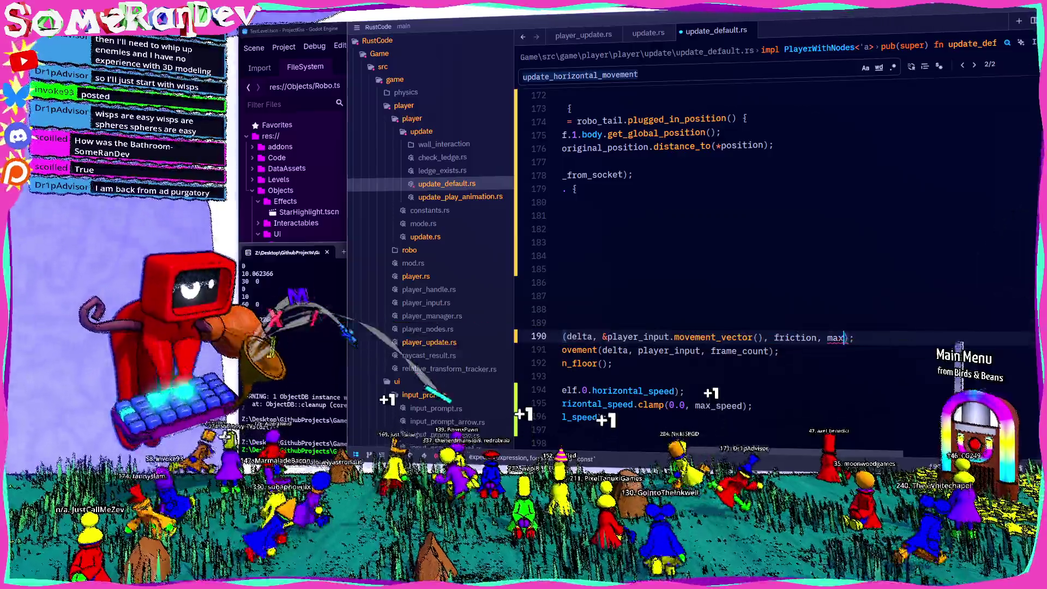
{"action": "type", "text": "l_walk_speed"}
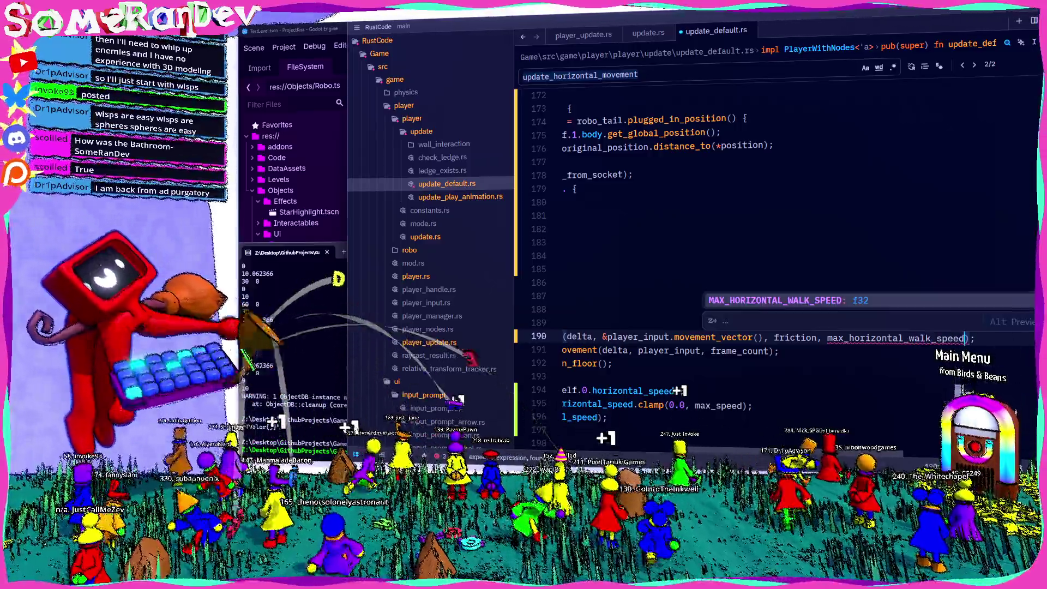
{"action": "scroll", "coordinate": [764, 246], "scroll_direction": "left", "scroll_amount": 5}
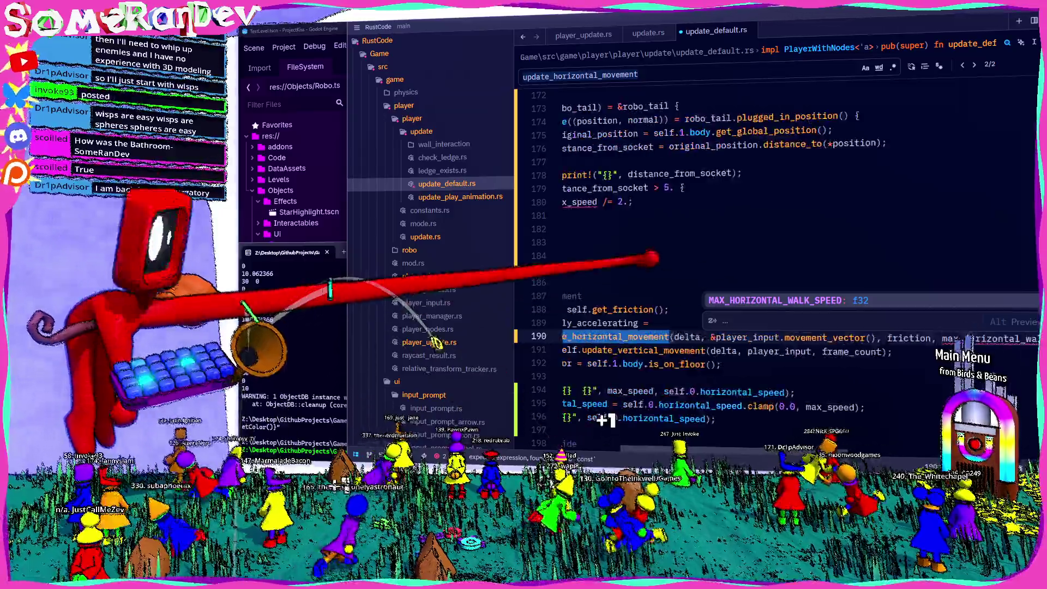
{"action": "scroll", "coordinate": [763, 245], "scroll_direction": "up", "scroll_amount": 3}
Declare let mut max_horizontal_walk_speed = constants::MAX_HORIZONTAL_WALK_SPEED and use it in the halving line.
{"action": "left_click", "coordinate": [617, 216]}
{"action": "key", "text": "Return"}
{"action": "key", "text": "Return"}
{"action": "key", "text": "Up"}
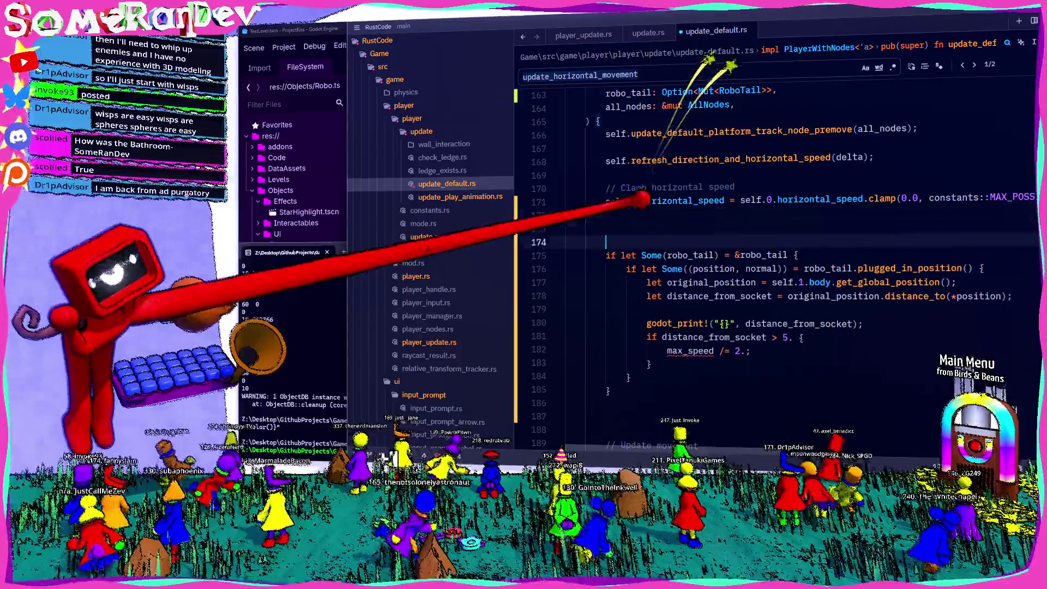
{"action": "type", "text": "let muet "}
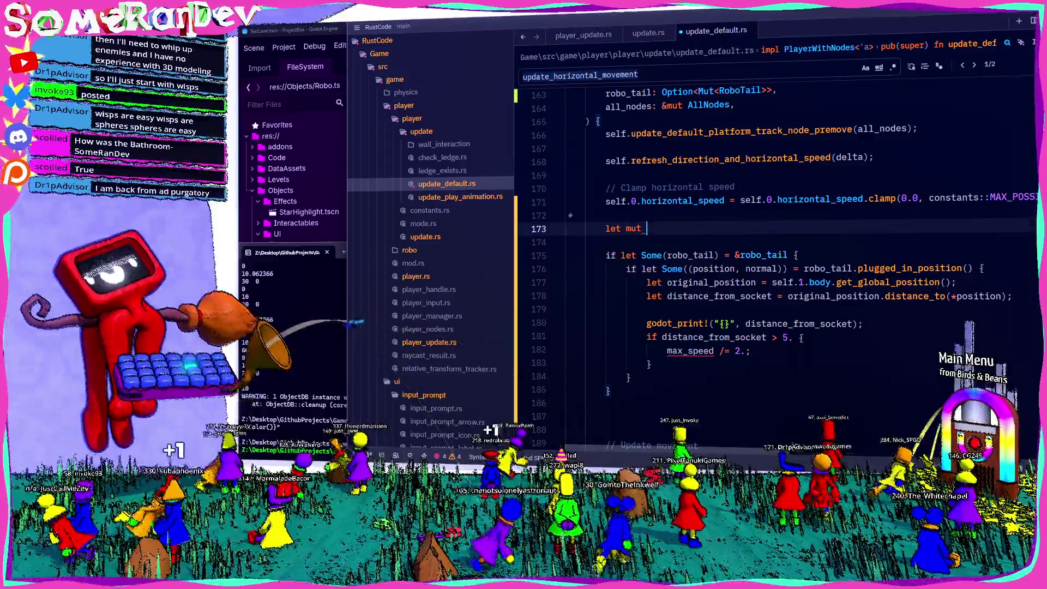
{"action": "type", "text": "horizontal_"}
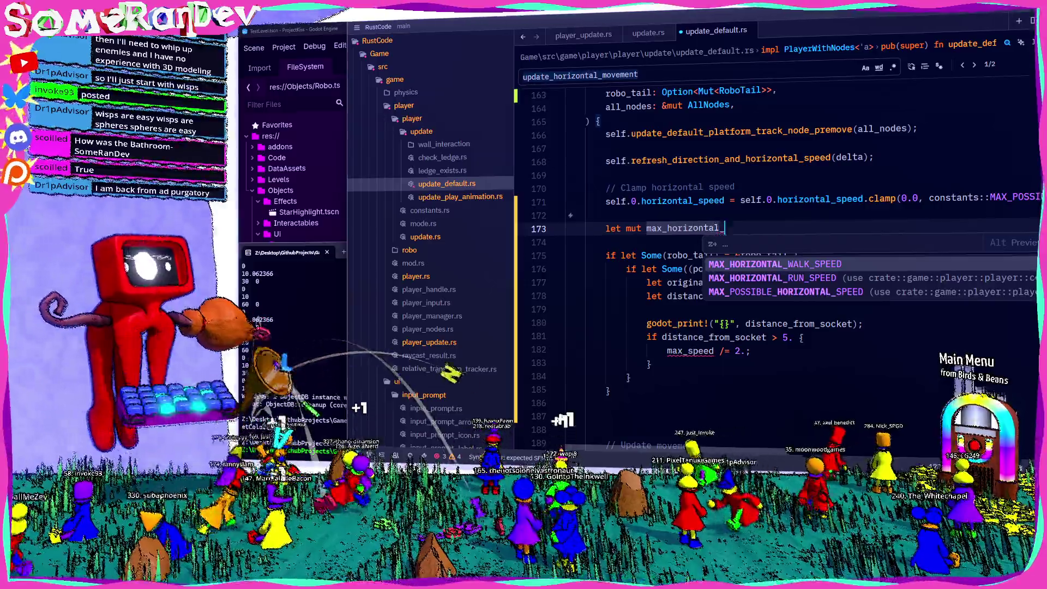
{"action": "type", "text": "wakllkSp"}
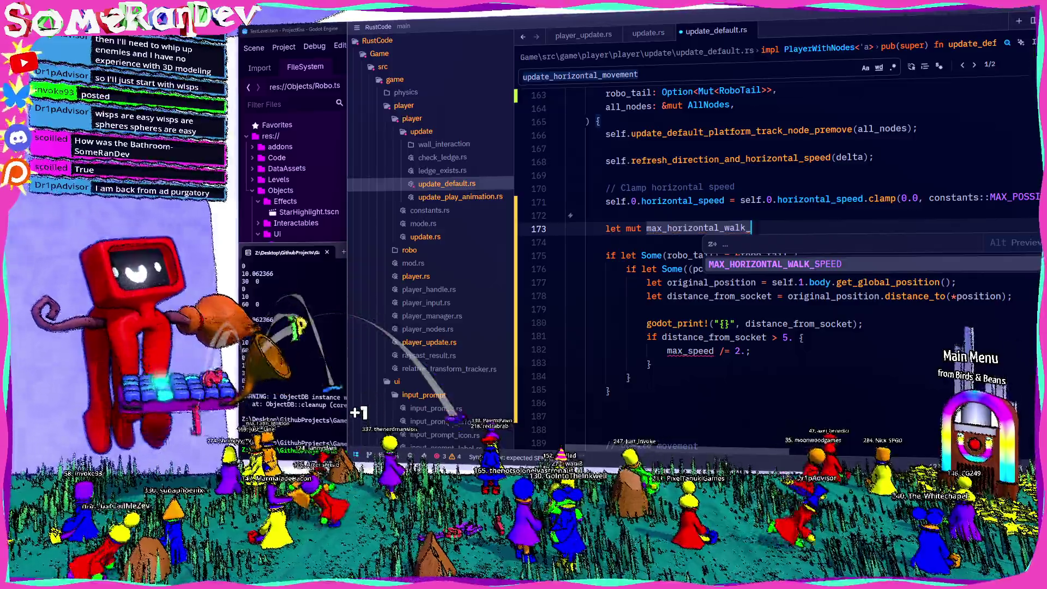
{"action": "key", "text": "Tab"}
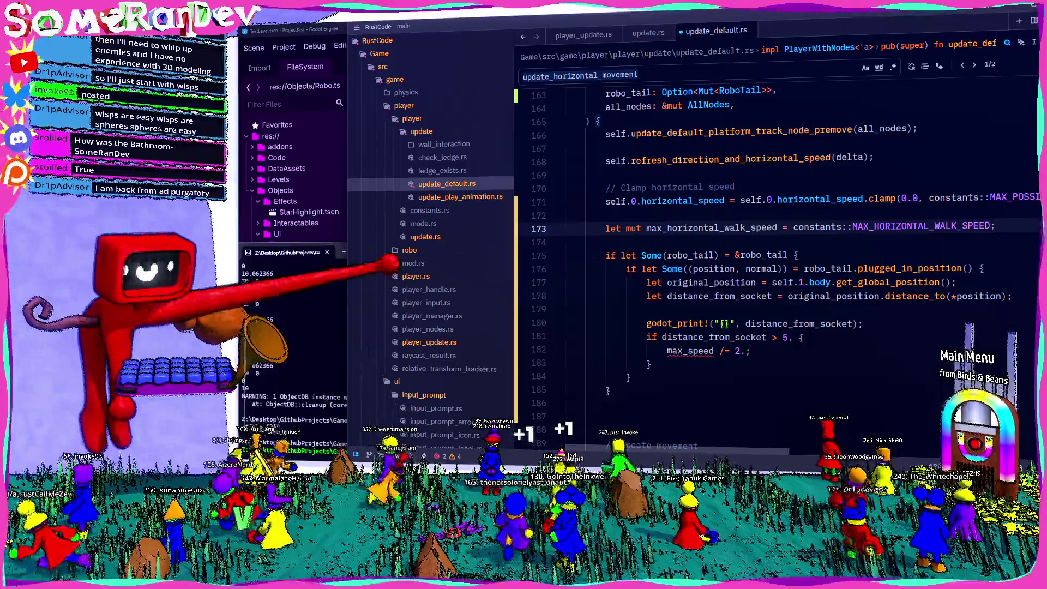
{"action": "double_click", "coordinate": [704, 228]}
{"action": "key", "text": "ctrl+c"}
{"action": "double_click", "coordinate": [690, 352]}
{"action": "key", "text": "ctrl+v"}
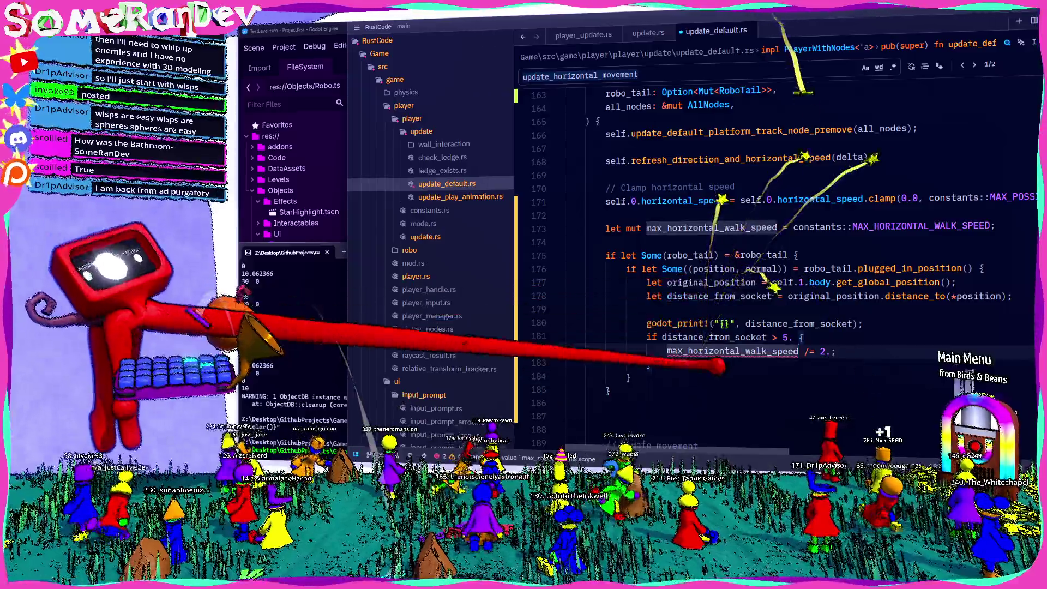
Save and format the file, delete the three old max_speed debug lines, and relaunch the game.
{"action": "key", "text": "ctrl+s"}
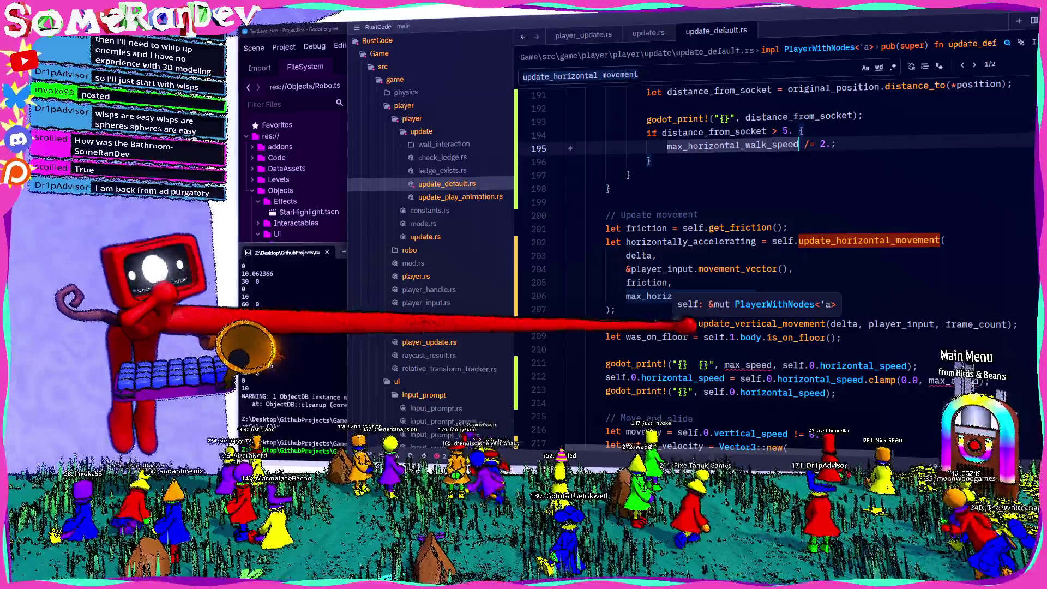
{"action": "mouse_move", "coordinate": [835, 393]}
{"action": "left_mouse_down"}
{"action": "mouse_move", "coordinate": [683, 393]}
{"action": "mouse_move", "coordinate": [570, 363]}
{"action": "left_mouse_up"}
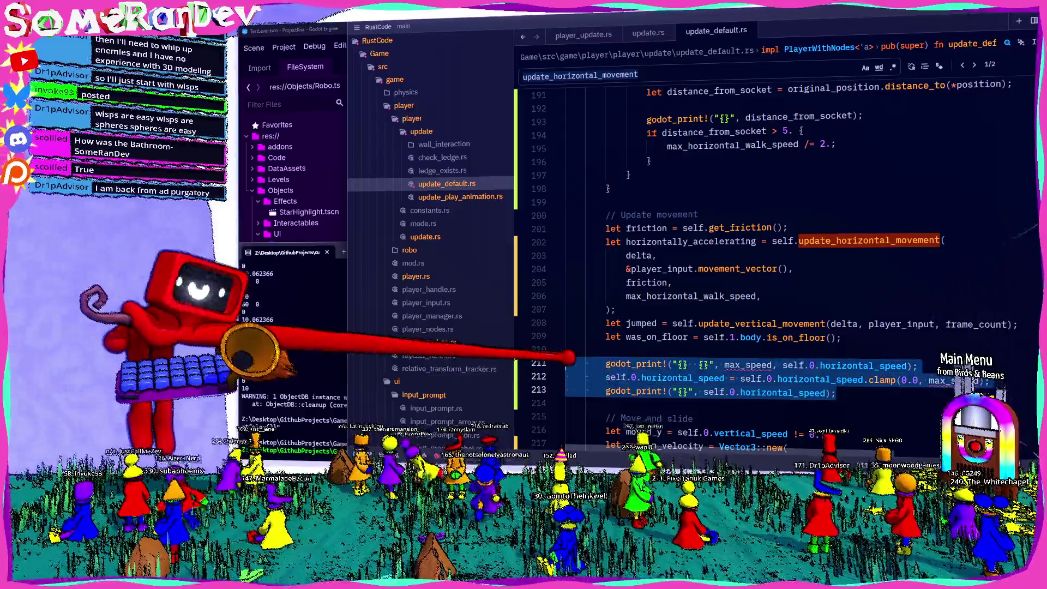
{"action": "key", "text": "Delete"}
{"action": "scroll", "coordinate": [774, 245], "scroll_direction": "up", "scroll_amount": 5}
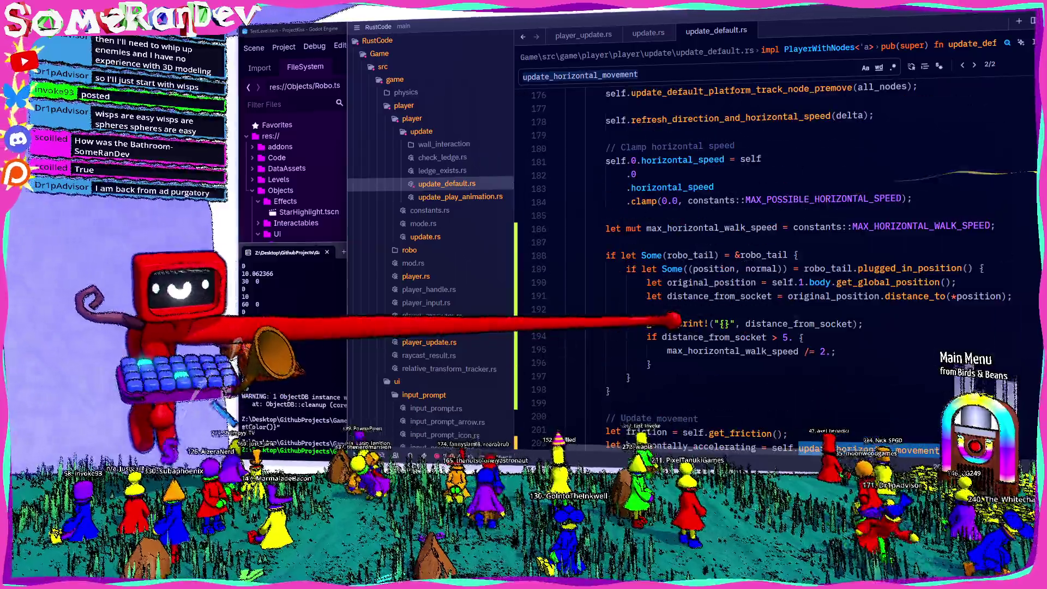
{"action": "key", "text": "F5"}
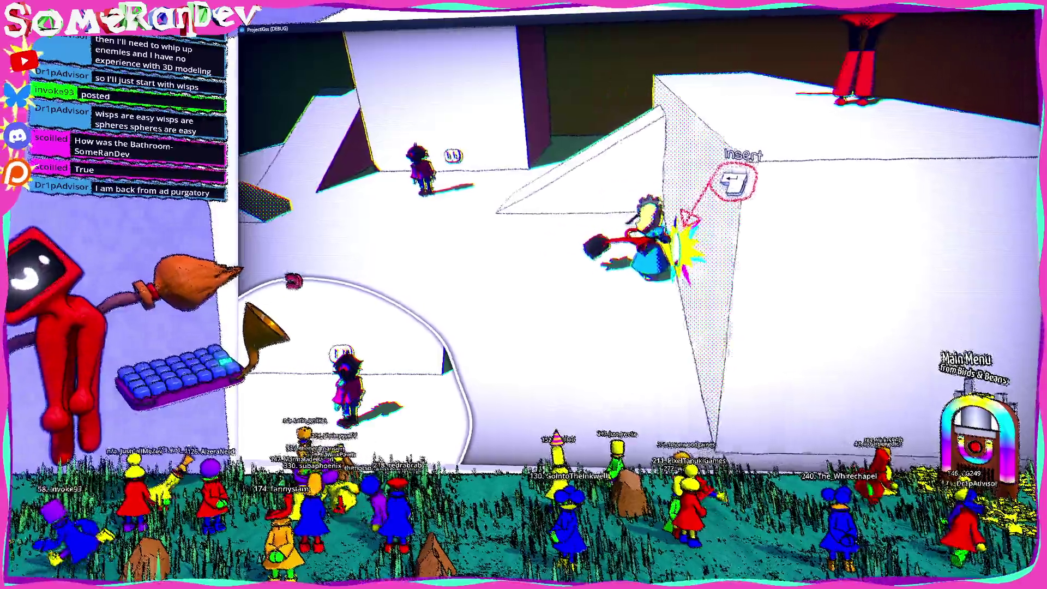
Plug the character's tail into the wall socket, then shrink the game back to a window.
{"action": "key", "text": "Return"}
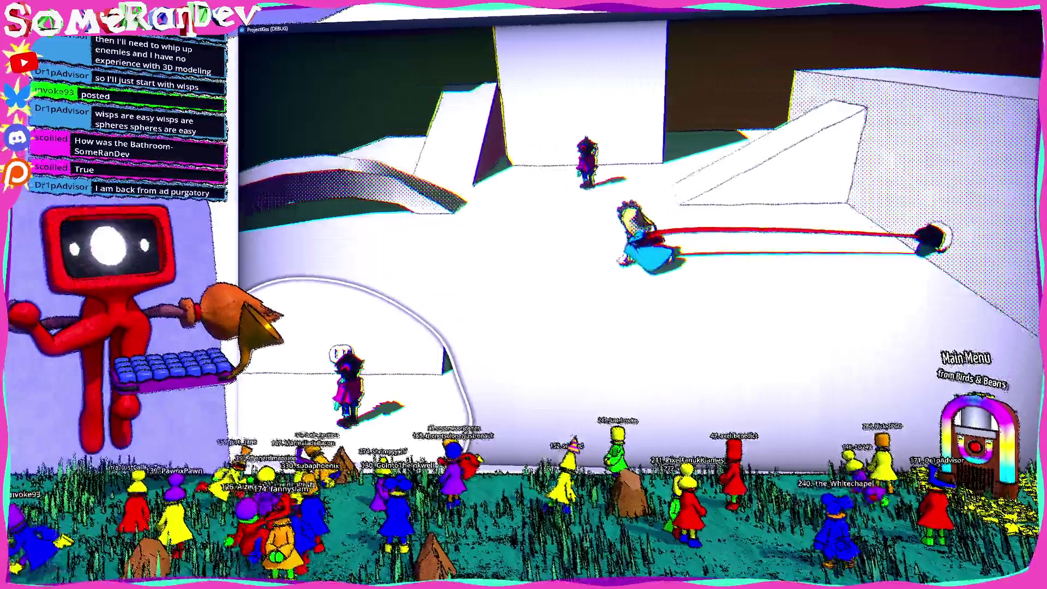
{"action": "key", "text": "F11"}
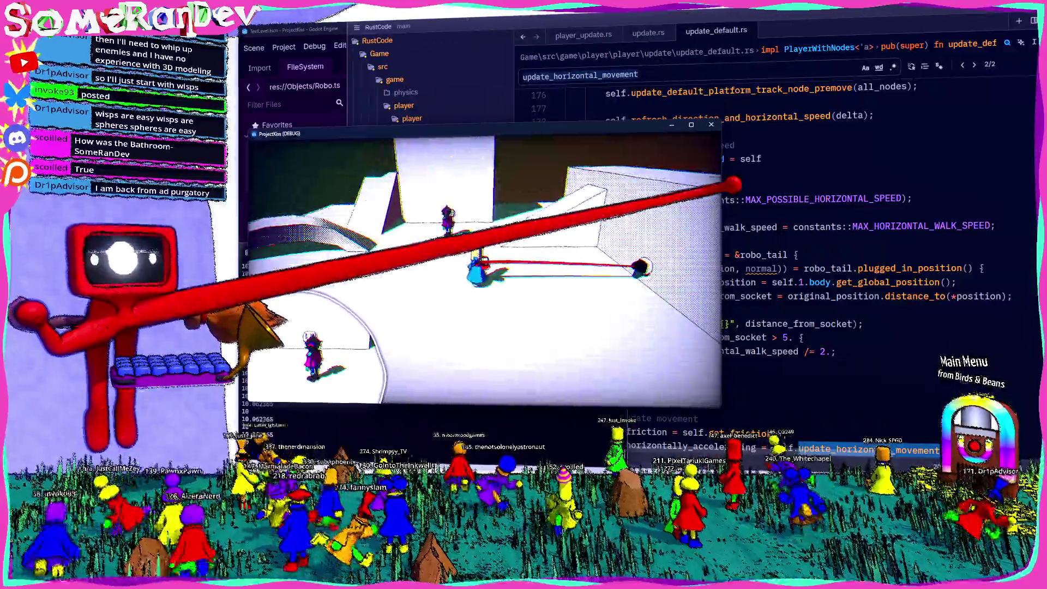
Close the game and raise the socket distance threshold from 5 to 7 in update_default.rs.
{"action": "left_click", "coordinate": [710, 125]}
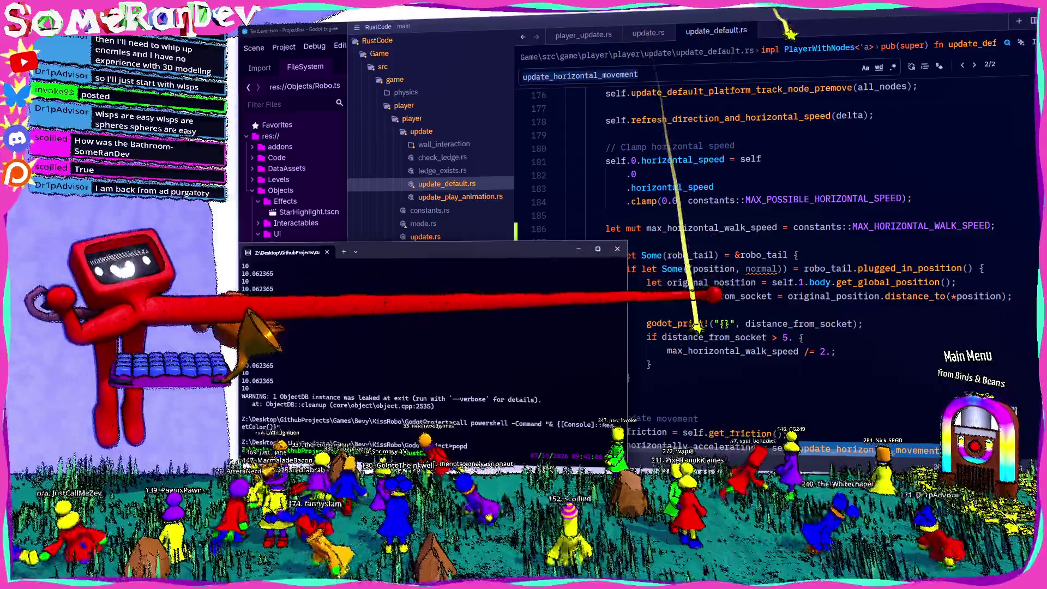
{"action": "left_click", "coordinate": [731, 351]}
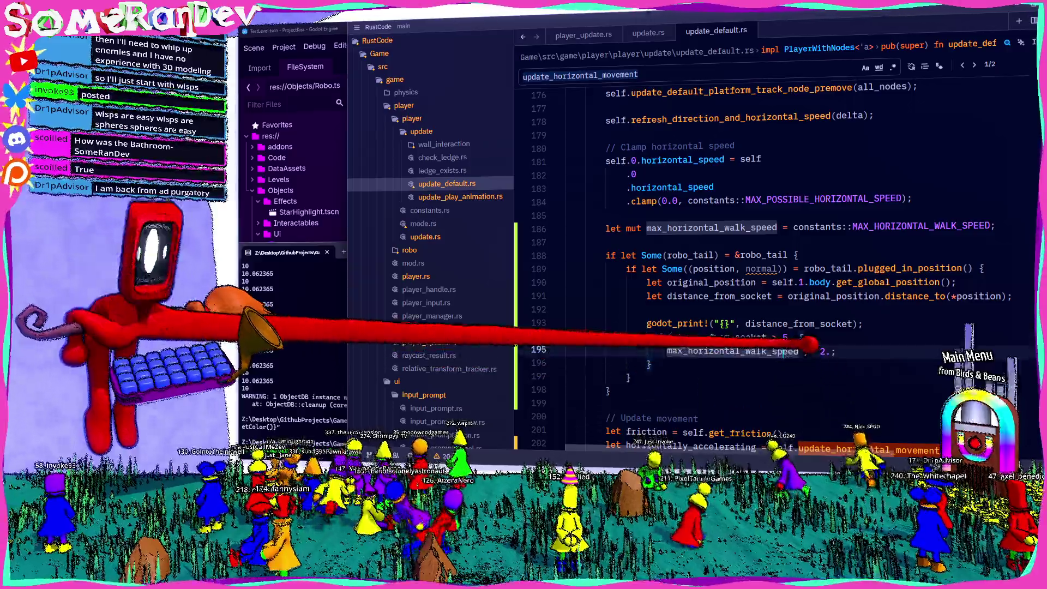
{"action": "left_click", "coordinate": [789, 337]}
{"action": "key", "text": "BackSpace"}
{"action": "type", "text": "7"}
{"action": "key", "text": "End"}
{"action": "key", "text": "Return"}
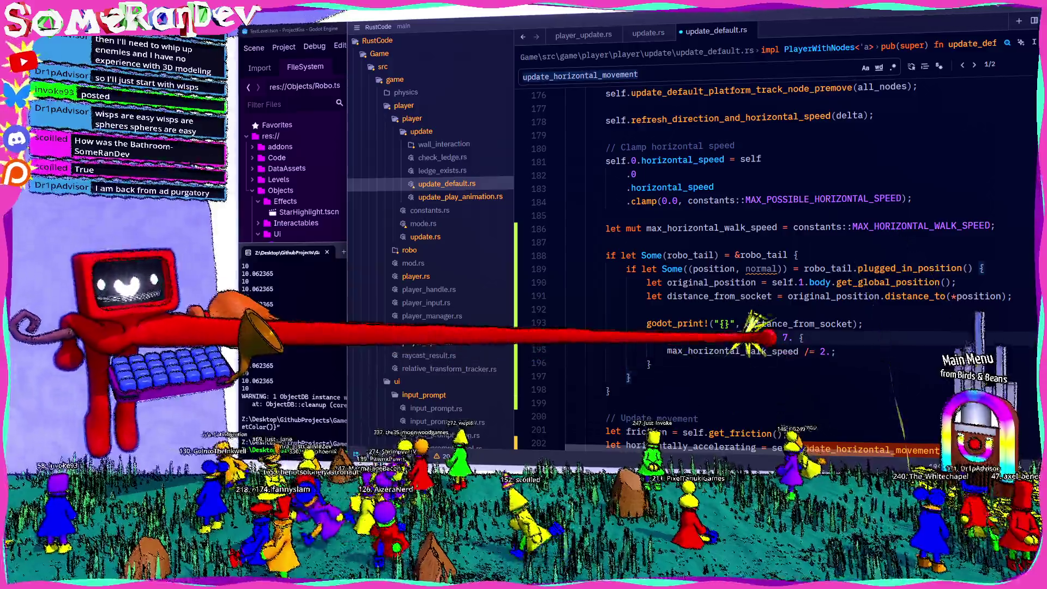
Add ratio = (10. - distance_from_socket) / 3., change '/= 2.' to '*= ratio', save and rebuild.
{"action": "type", "text": "let ratio = distance_from_socket"}
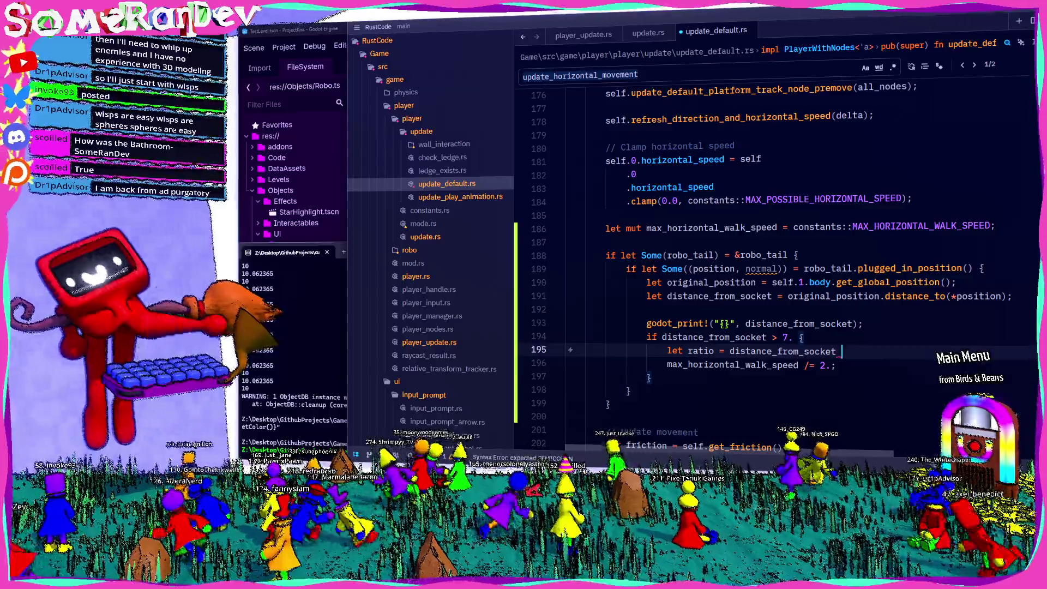
{"action": "key", "text": "BackSpace"}
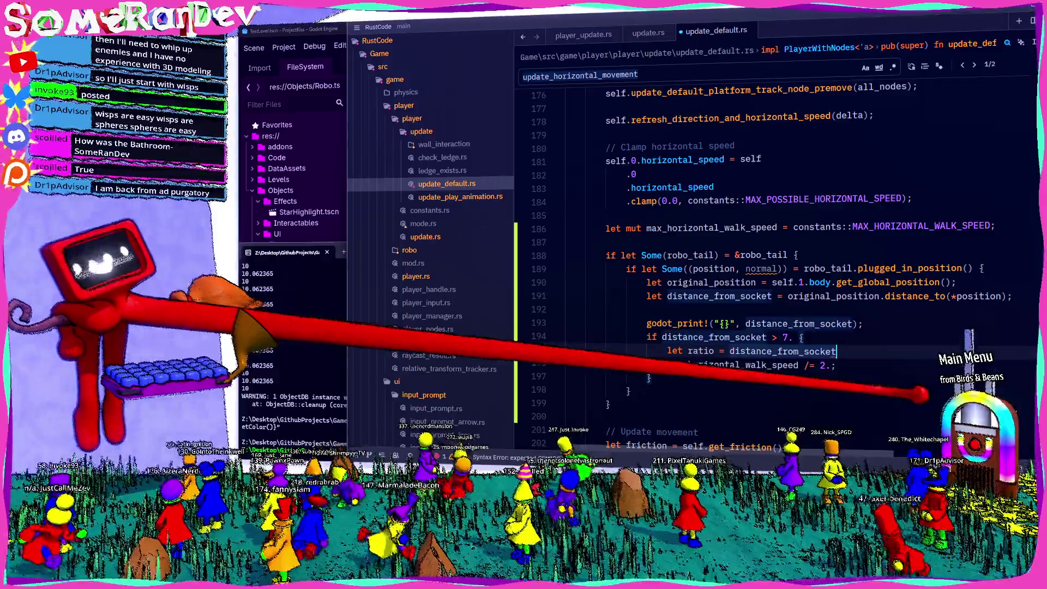
{"action": "left_click", "coordinate": [730, 351]}
{"action": "type", "text": "10 "}
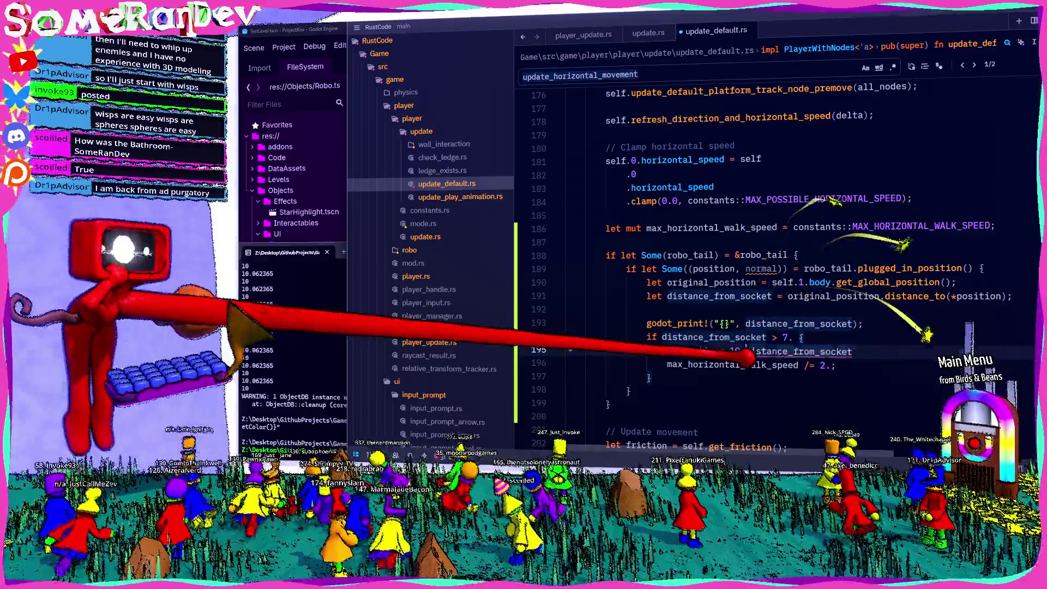
{"action": "type", "text": "/ 3;"}
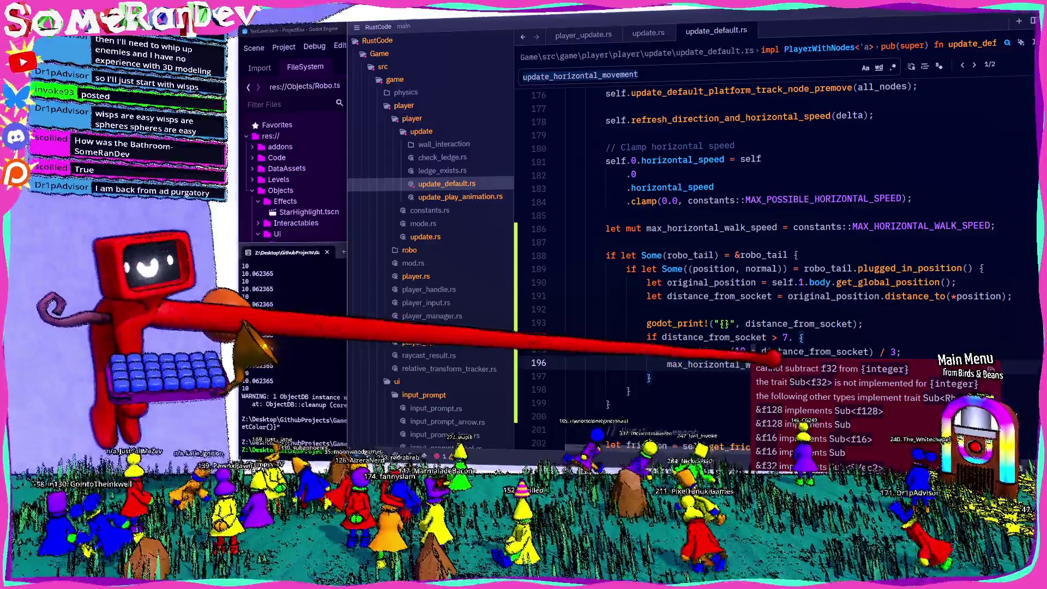
{"action": "left_click", "coordinate": [835, 365]}
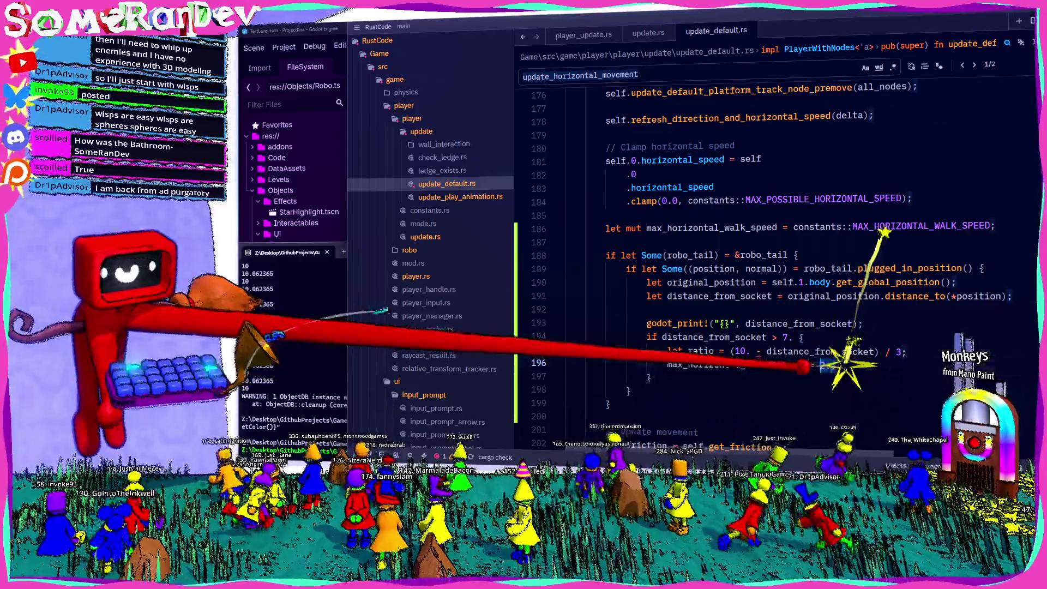
{"action": "type", "text": "*"}
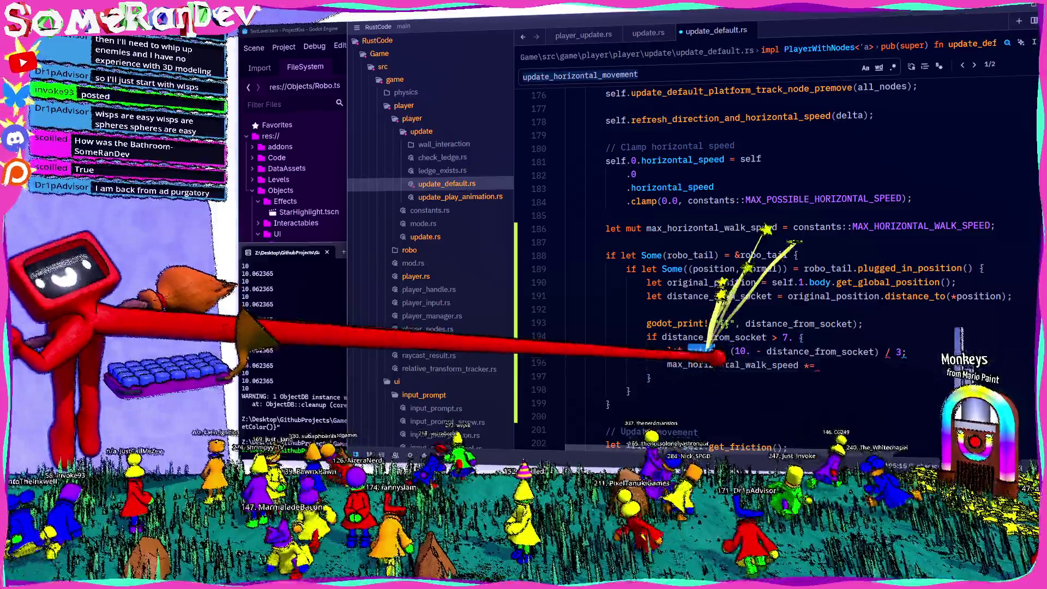
{"action": "mouse_move", "coordinate": [731, 365]}
{"action": "type", "text": "ratio"}
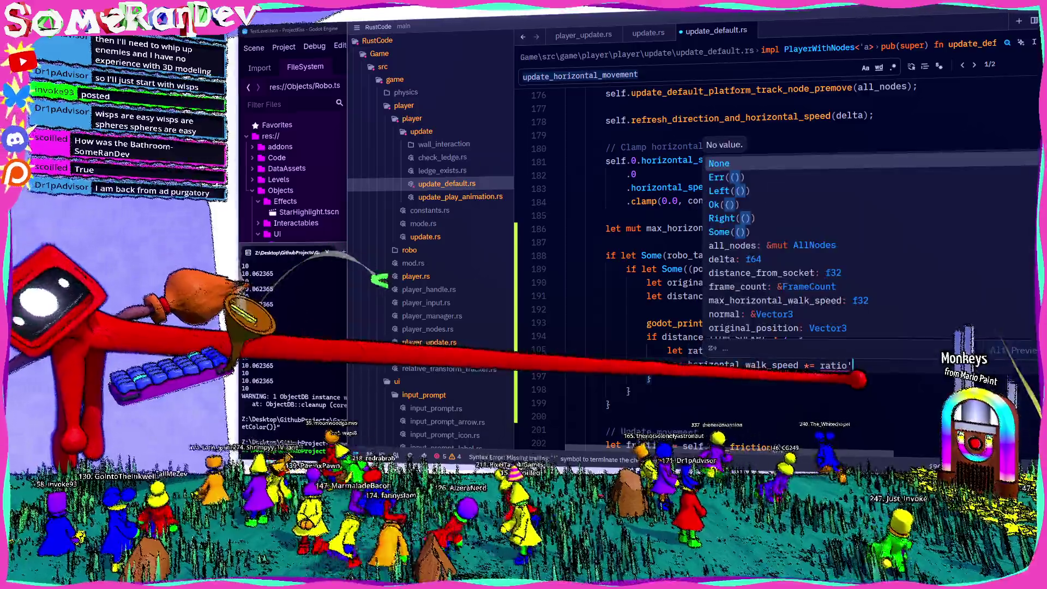
{"action": "type", "text": ";"}
{"action": "key", "text": "ctrl+s"}
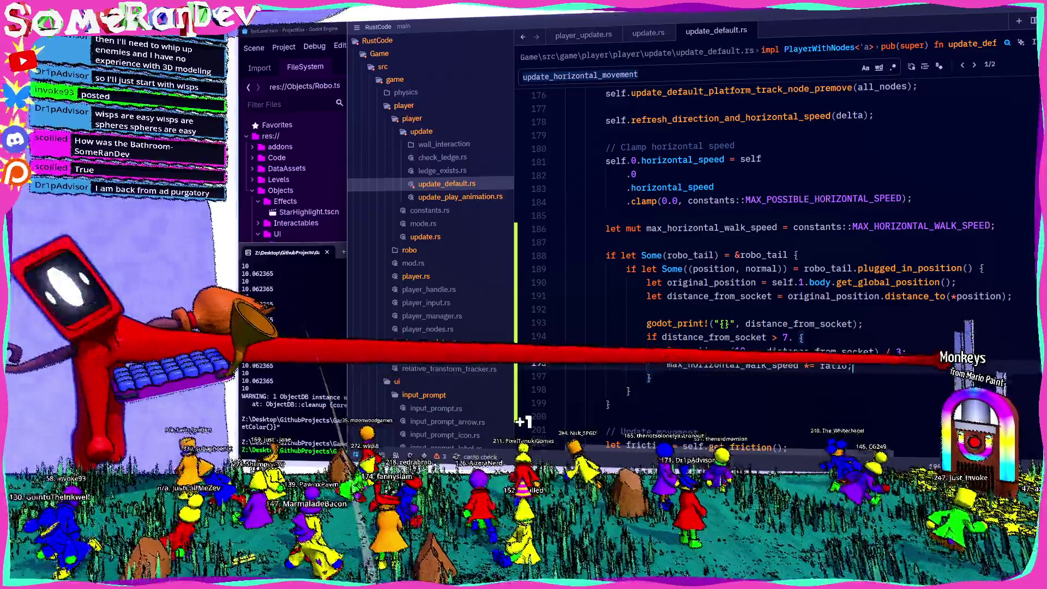
{"action": "type", "text": "."}
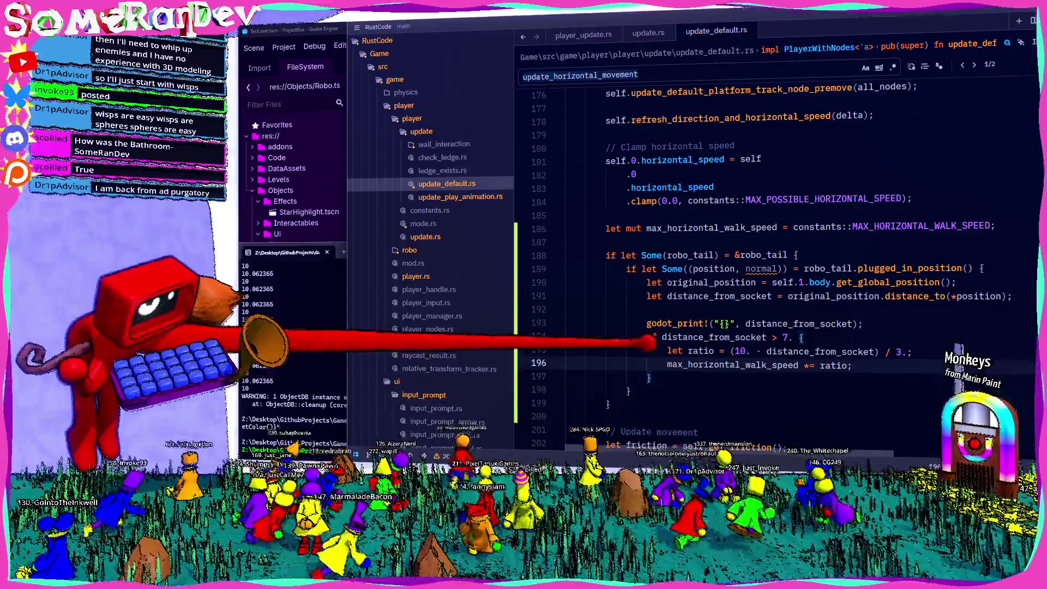
{"action": "key", "text": "ctrl+shift+b"}
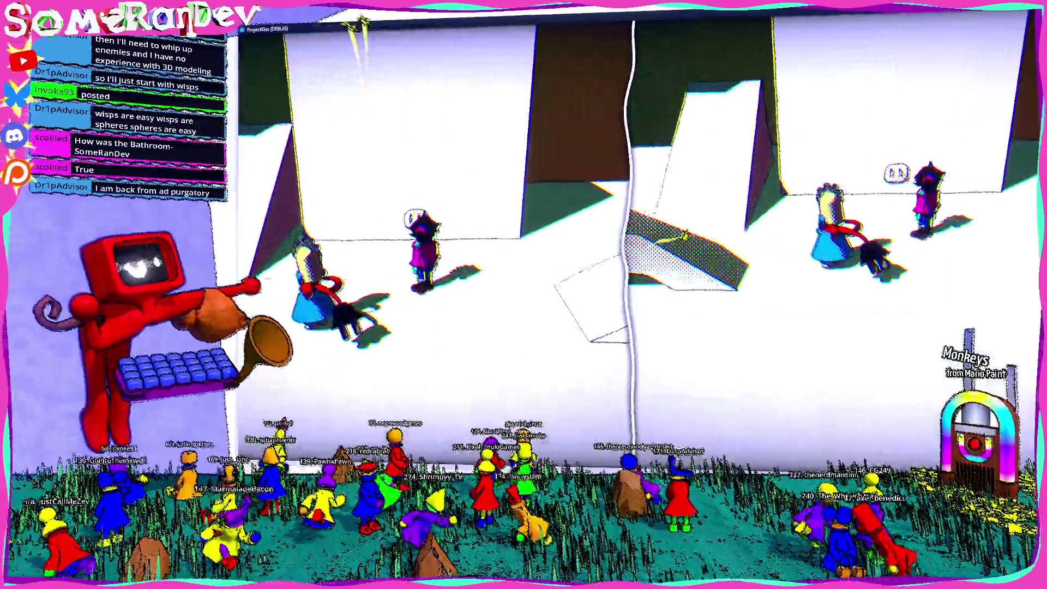
Walk to the wall socket, plug in the tail, test walking, then close the game.
{"action": "key", "text": "w"}
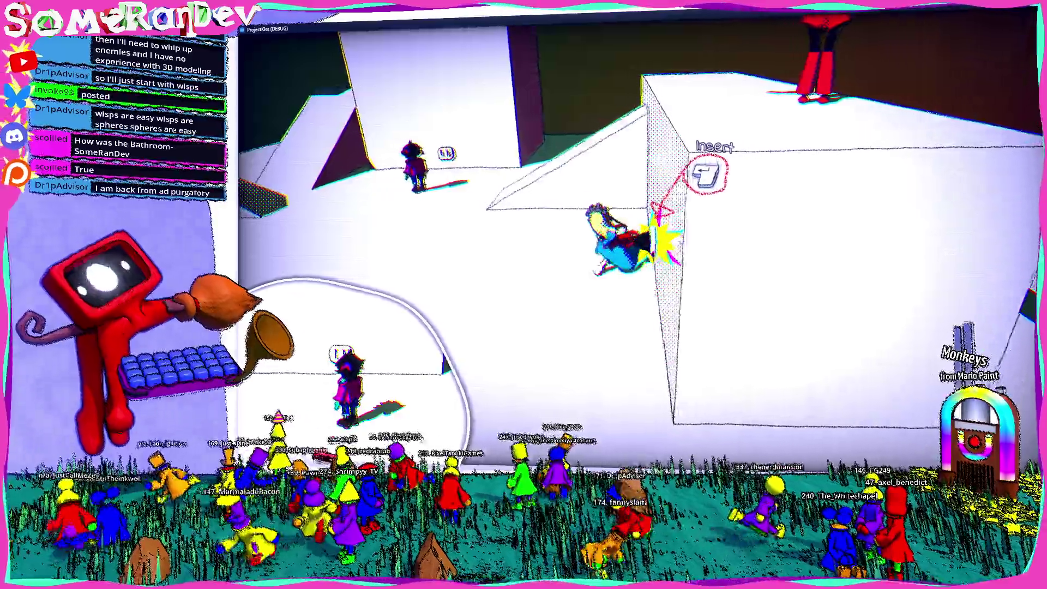
{"action": "key", "text": "e"}
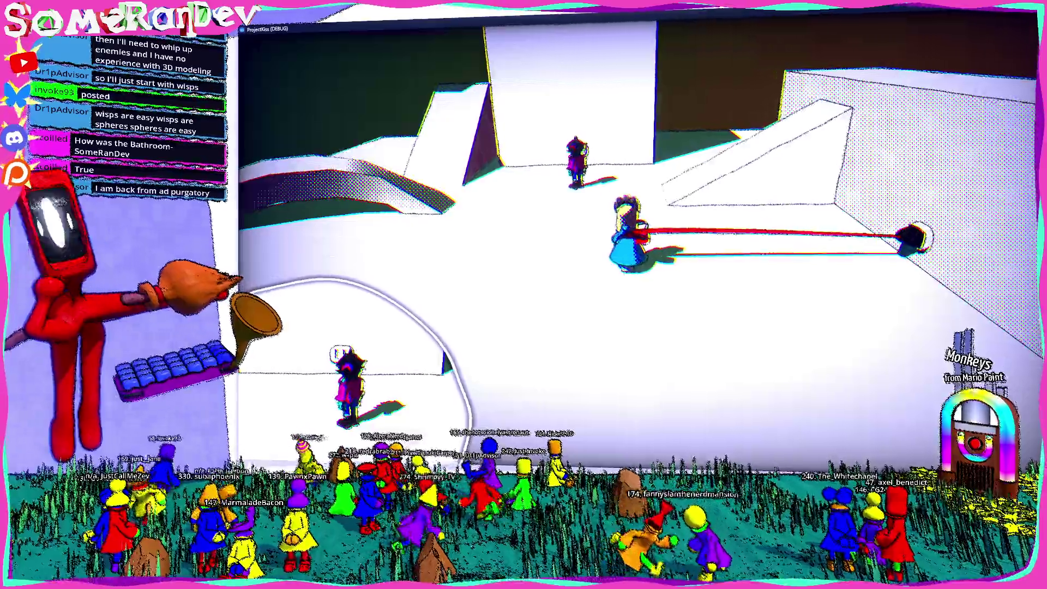
{"action": "key", "text": "alt+F4"}
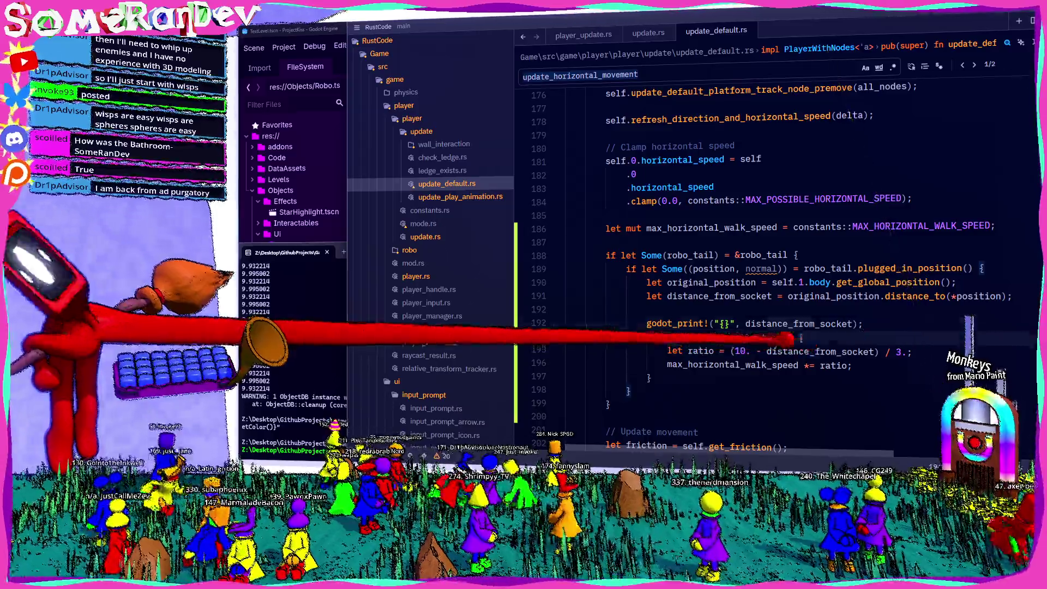
Change the distance threshold and ratio divisor to 5 and save update_default.rs.
{"action": "key", "text": "BackSpace"}
{"action": "type", "text": "55"}
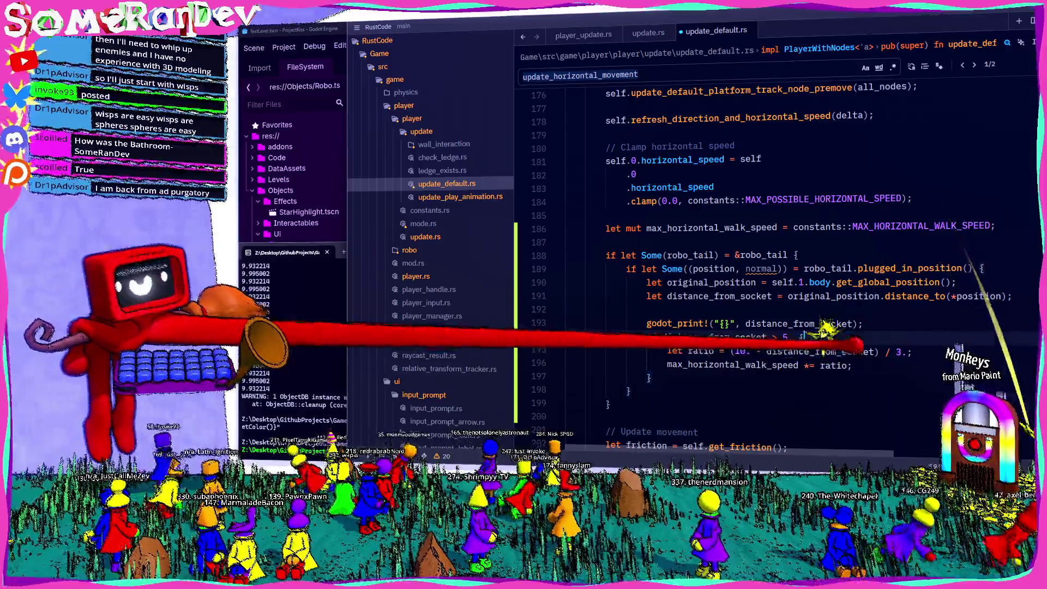
{"action": "key", "text": "ctrl+s"}
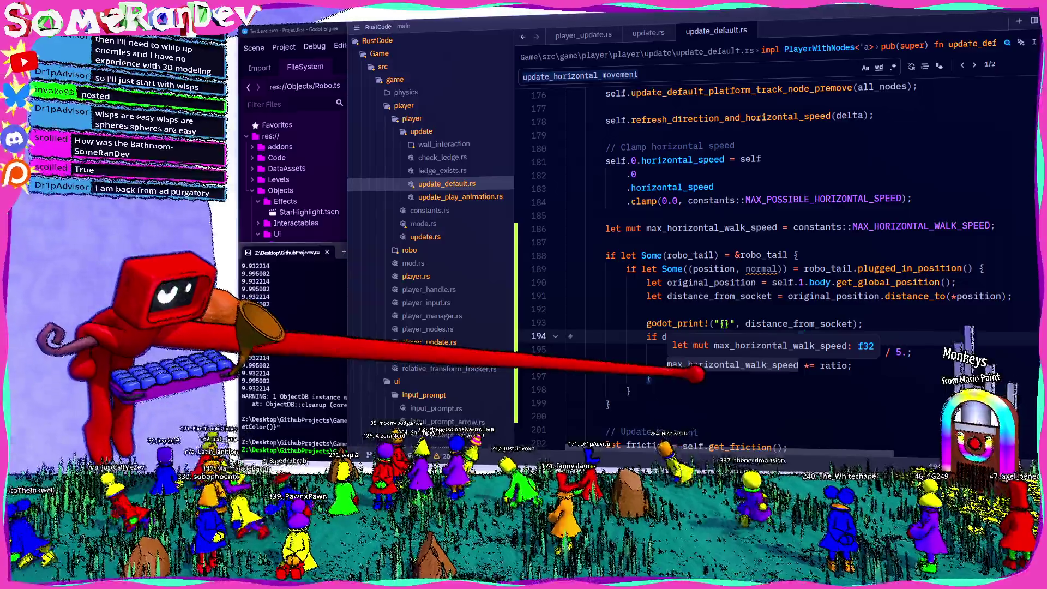
Review the in_velocity movement code, then bring the build terminal to the front.
{"action": "scroll", "coordinate": [709, 354], "scroll_direction": "down", "scroll_amount": 5}
{"action": "scroll", "coordinate": [774, 357], "scroll_direction": "down", "scroll_amount": 3}
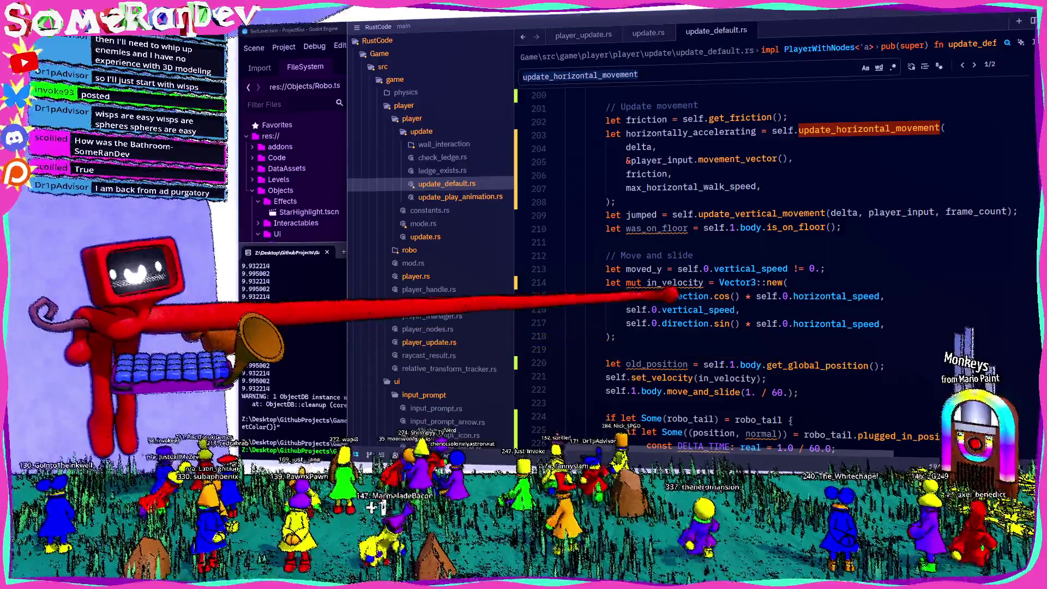
{"action": "left_click", "coordinate": [637, 281]}
{"action": "scroll", "coordinate": [703, 363], "scroll_direction": "down", "scroll_amount": 6}
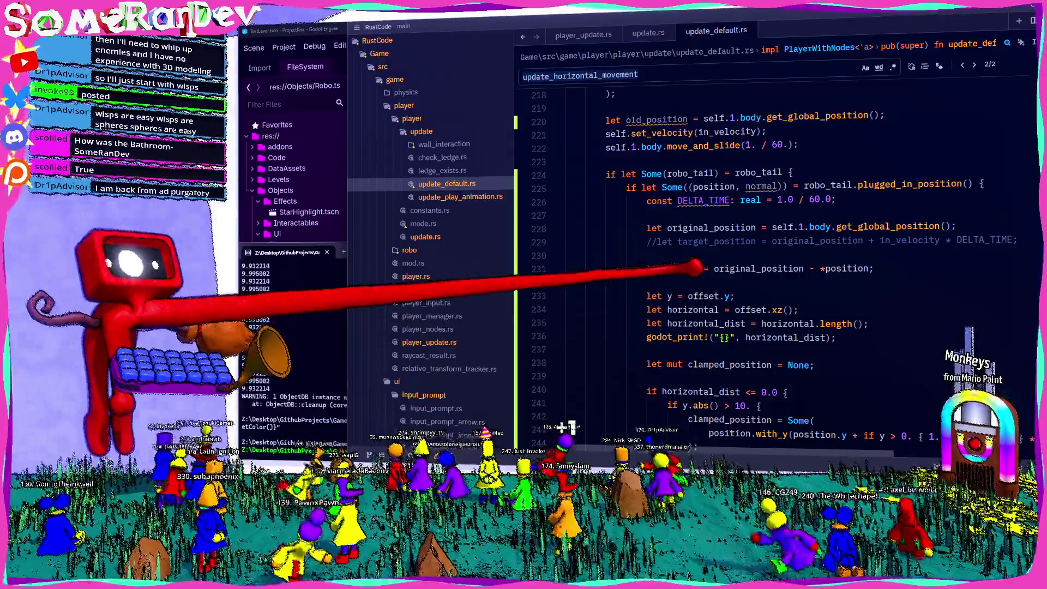
{"action": "scroll", "coordinate": [690, 287], "scroll_direction": "down", "scroll_amount": 8}
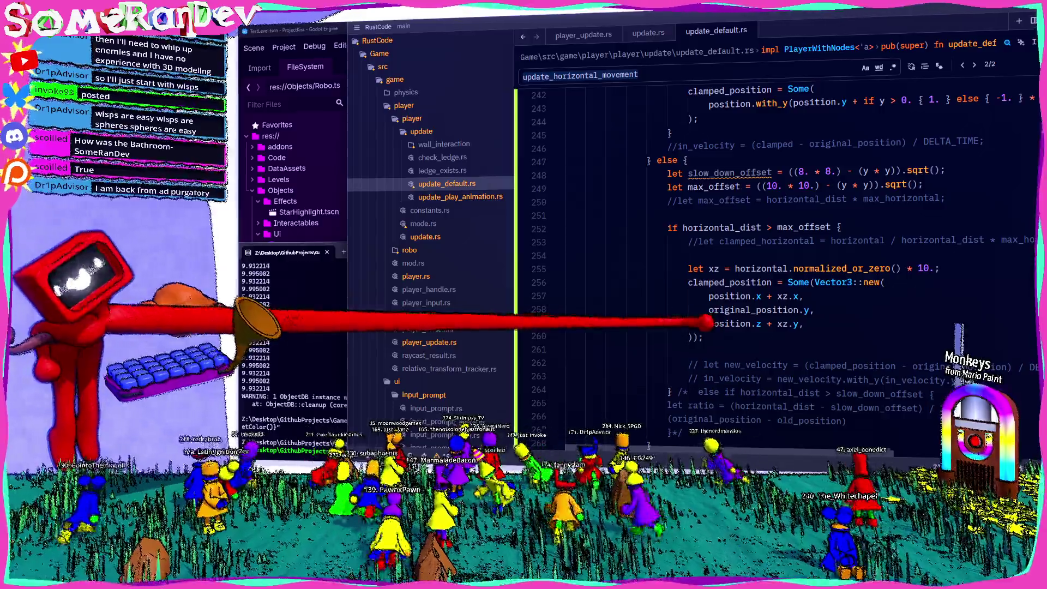
{"action": "scroll", "coordinate": [678, 350], "scroll_direction": "up", "scroll_amount": 12}
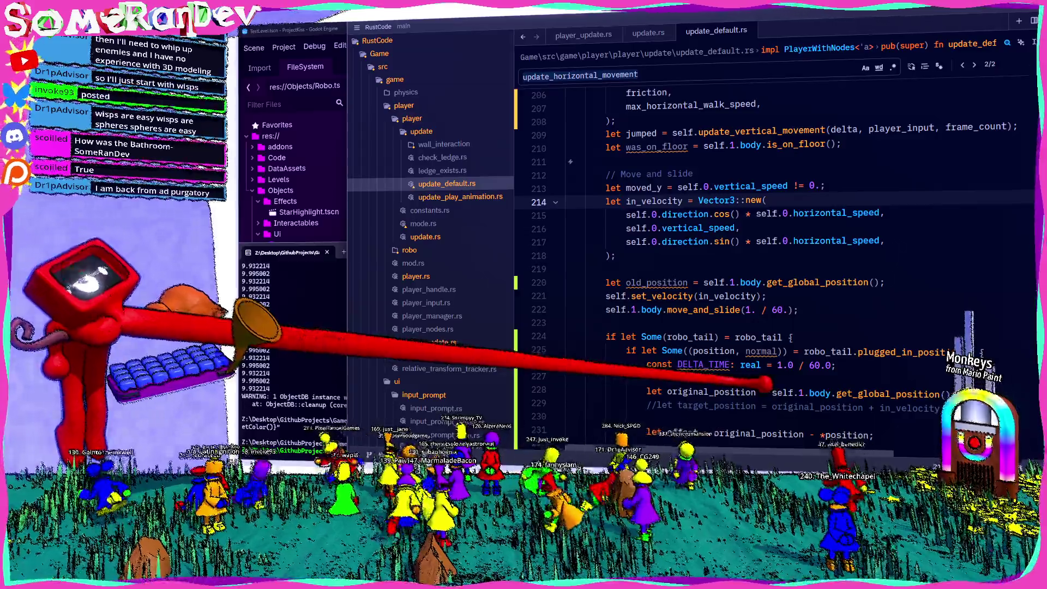
{"action": "mouse_move", "coordinate": [704, 364]}
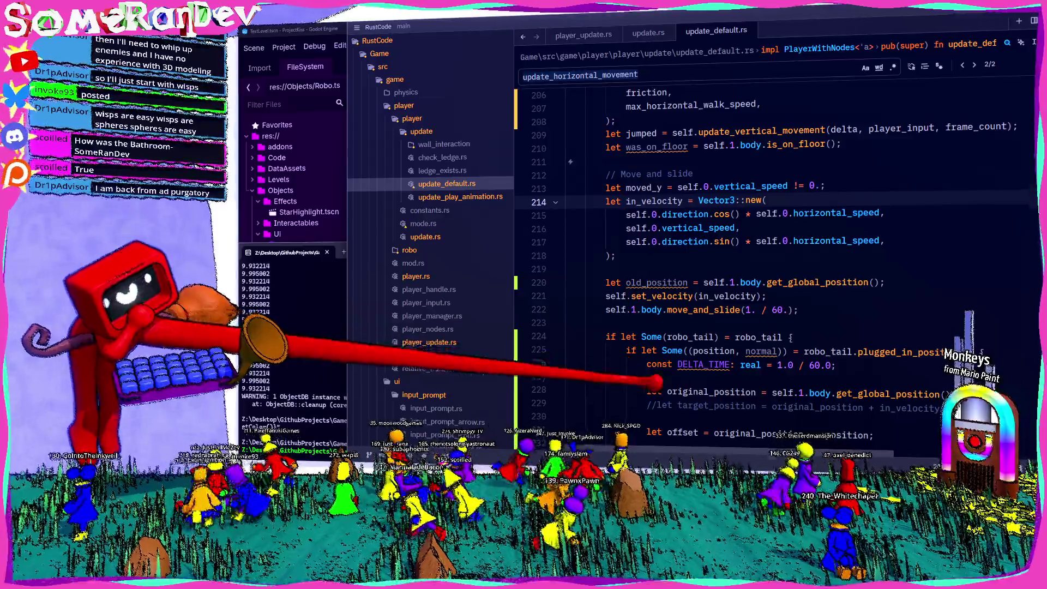
{"action": "scroll", "coordinate": [720, 374], "scroll_direction": "up", "scroll_amount": 5}
{"action": "scroll", "coordinate": [720, 374], "scroll_direction": "up", "scroll_amount": 3}
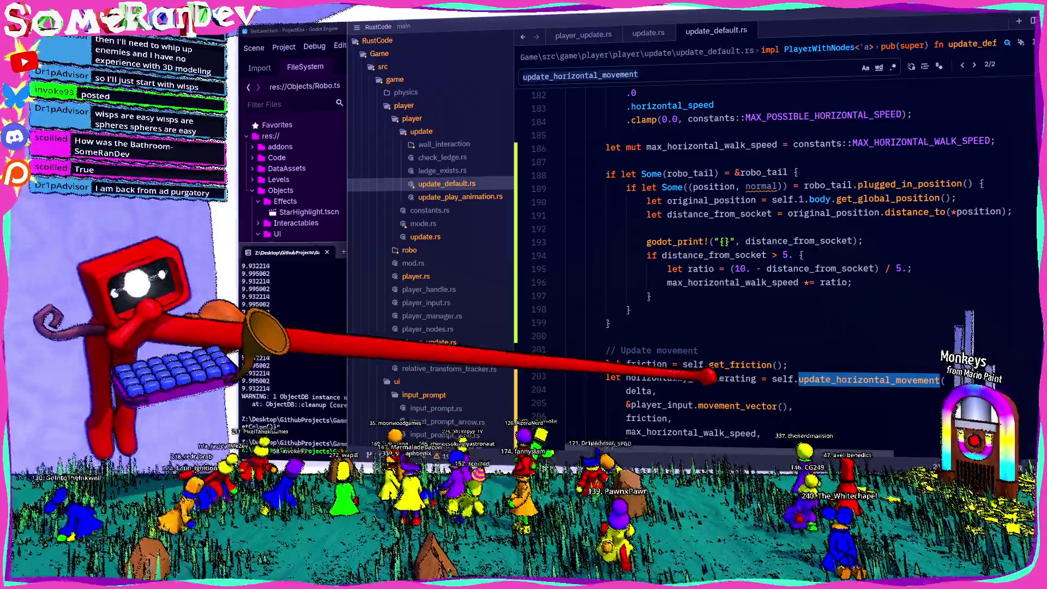
{"action": "left_click", "coordinate": [295, 328]}
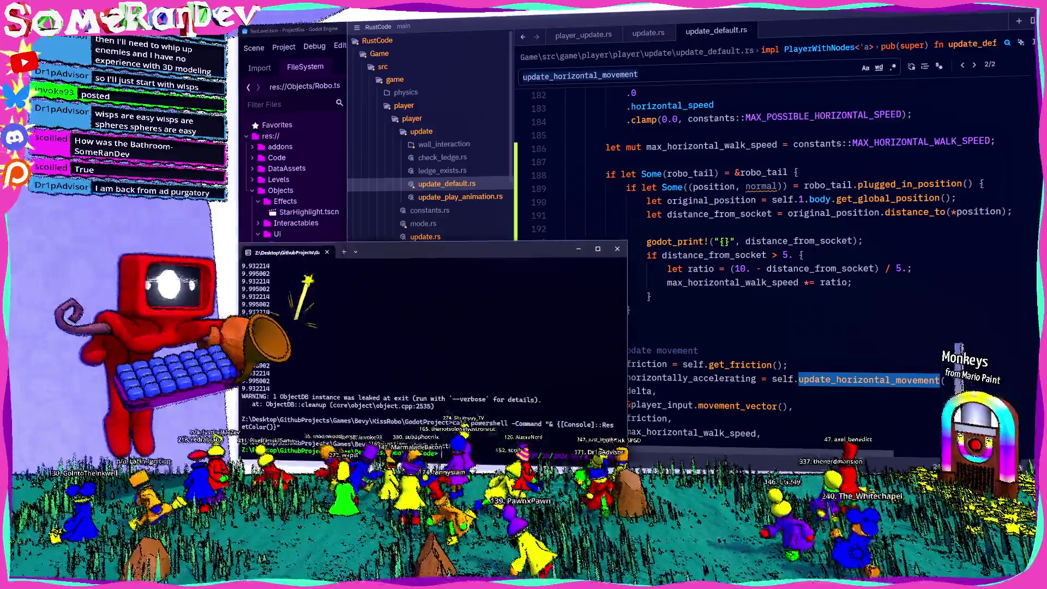
Rerun the build script, test the socketed tail in game, then exit fullscreen and close it.
{"action": "key", "text": "Up"}
{"action": "key", "text": "Return"}
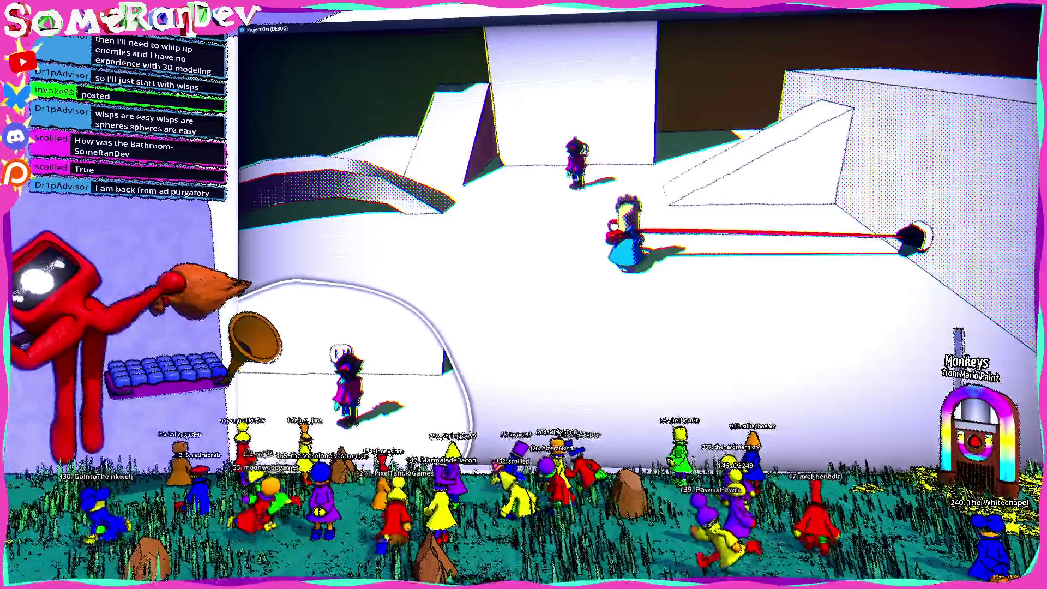
{"action": "key", "text": "super+Down"}
{"action": "left_click", "coordinate": [781, 192]}
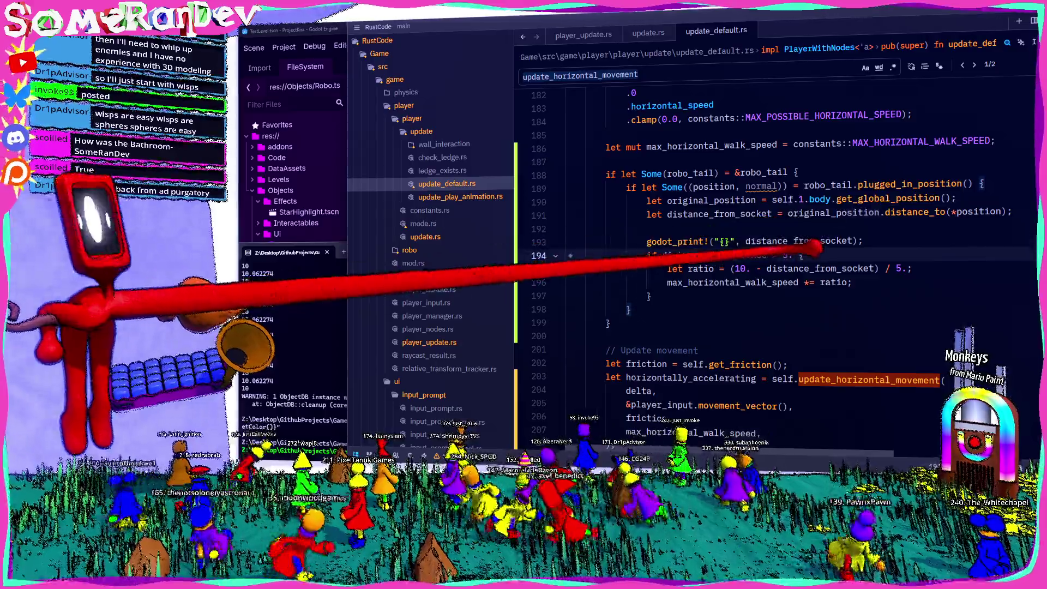
{"action": "scroll", "coordinate": [763, 261], "scroll_direction": "down", "scroll_amount": 5}
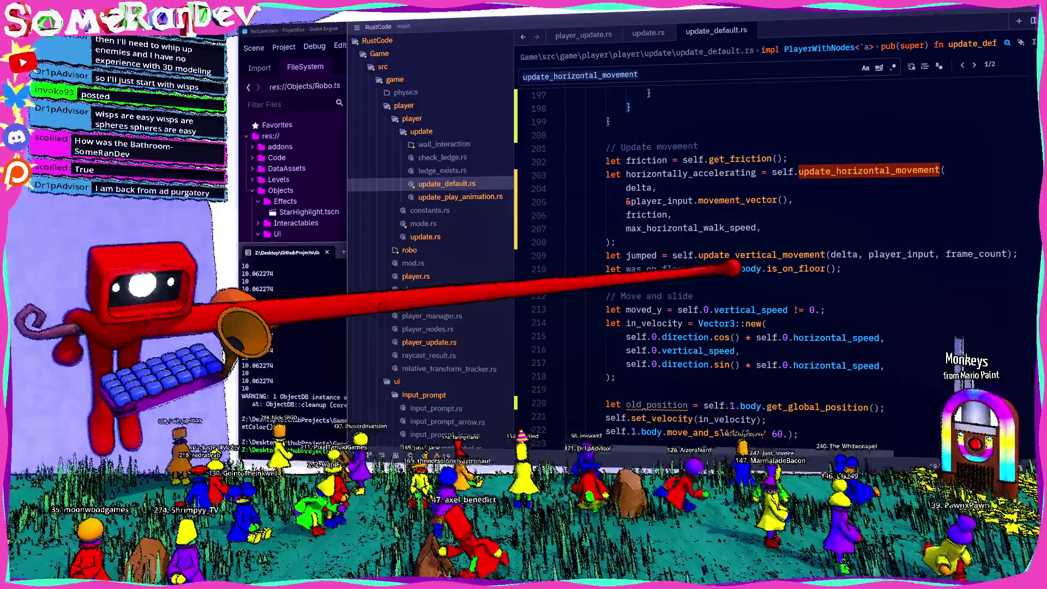
{"action": "scroll", "coordinate": [733, 268], "scroll_direction": "up", "scroll_amount": 3}
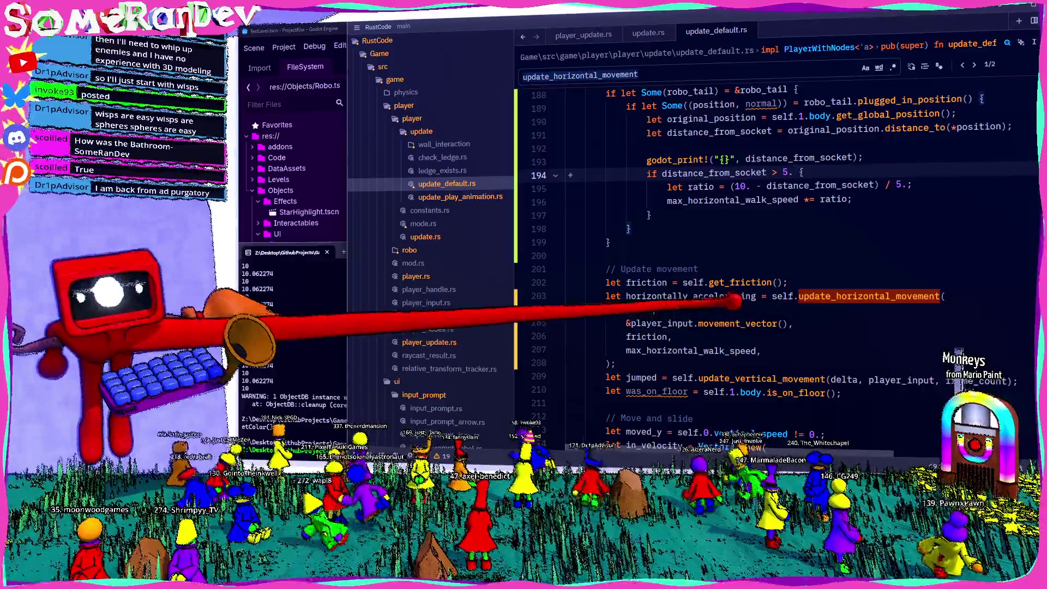
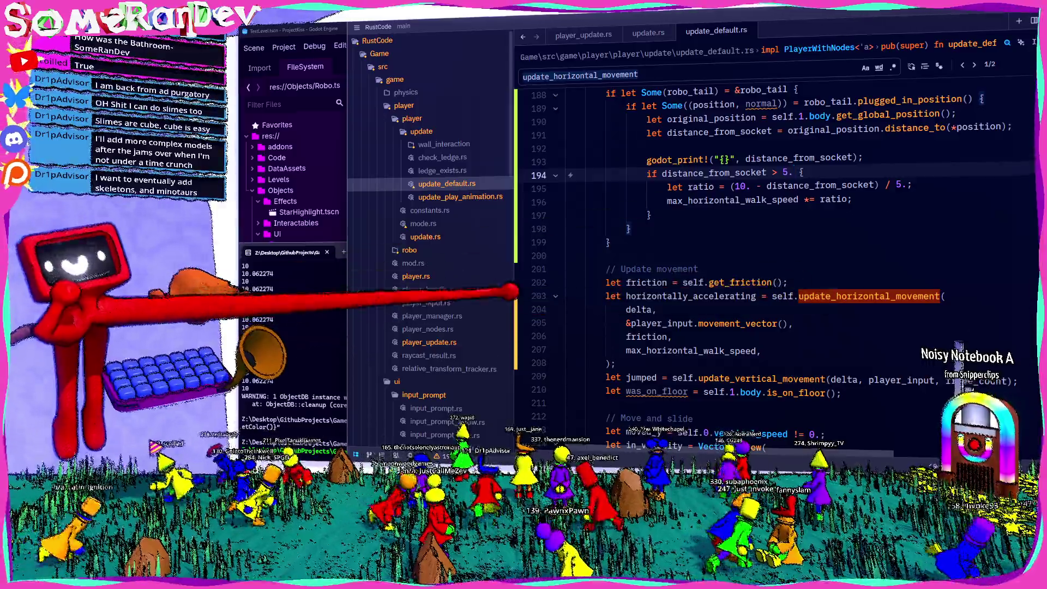
Rebuild the Rust game library, then return to the update_default.rs movement code in Zed.
{"action": "key", "text": "alt+Tab"}
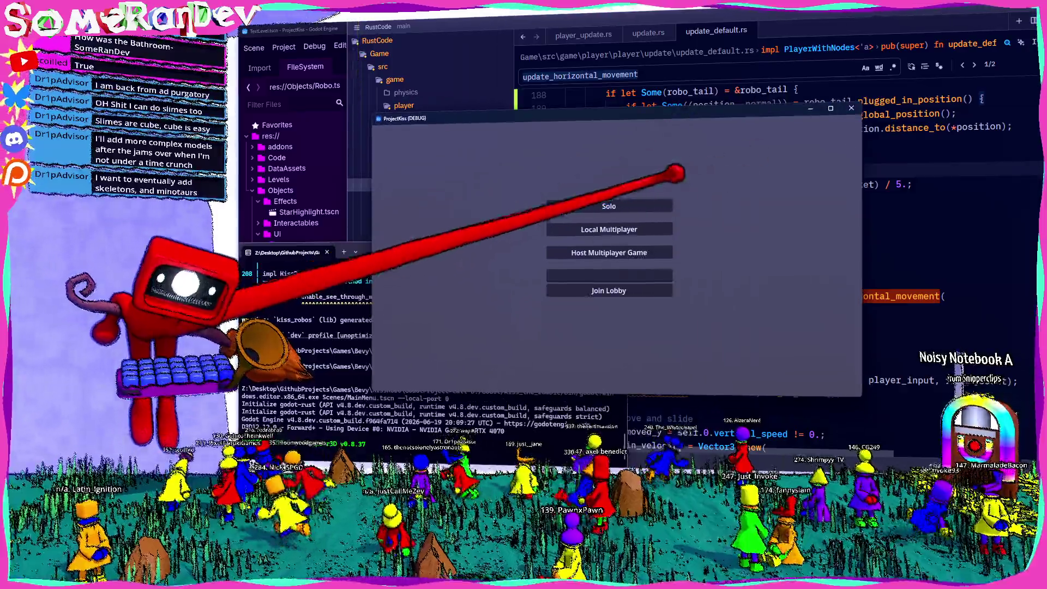
{"action": "left_click", "coordinate": [790, 256]}
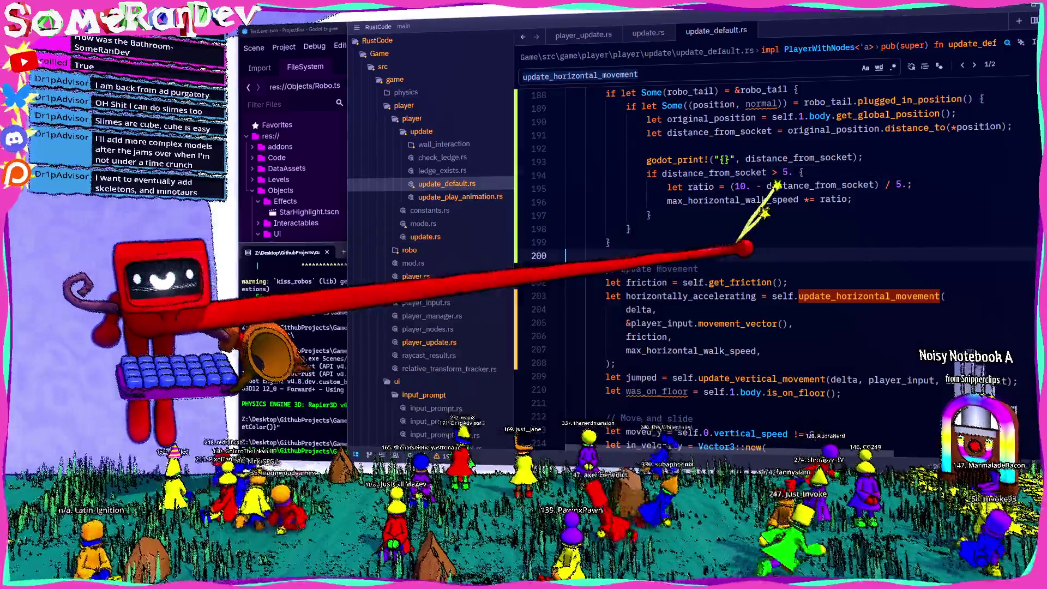
{"action": "scroll", "coordinate": [717, 268], "scroll_direction": "down", "scroll_amount": 3}
{"action": "scroll", "coordinate": [872, 219], "scroll_direction": "up", "scroll_amount": 1}
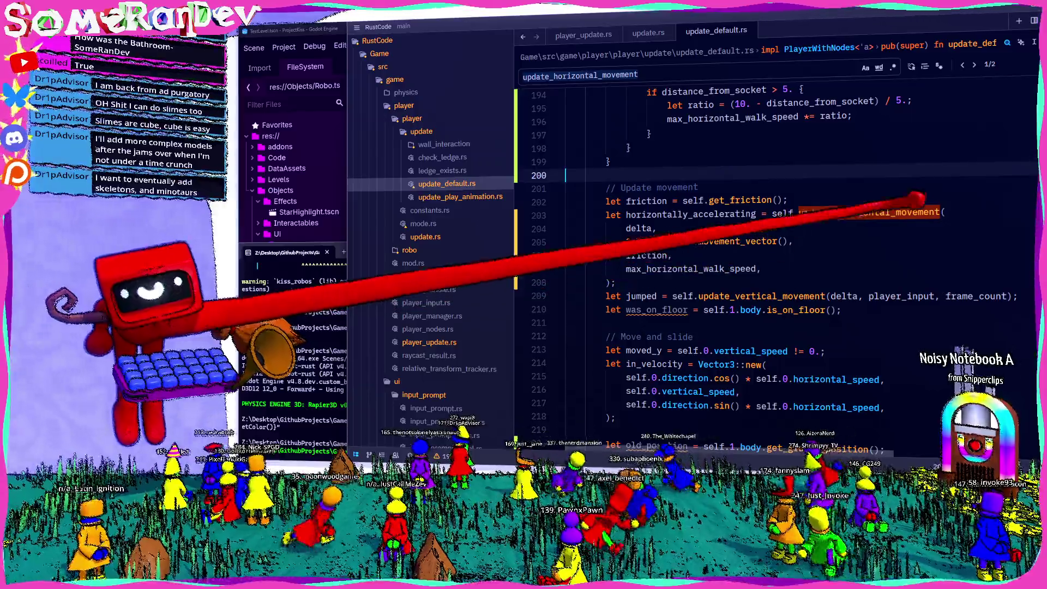
Jump to the update_horizontal_movement definition and read through its function body.
{"action": "left_click", "coordinate": [889, 212], "text": "ctrl"}
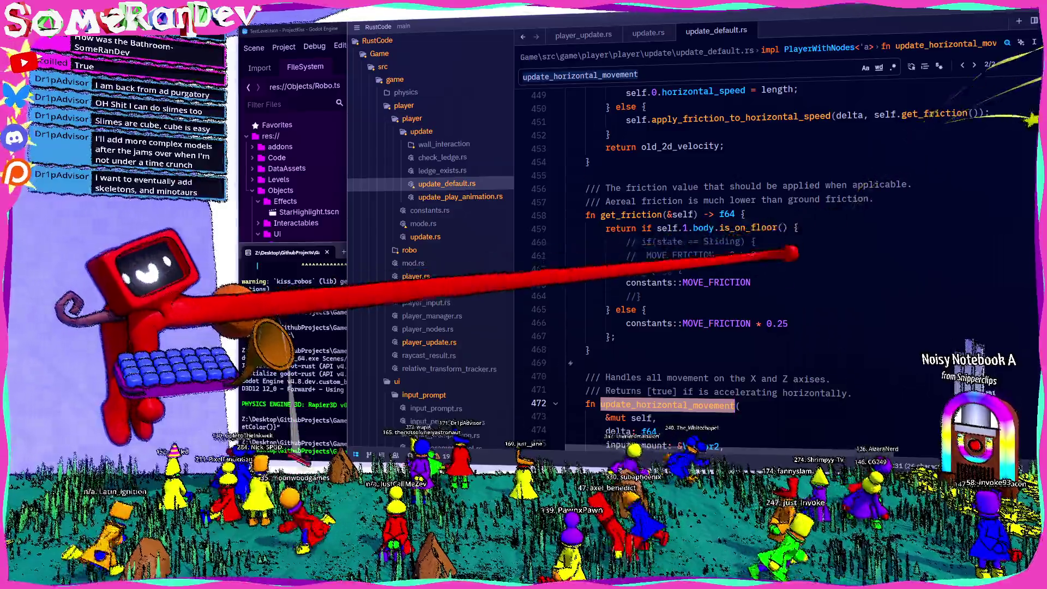
{"action": "scroll", "coordinate": [796, 246], "scroll_direction": "down", "scroll_amount": 5}
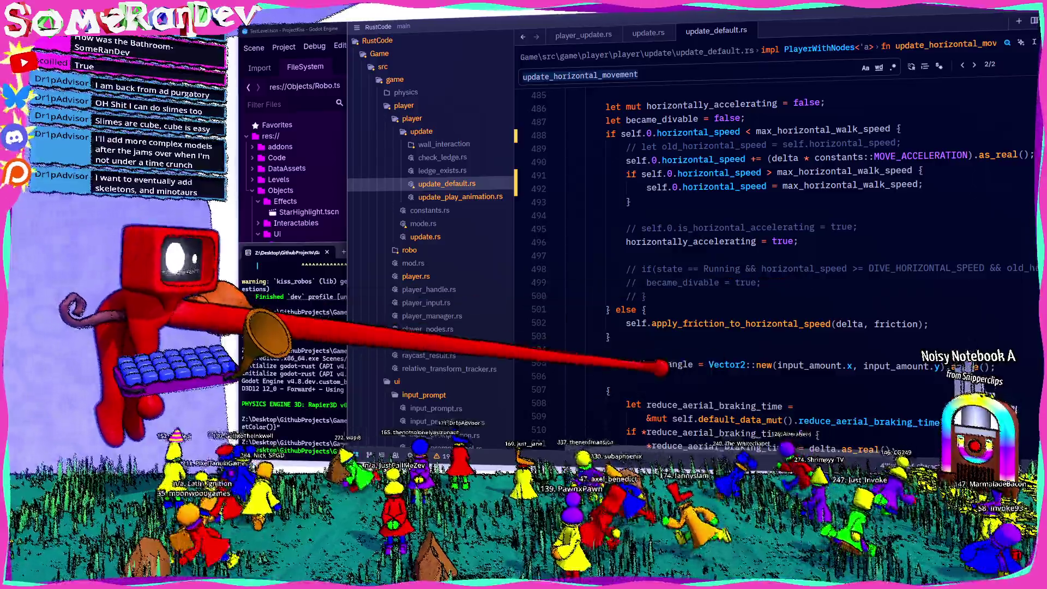
{"action": "scroll", "coordinate": [636, 367], "scroll_direction": "down", "scroll_amount": 5}
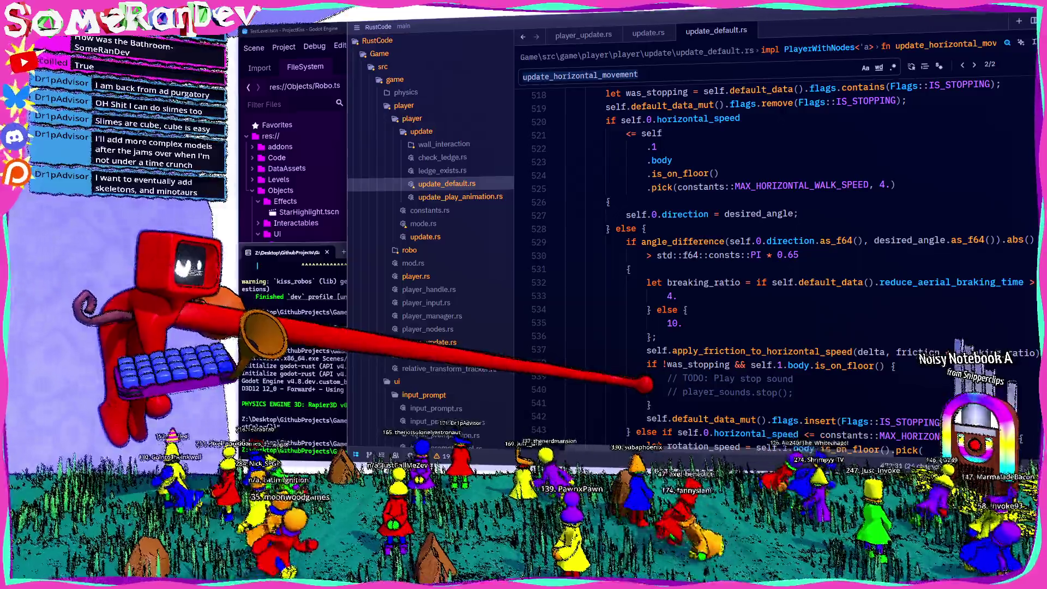
{"action": "scroll", "coordinate": [644, 382], "scroll_direction": "down", "scroll_amount": 5}
{"action": "scroll", "coordinate": [638, 391], "scroll_direction": "down", "scroll_amount": 6}
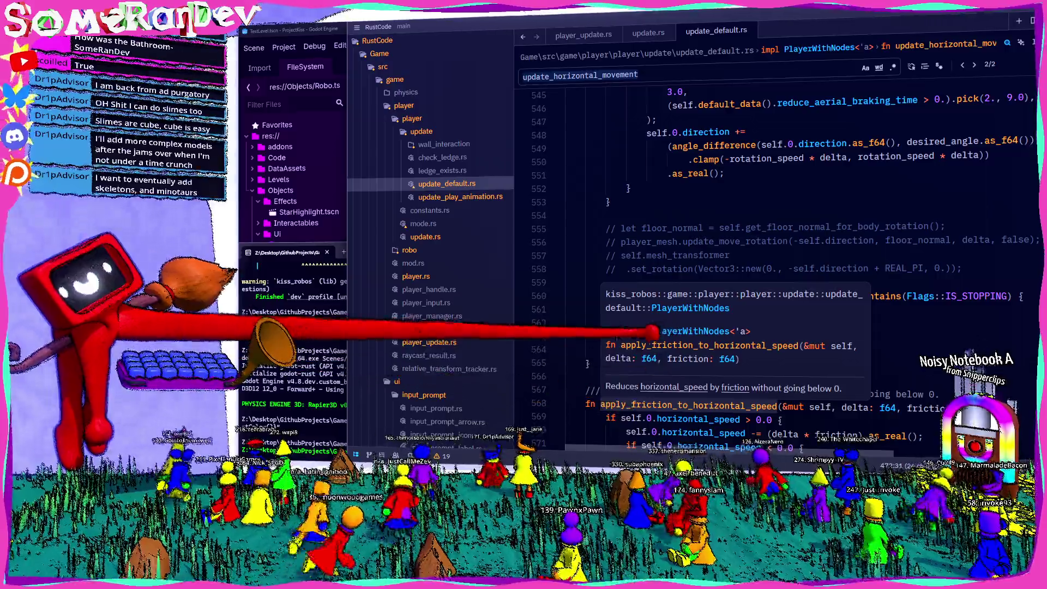
{"action": "scroll", "coordinate": [583, 343], "scroll_direction": "down", "scroll_amount": 6}
{"action": "scroll", "coordinate": [611, 365], "scroll_direction": "up", "scroll_amount": 20}
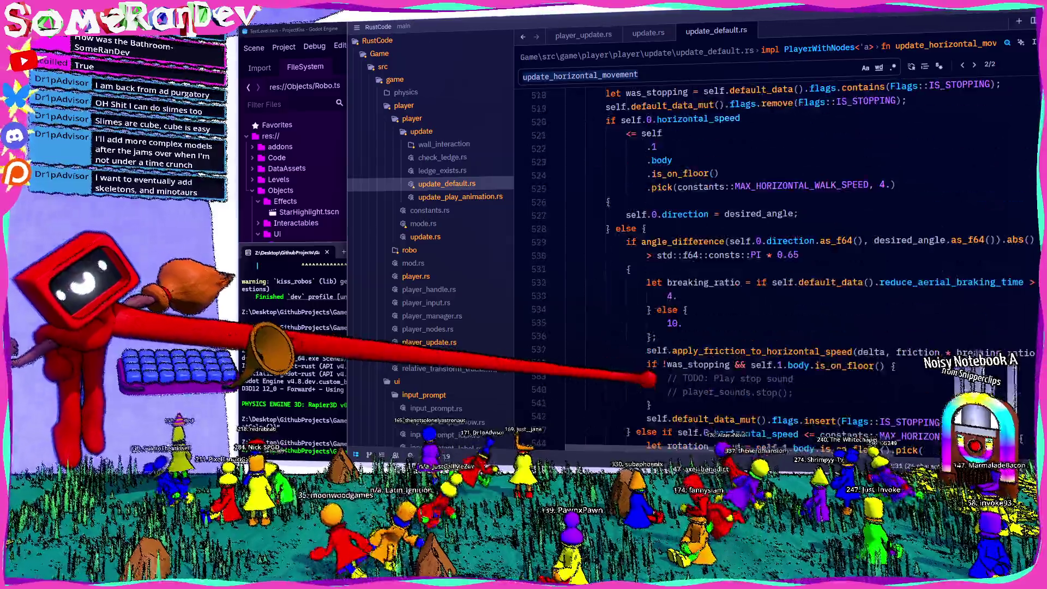
{"action": "scroll", "coordinate": [635, 385], "scroll_direction": "up", "scroll_amount": 7}
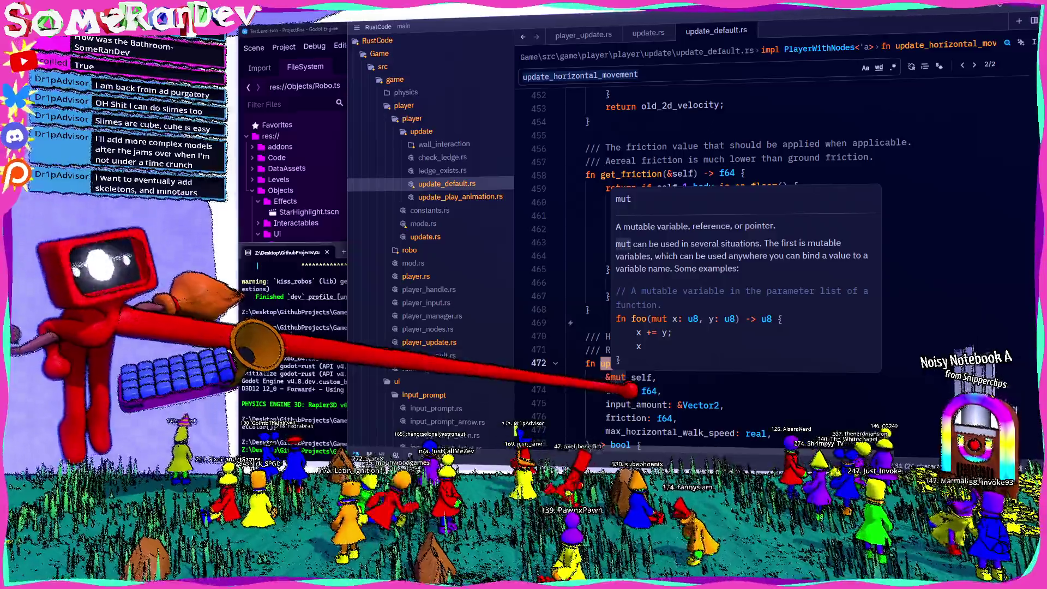
{"action": "scroll", "coordinate": [630, 388], "scroll_direction": "up", "scroll_amount": 18}
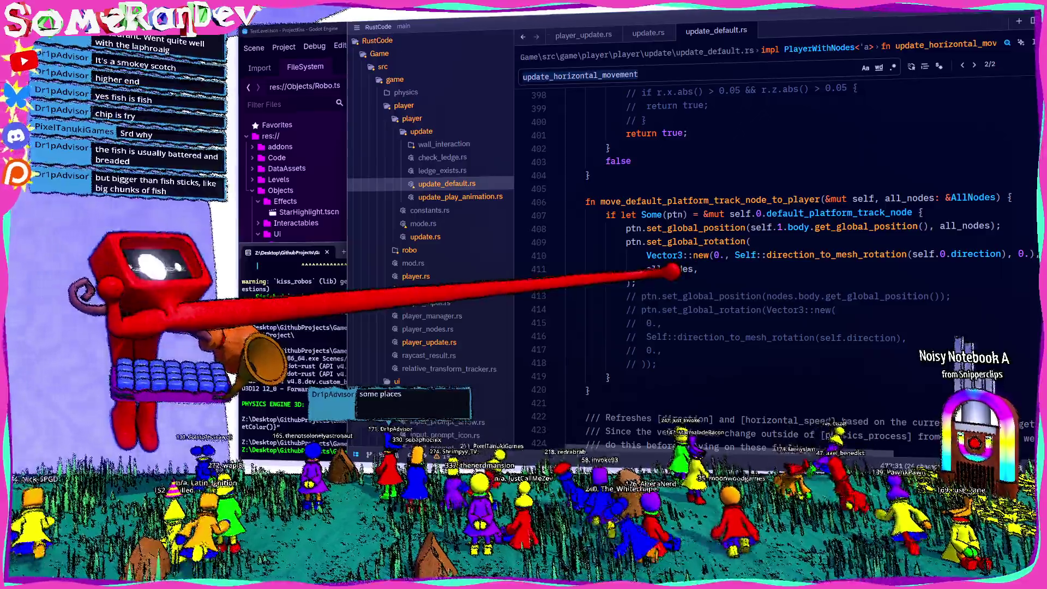
Read through update_horizontal_movement, then jump back to its call site, find match 1/2.
{"action": "mouse_move", "coordinate": [673, 269]}
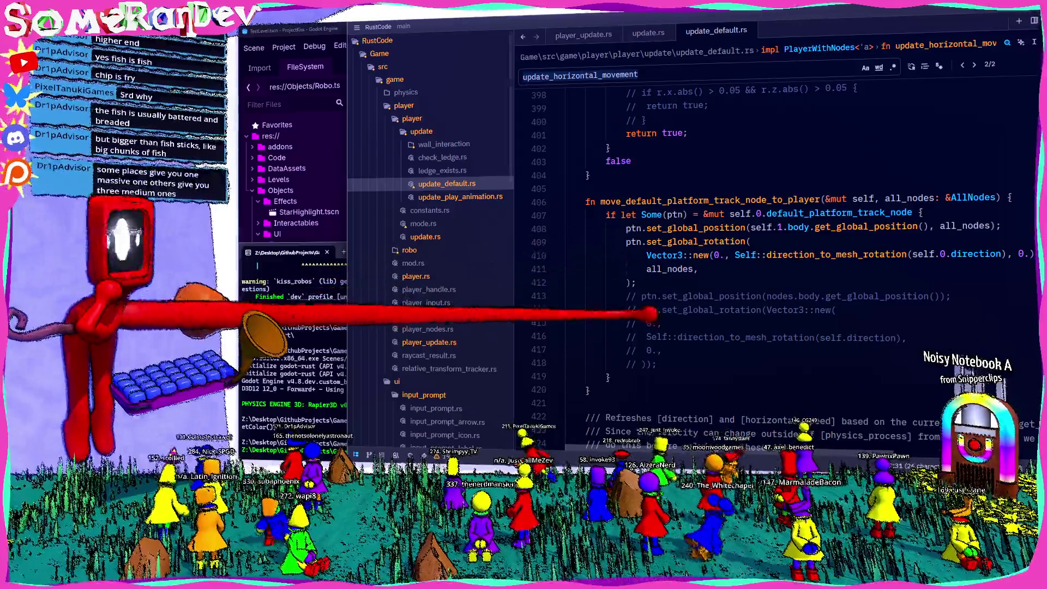
{"action": "scroll", "coordinate": [775, 262], "scroll_direction": "up", "scroll_amount": 4}
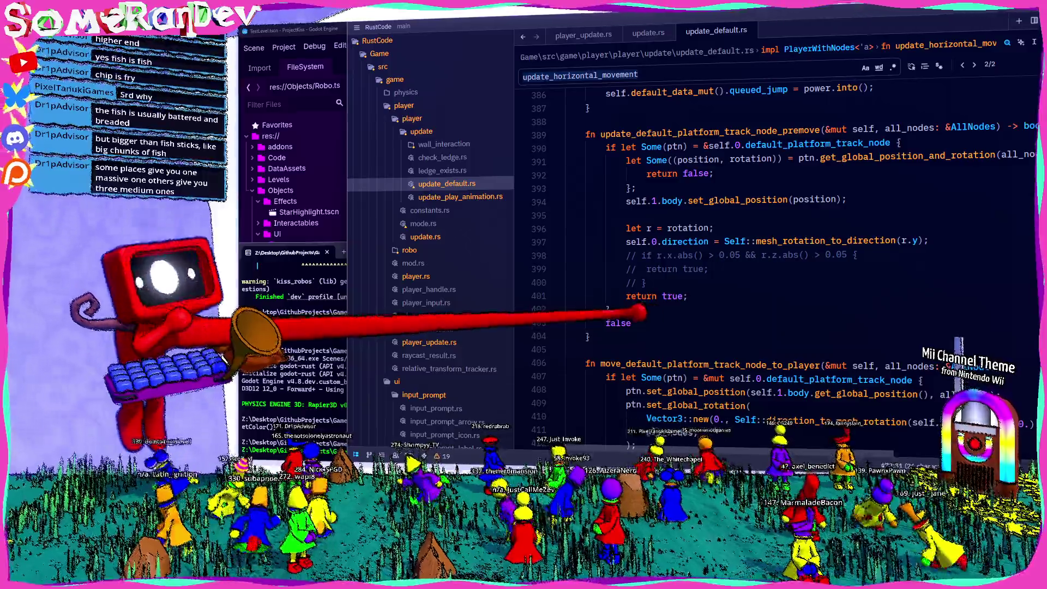
{"action": "scroll", "coordinate": [701, 297], "scroll_direction": "down", "scroll_amount": 6}
{"action": "scroll", "coordinate": [700, 298], "scroll_direction": "down", "scroll_amount": 15}
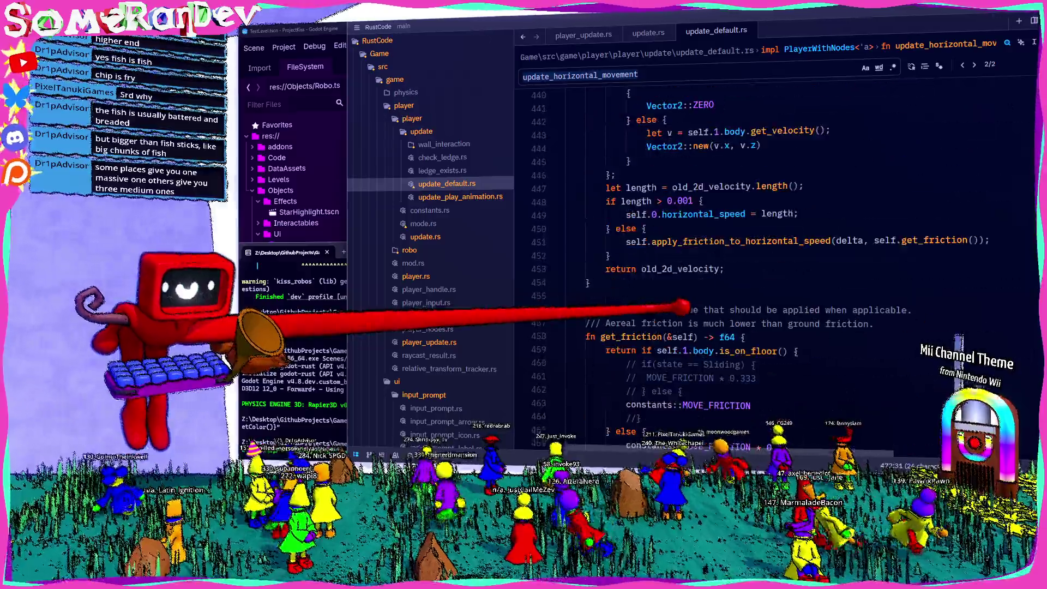
{"action": "scroll", "coordinate": [676, 310], "scroll_direction": "down", "scroll_amount": 15}
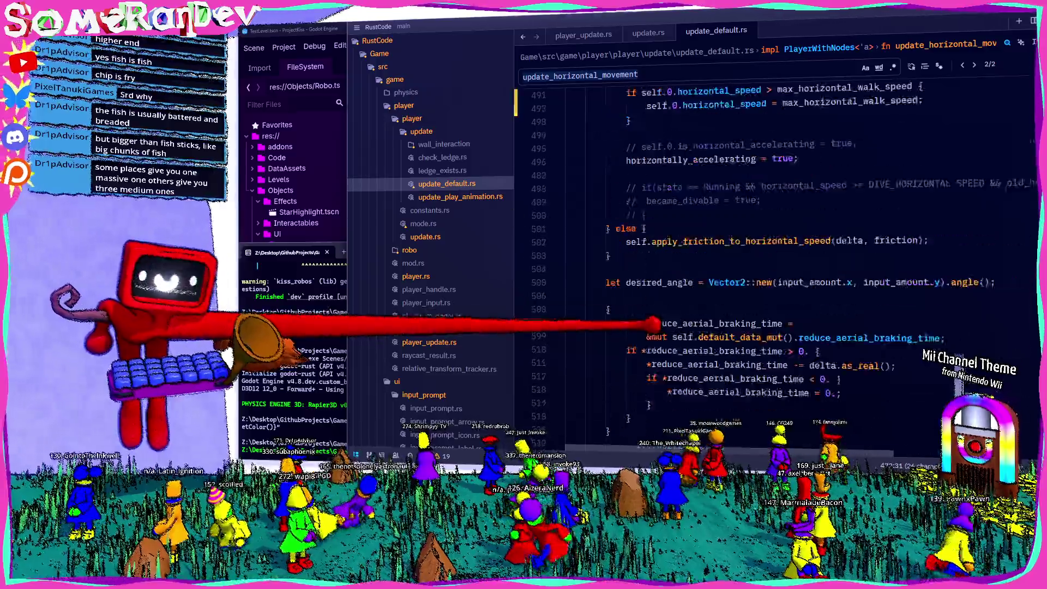
{"action": "scroll", "coordinate": [701, 297], "scroll_direction": "up", "scroll_amount": 14}
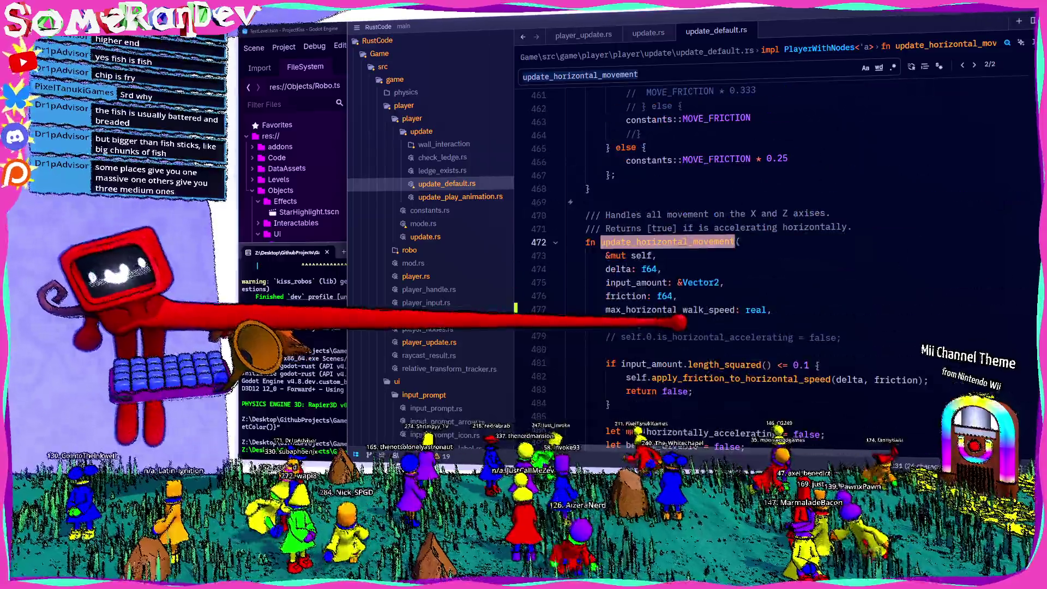
{"action": "scroll", "coordinate": [701, 297], "scroll_direction": "down", "scroll_amount": 13}
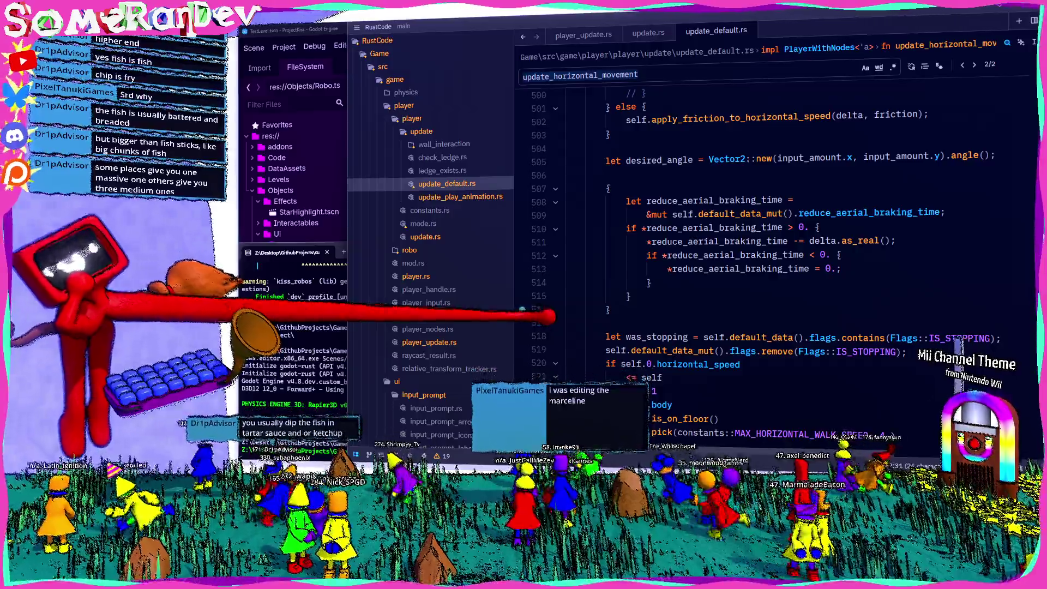
{"action": "scroll", "coordinate": [763, 246], "scroll_direction": "up", "scroll_amount": 3}
{"action": "key", "text": "Return"}
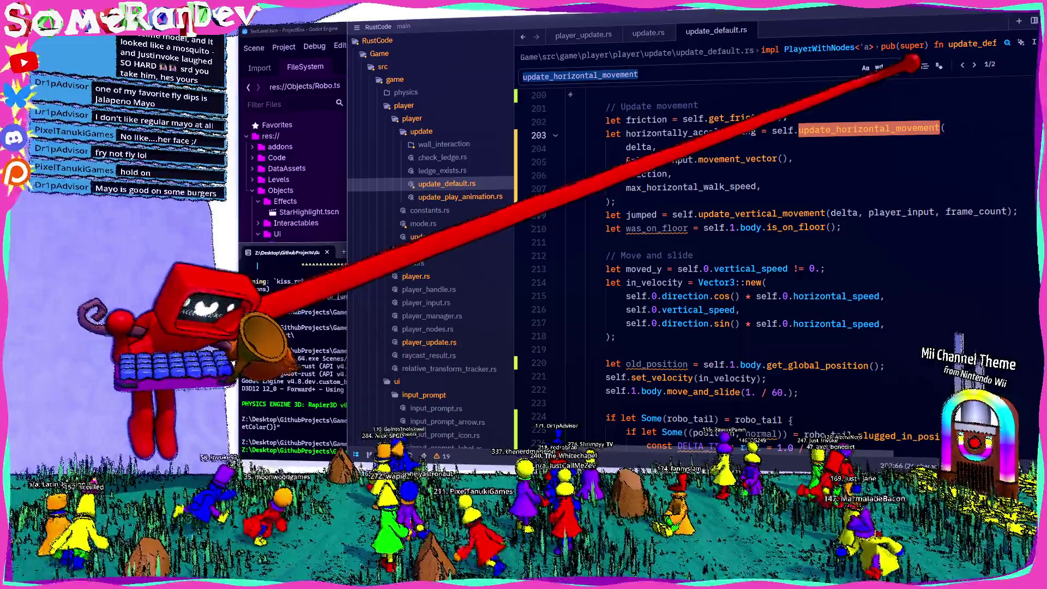
Save and run the game in Solo mode in a maximized window, then stop it with F8.
{"action": "key", "text": "alt+Tab"}
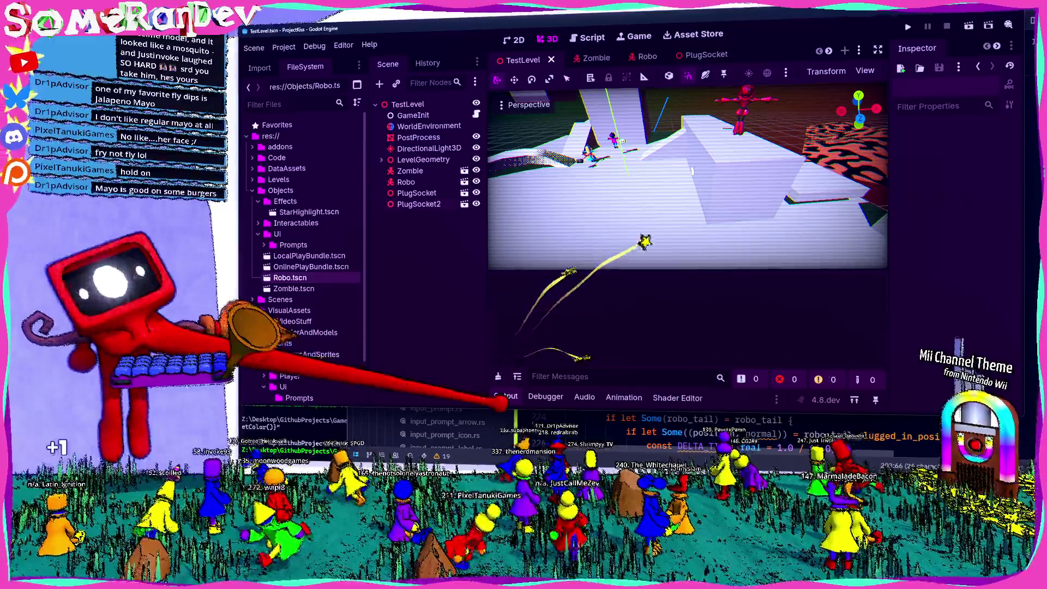
{"action": "key", "text": "ctrl+s"}
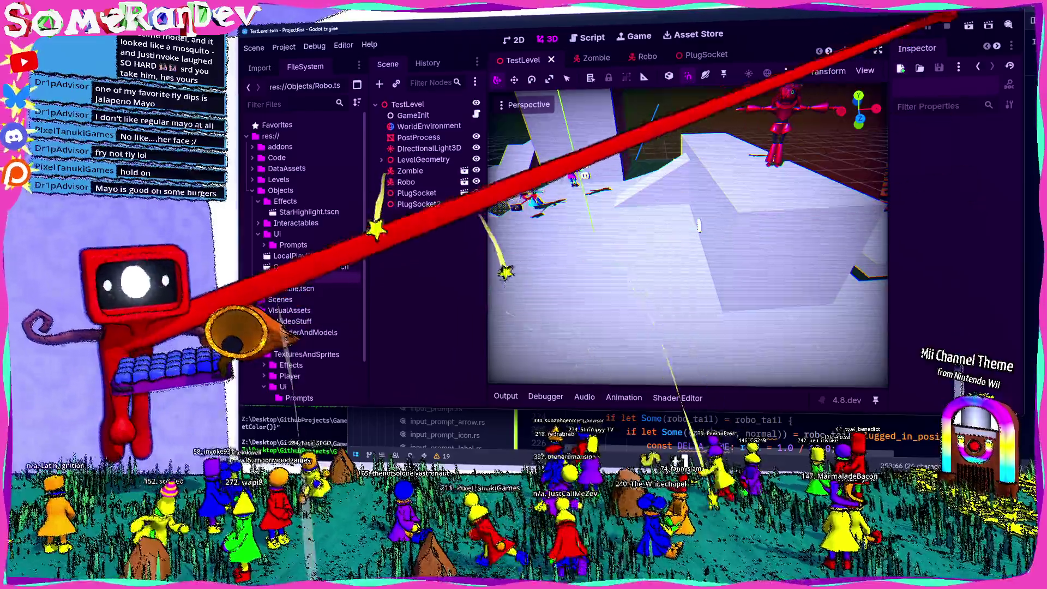
{"action": "left_click", "coordinate": [908, 27]}
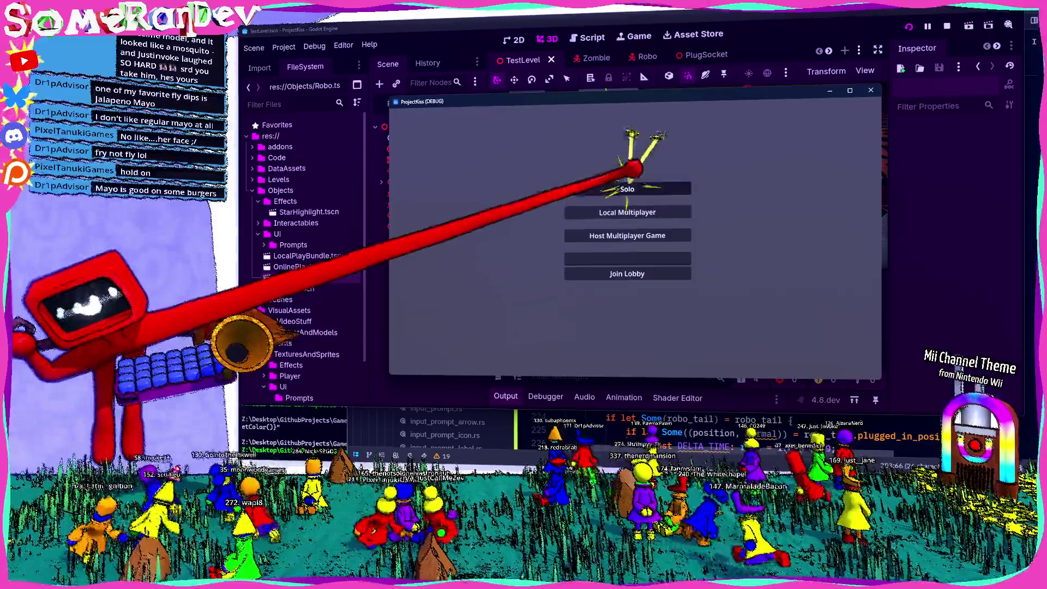
{"action": "left_click", "coordinate": [627, 188]}
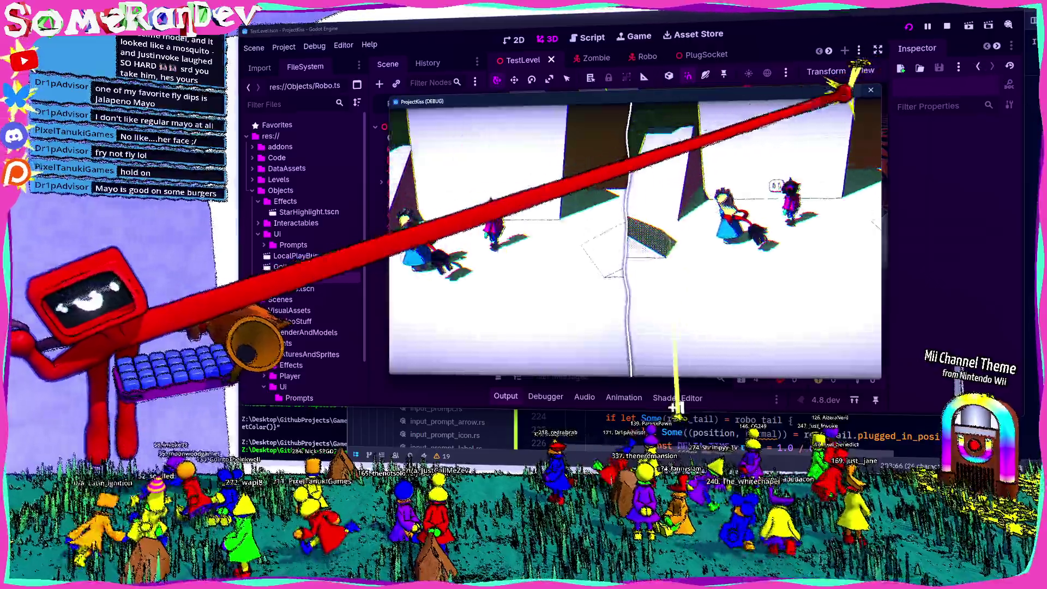
{"action": "key", "text": "super+Up"}
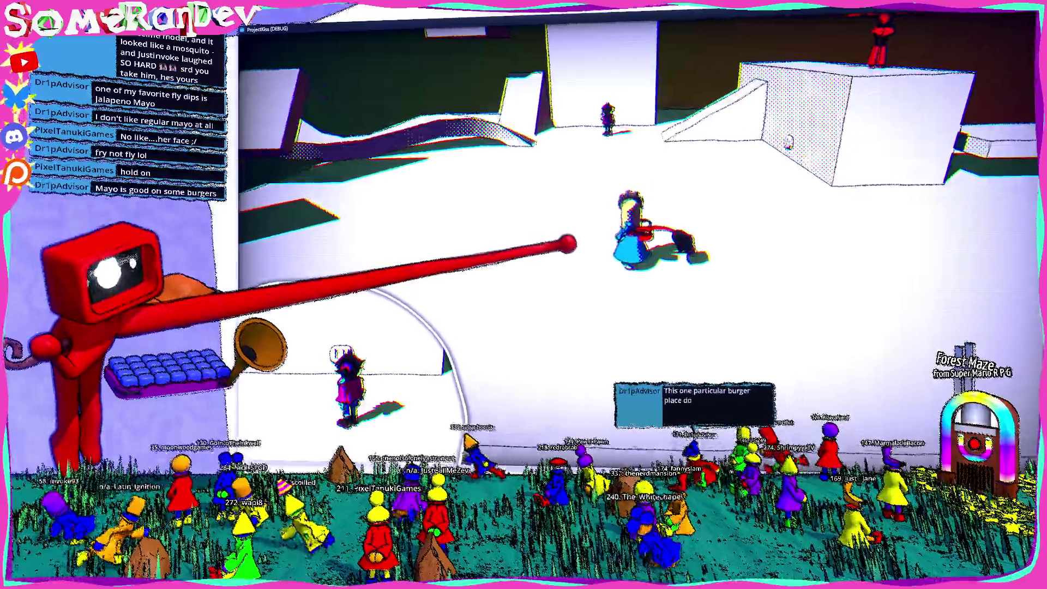
{"action": "key", "text": "F8"}
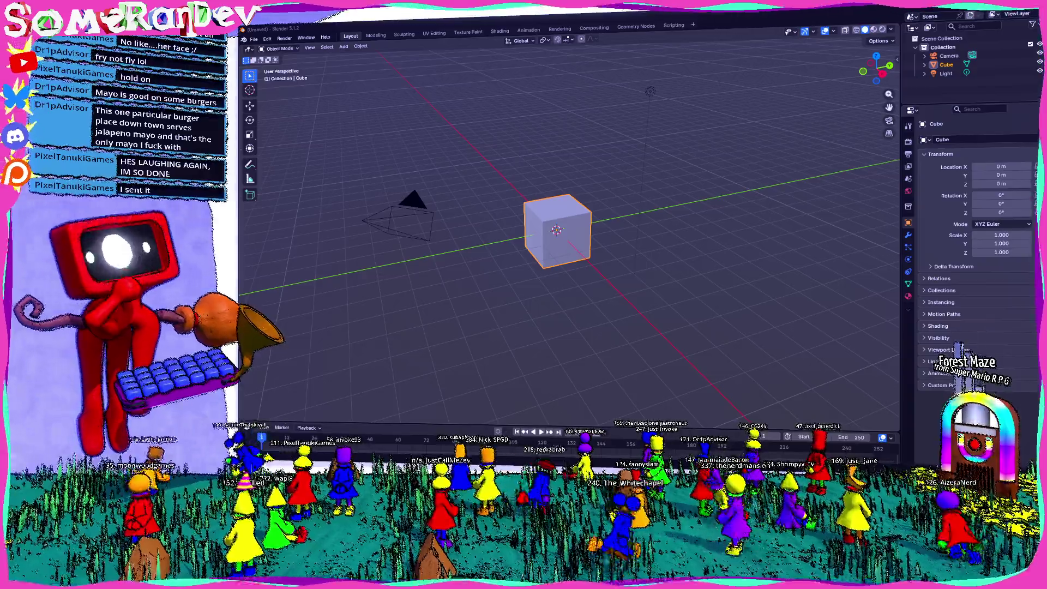
Enlarge the shared cat model screenshot and video in Discord, then switch to Blender.
{"action": "key", "text": "alt+Tab"}
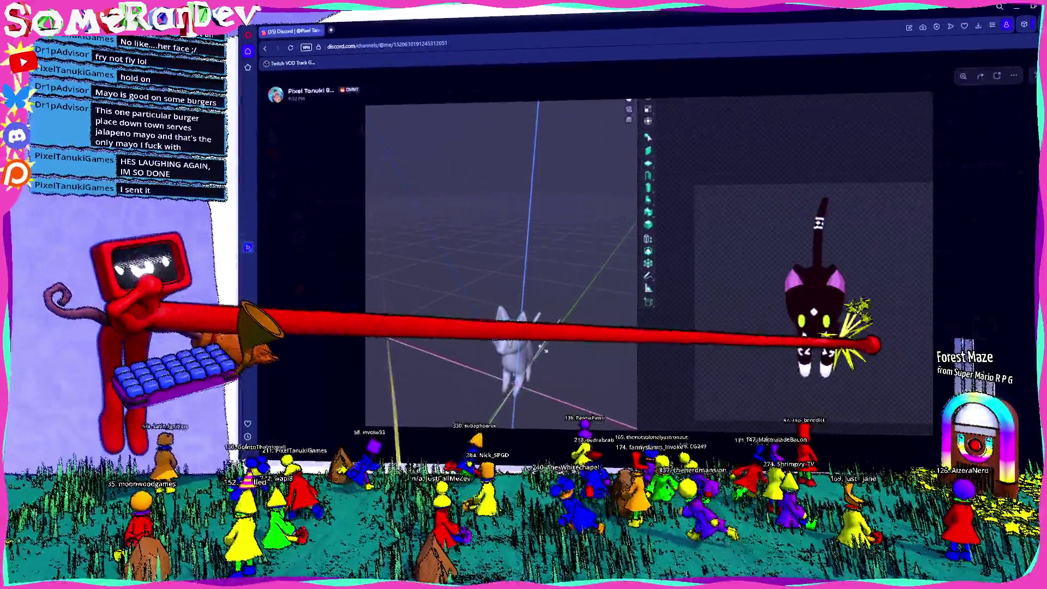
{"action": "left_click", "coordinate": [842, 342]}
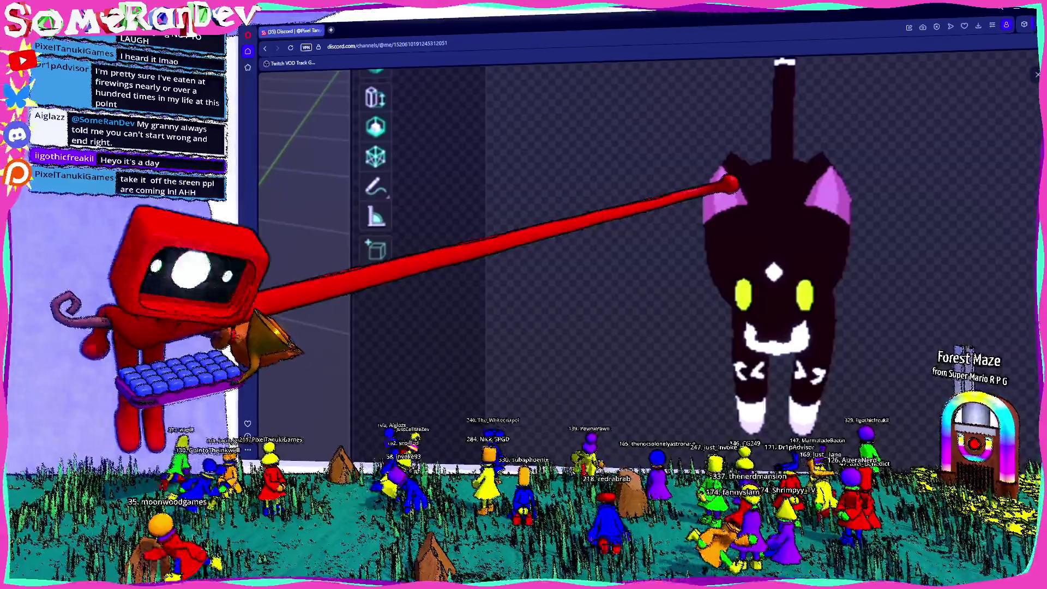
{"action": "key", "text": "Escape"}
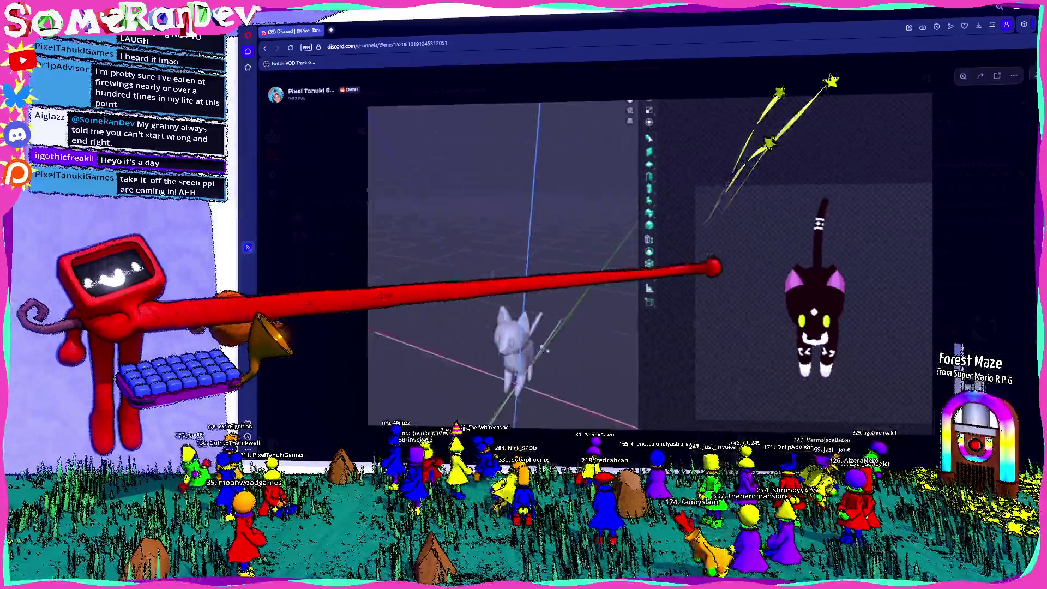
{"action": "left_click", "coordinate": [545, 350]}
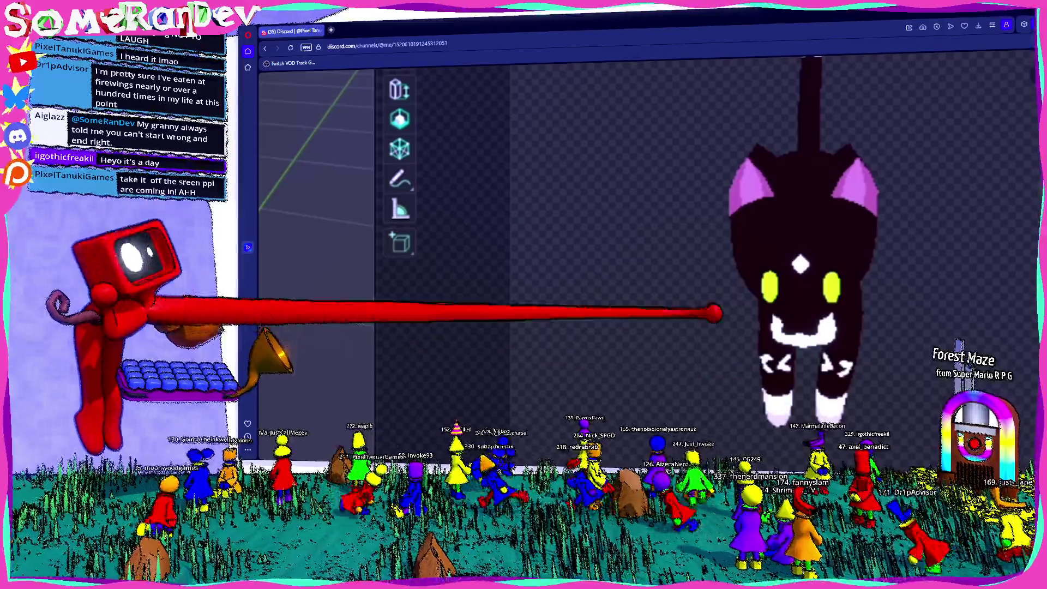
{"action": "key", "text": "alt+Tab"}
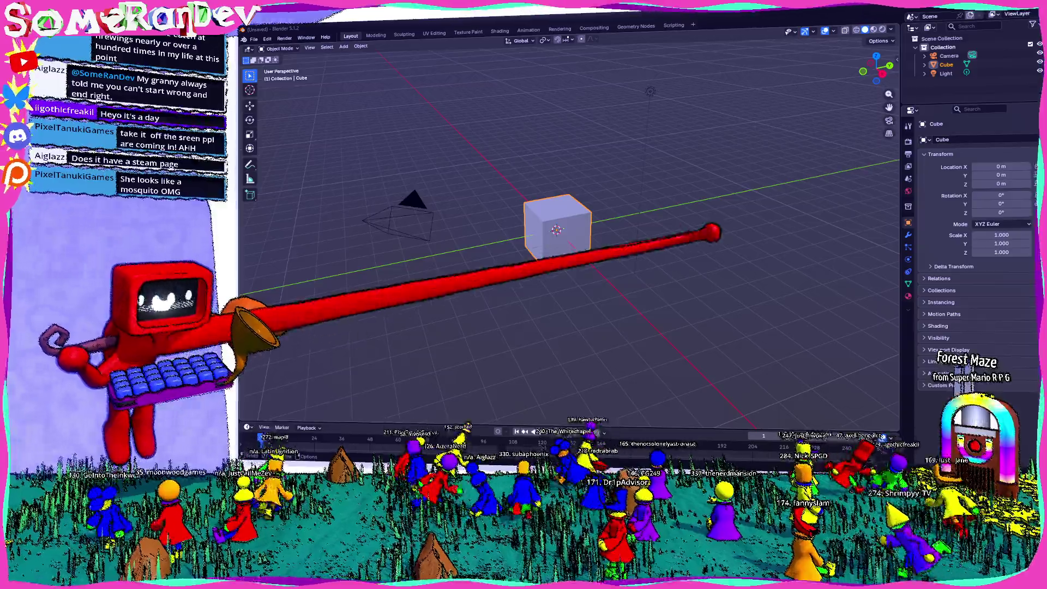
{"action": "mouse_move", "coordinate": [713, 229]}
{"action": "left_mouse_down"}
{"action": "mouse_move", "coordinate": [631, 229]}
{"action": "mouse_move", "coordinate": [591, 206]}
{"action": "left_mouse_up"}
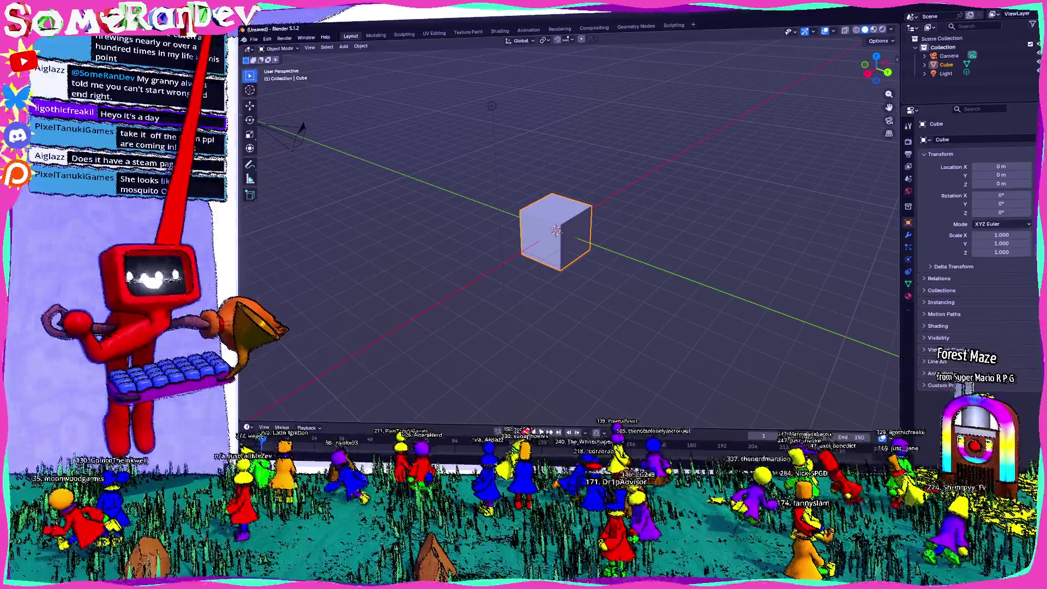
{"action": "left_click", "coordinate": [254, 39]}
{"action": "mouse_move", "coordinate": [283, 64]}
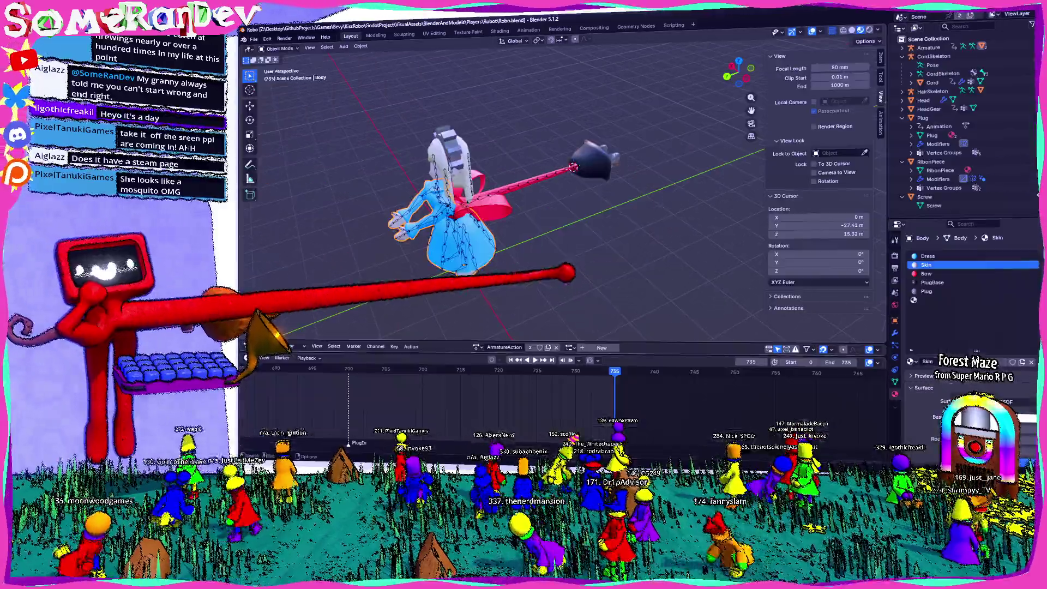
{"action": "scroll", "coordinate": [545, 191], "scroll_direction": "up", "scroll_amount": 3}
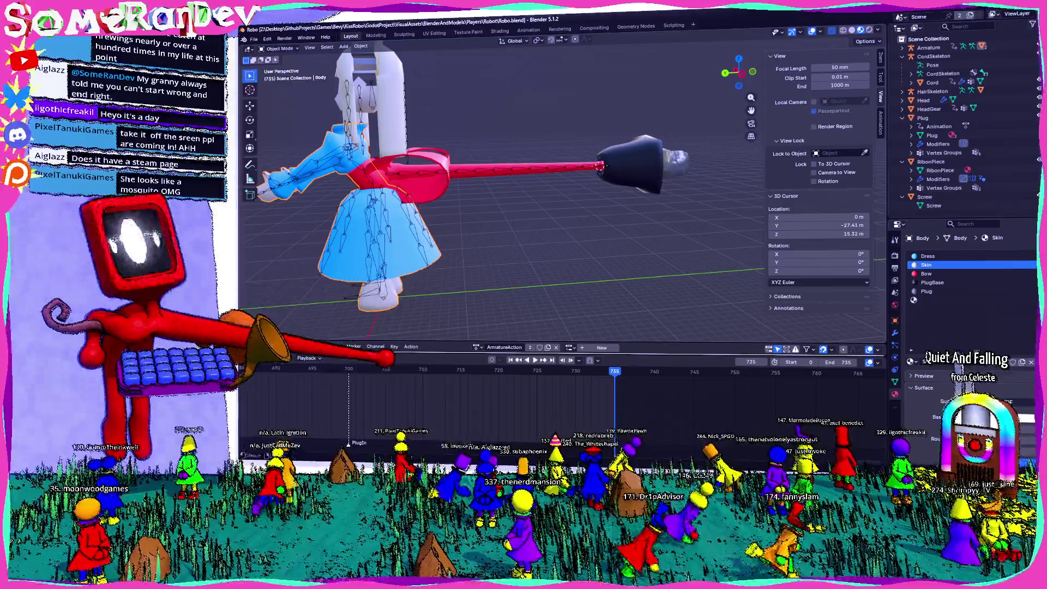
{"action": "scroll", "coordinate": [567, 393], "scroll_direction": "down", "scroll_amount": 6}
{"action": "scroll", "coordinate": [567, 403], "scroll_direction": "down", "scroll_amount": 4}
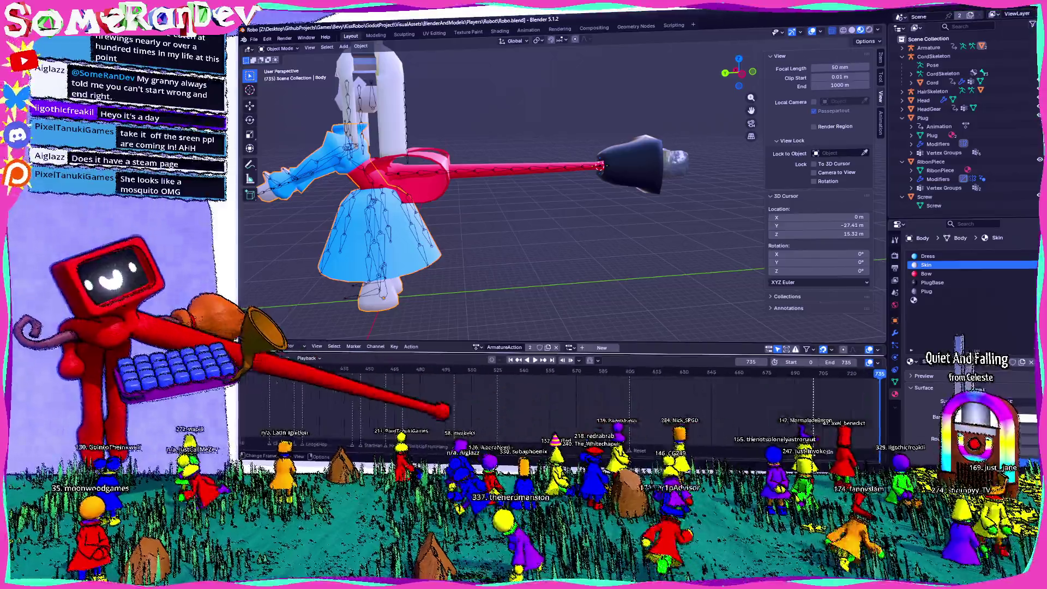
{"action": "scroll", "coordinate": [567, 393], "scroll_direction": "left", "scroll_amount": 5}
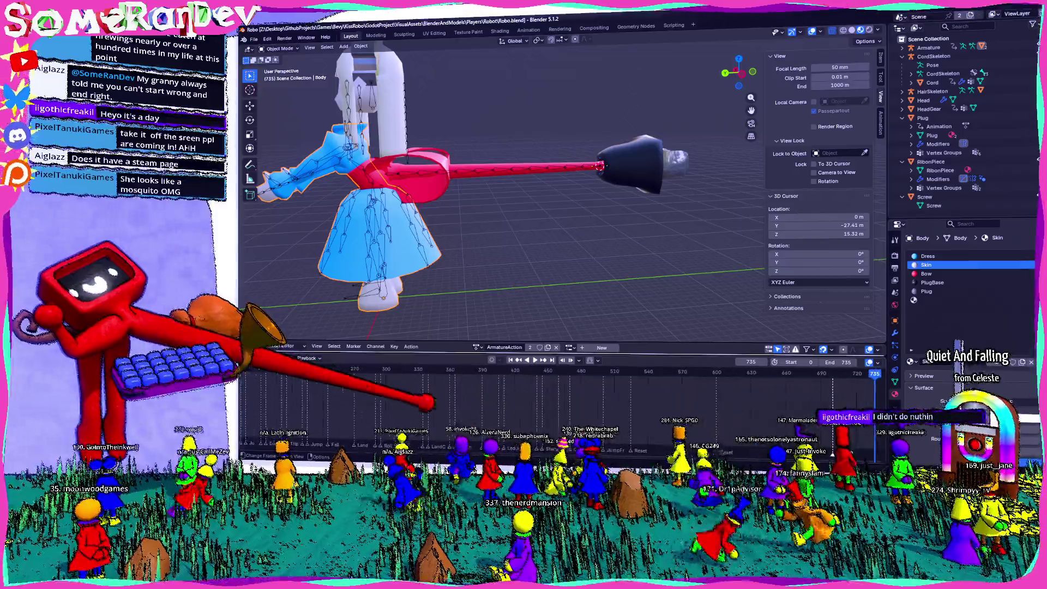
{"action": "scroll", "coordinate": [567, 393], "scroll_direction": "left", "scroll_amount": 8}
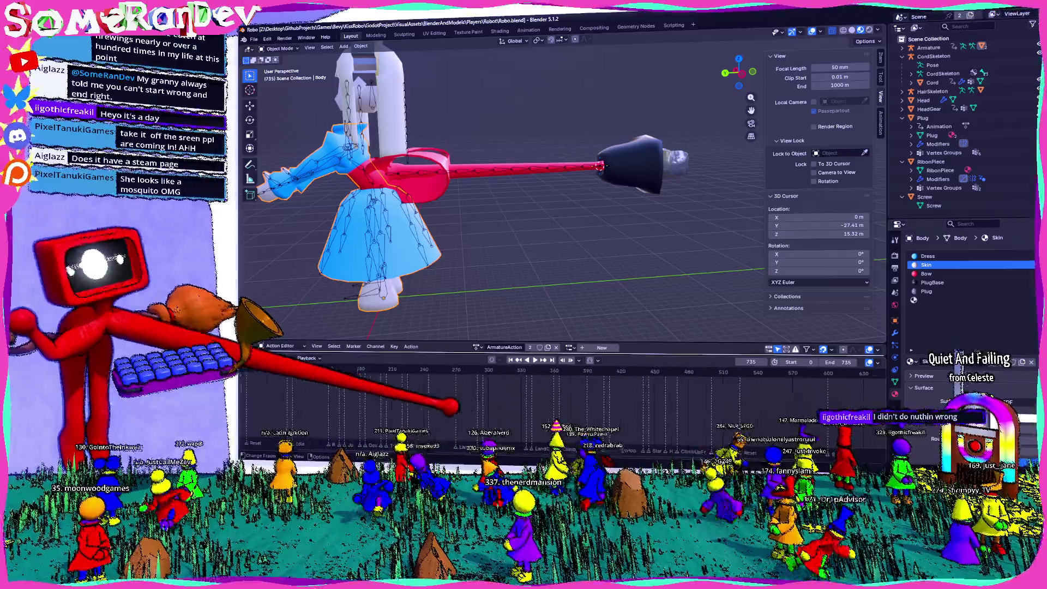
{"action": "mouse_move", "coordinate": [319, 382]}
{"action": "left_mouse_down"}
{"action": "mouse_move", "coordinate": [432, 376]}
{"action": "mouse_move", "coordinate": [452, 406]}
{"action": "left_mouse_up"}
Jump to the DoubleJump marker at frame 185 and put Robo's armature into Edit Mode.
{"action": "scroll", "coordinate": [434, 392], "scroll_direction": "up", "scroll_amount": 8}
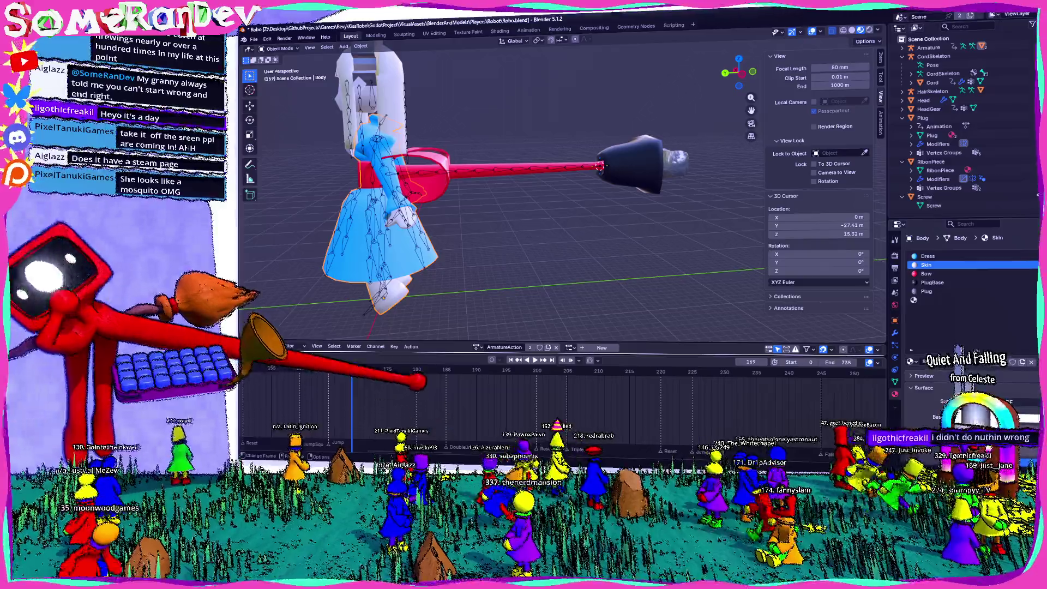
{"action": "left_click", "coordinate": [446, 406]}
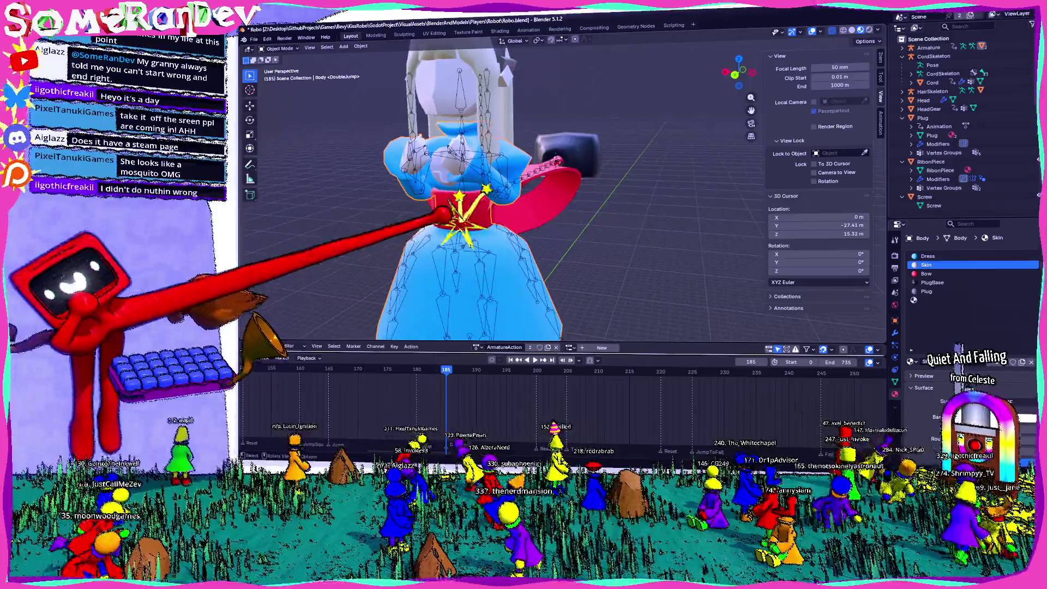
{"action": "left_click", "coordinate": [557, 159]}
{"action": "key", "text": "Tab"}
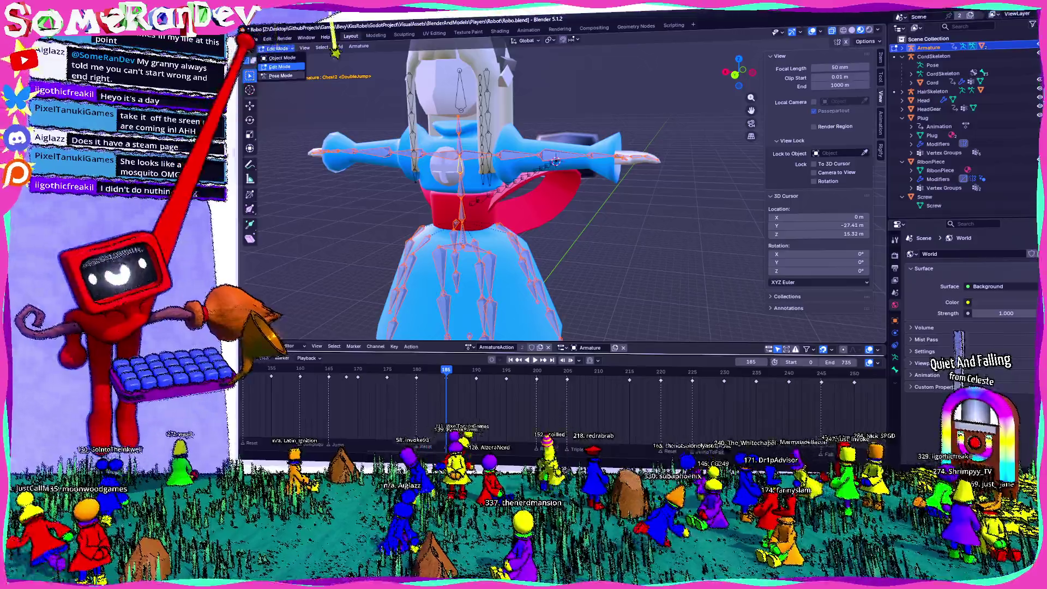
Switch Robo's armature to Pose Mode and play the animation from frame 185.
{"action": "key", "text": "ctrl+Tab"}
{"action": "key", "text": "Right"}
{"action": "key", "text": "Right"}
{"action": "key", "text": "Right"}
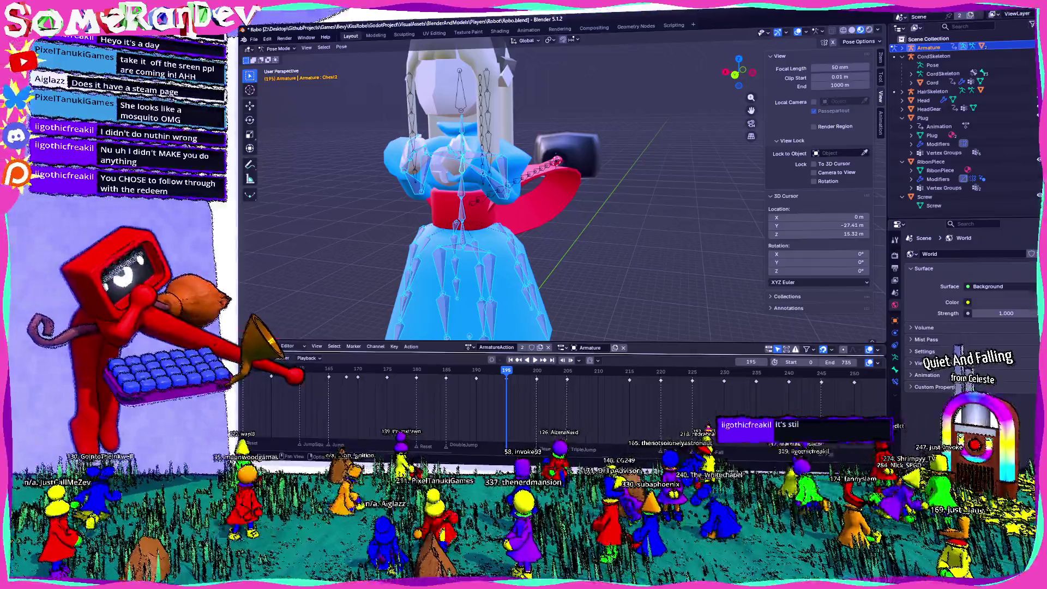
{"action": "key", "text": "space"}
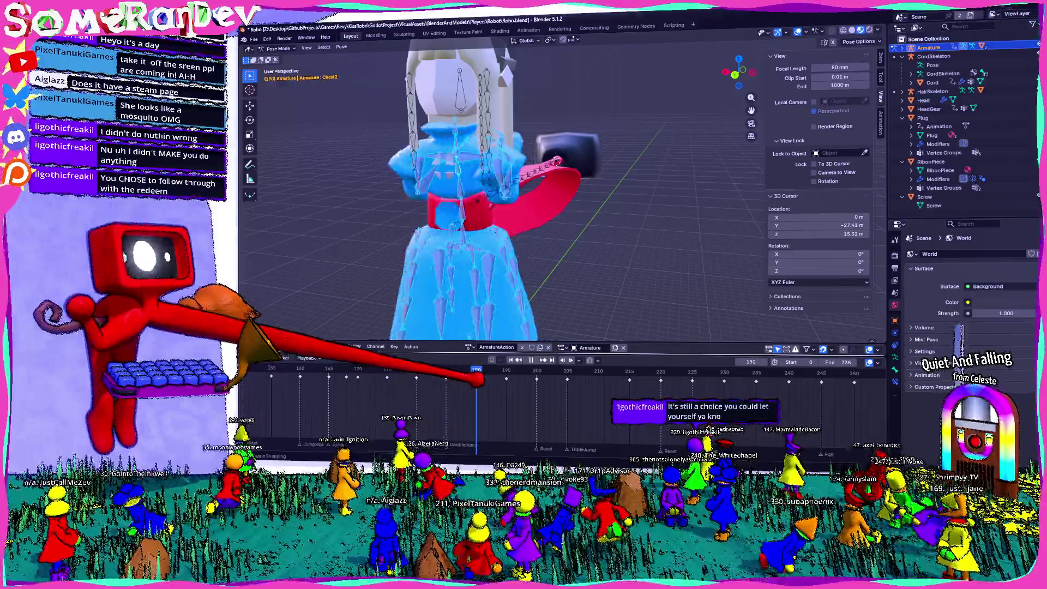
{"action": "key", "text": "space"}
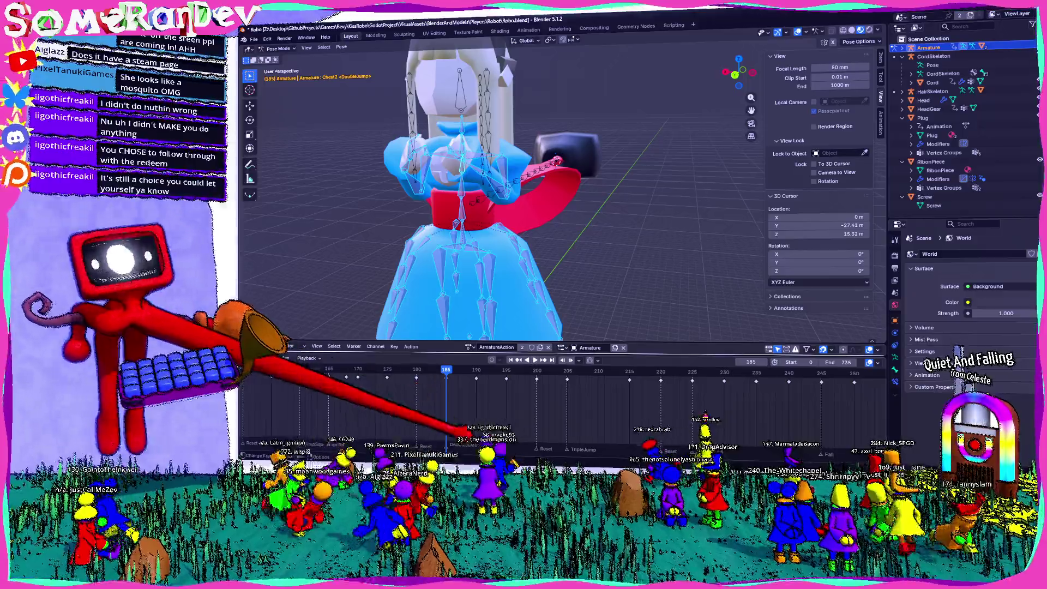
Replay the DoubleJump section around frames 185–194 to review the motion.
{"action": "key", "text": "shift+ctrl+space"}
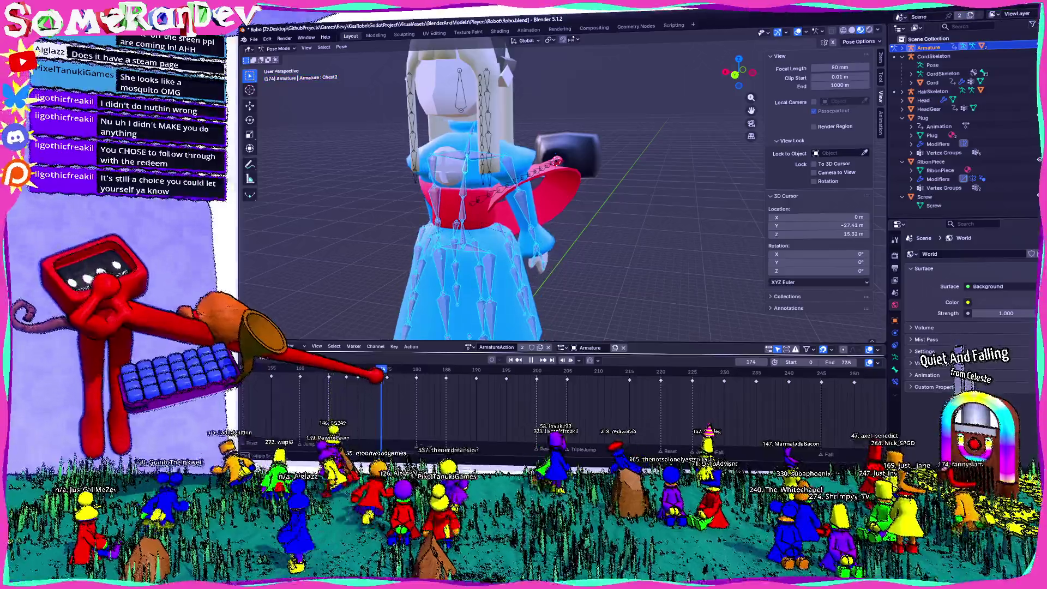
{"action": "key", "text": "space"}
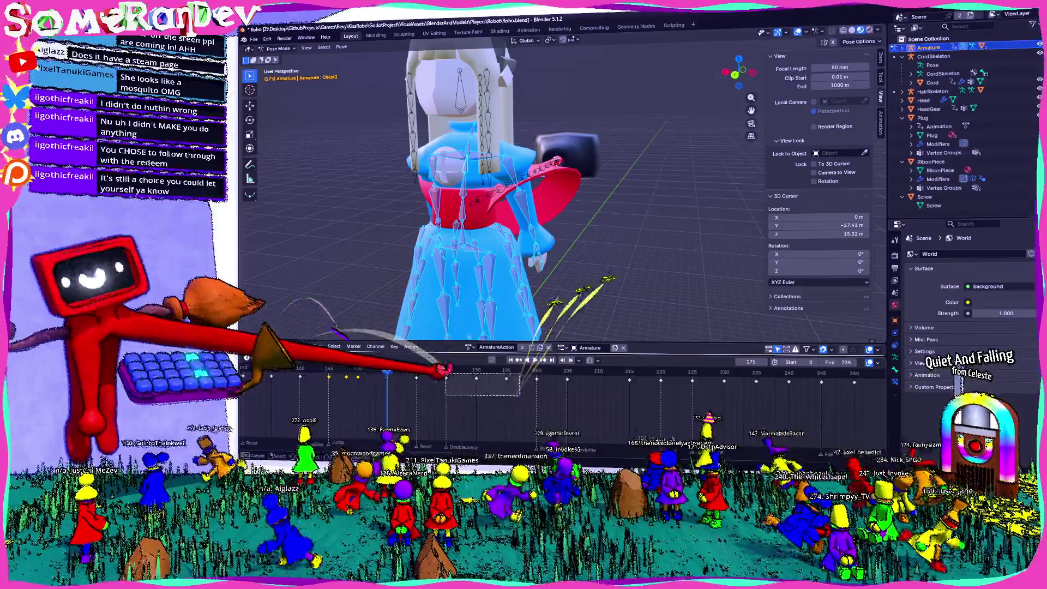
{"action": "key", "text": "Up"}
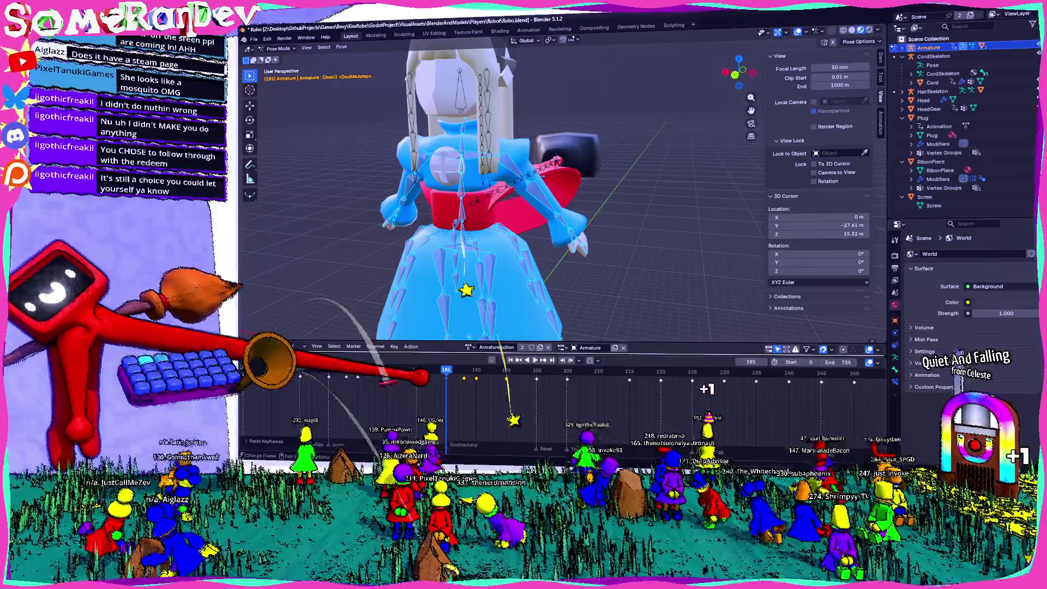
{"action": "key", "text": "Right"}
{"action": "key", "text": "Right"}
{"action": "key", "text": "Right"}
{"action": "scroll", "coordinate": [524, 191], "scroll_direction": "down", "scroll_amount": 8}
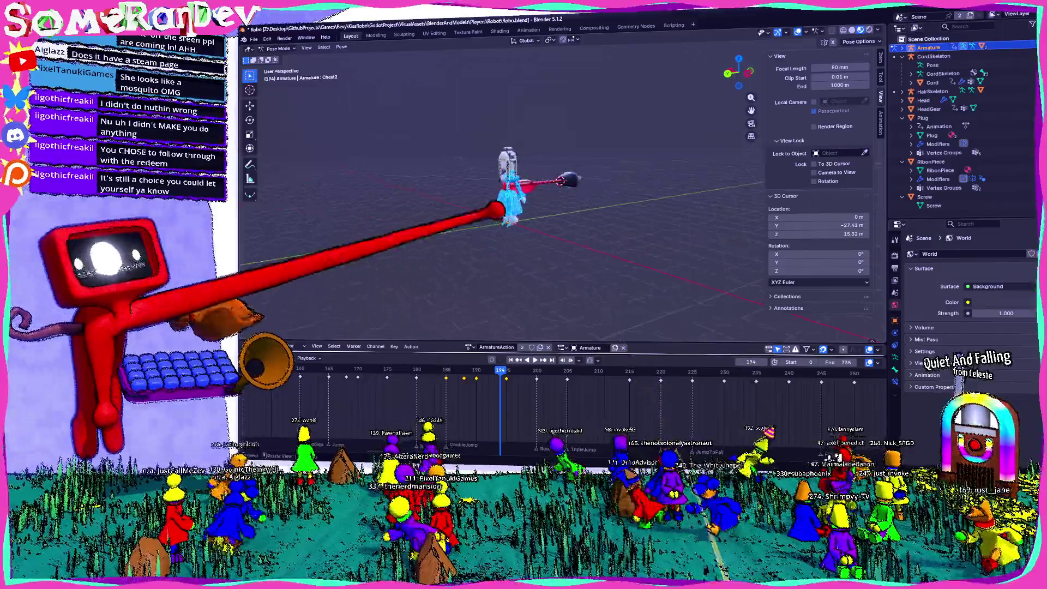
{"action": "scroll", "coordinate": [524, 191], "scroll_direction": "up", "scroll_amount": 8}
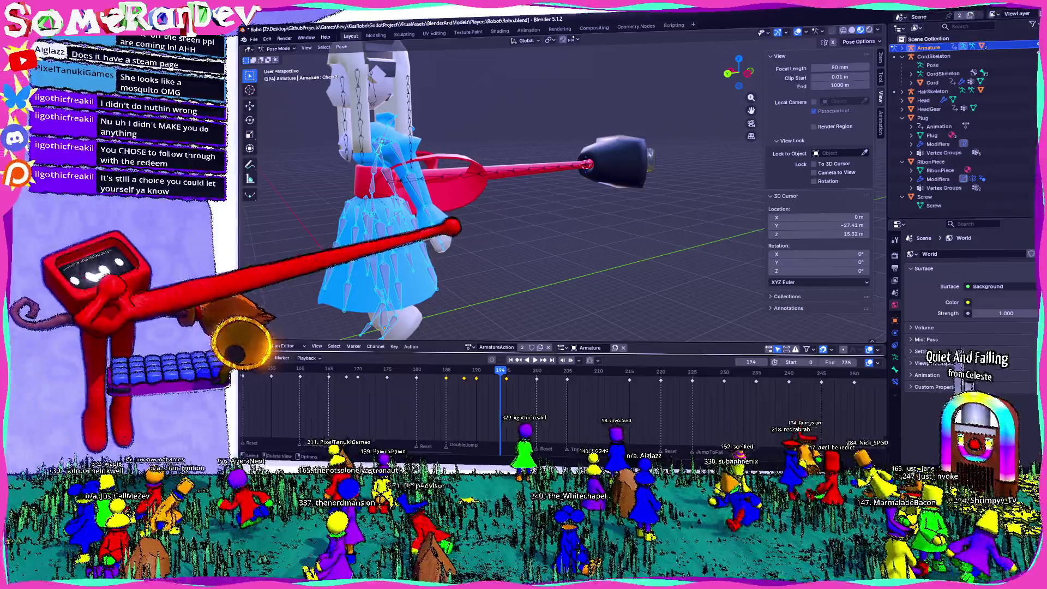
{"action": "key", "text": "space"}
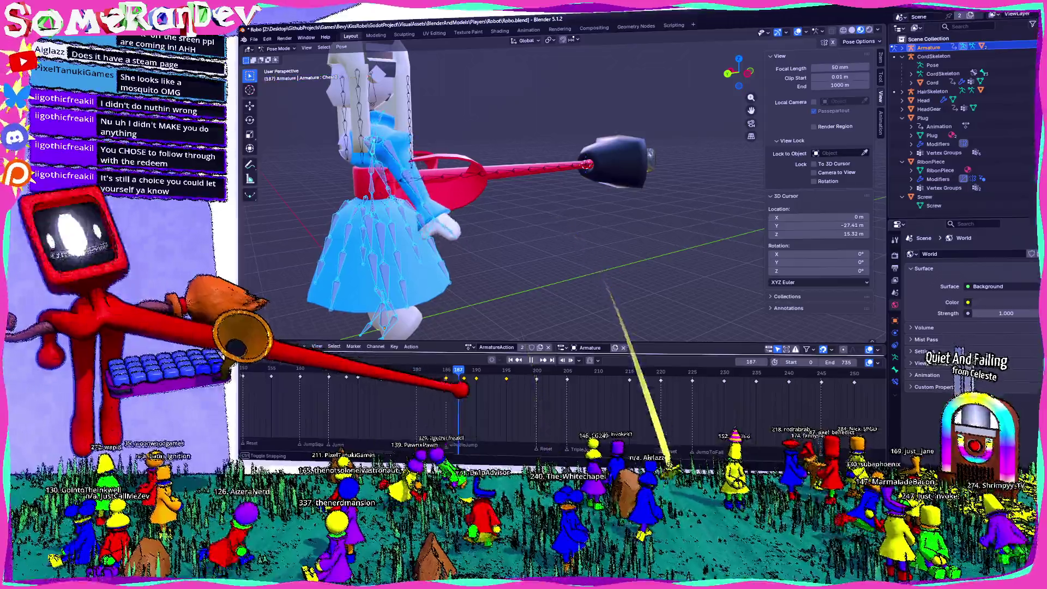
At frame 187, select the LowerArm.L bone and clear its transform to the rest pose.
{"action": "key", "text": "space"}
{"action": "key", "text": "KP_9"}
{"action": "left_click", "coordinate": [489, 160]}
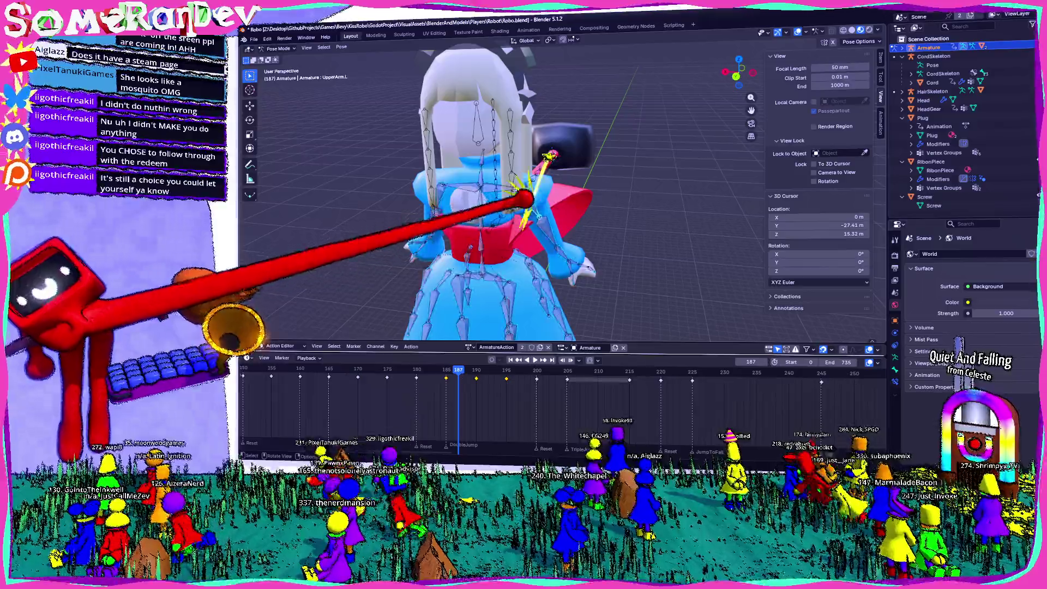
{"action": "left_click", "coordinate": [524, 224]}
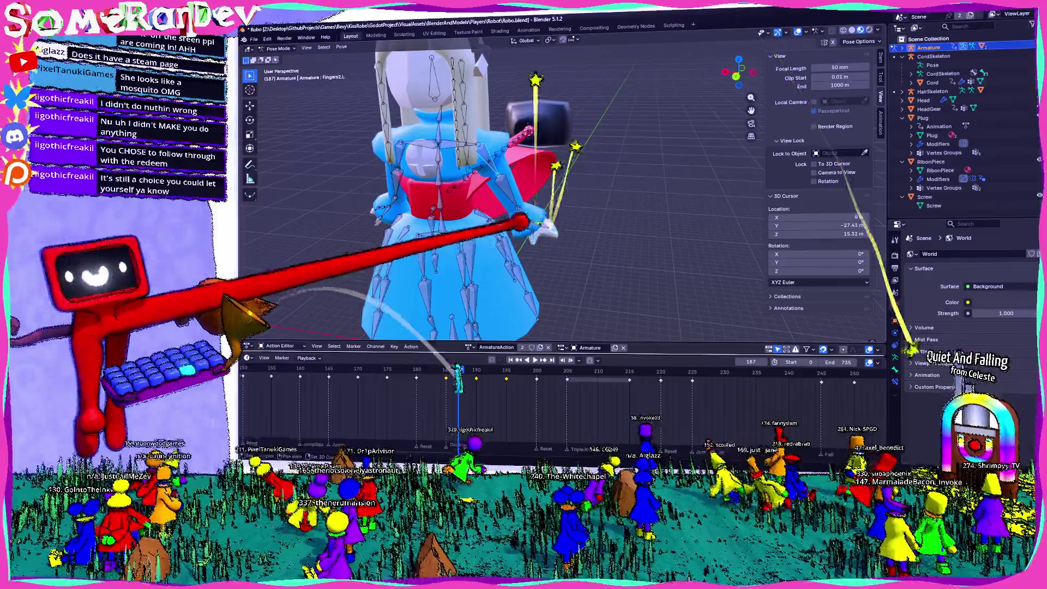
{"action": "left_click", "coordinate": [525, 211]}
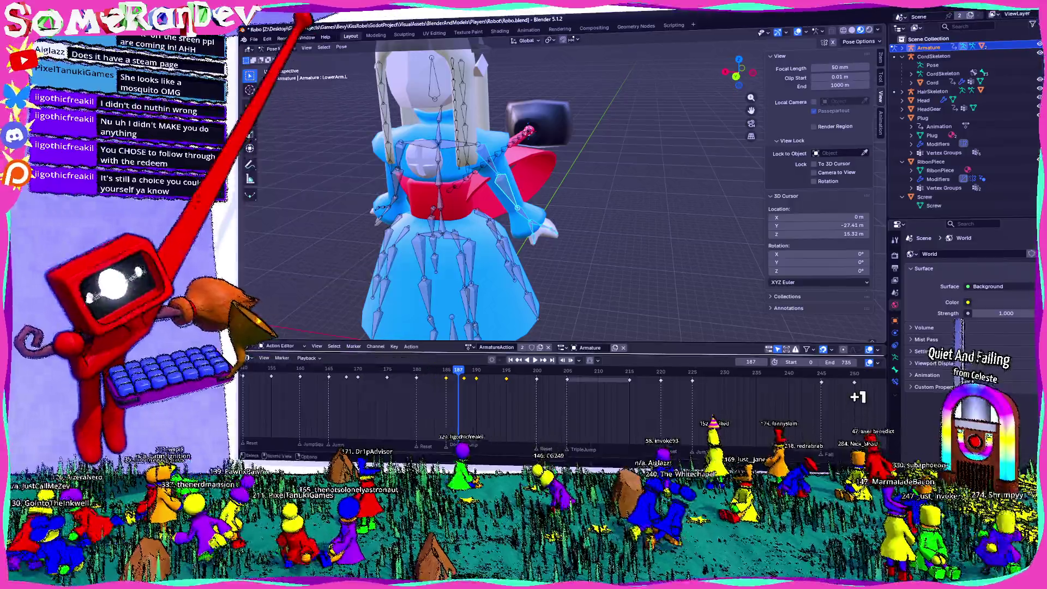
{"action": "left_click", "coordinate": [342, 47]}
{"action": "left_click", "coordinate": [444, 65]}
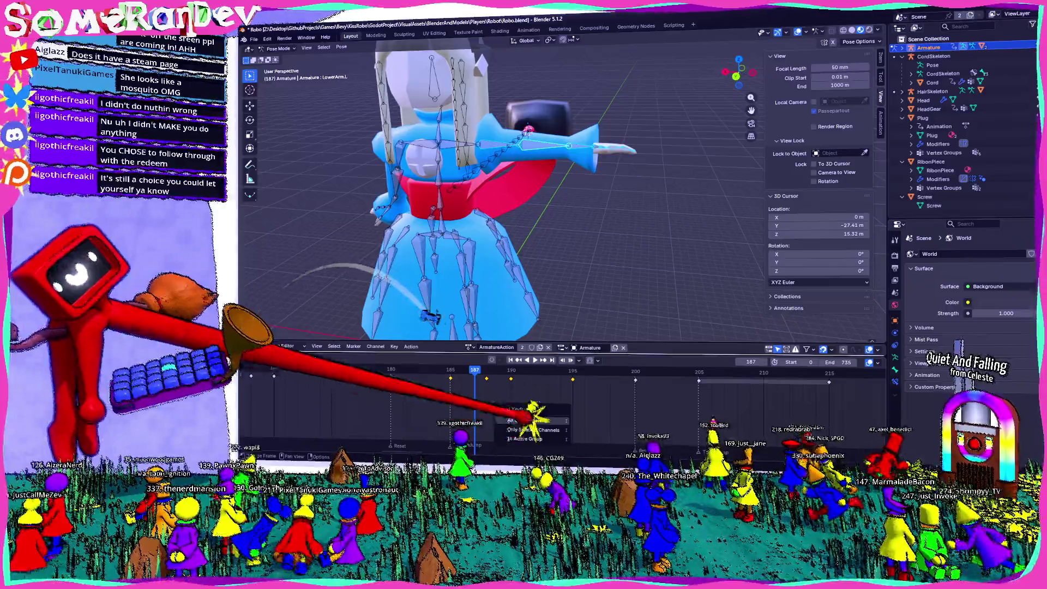
Keyframe the reset left forearm at frame 187 and play back to check the arm.
{"action": "key", "text": "i"}
{"action": "key", "text": "space"}
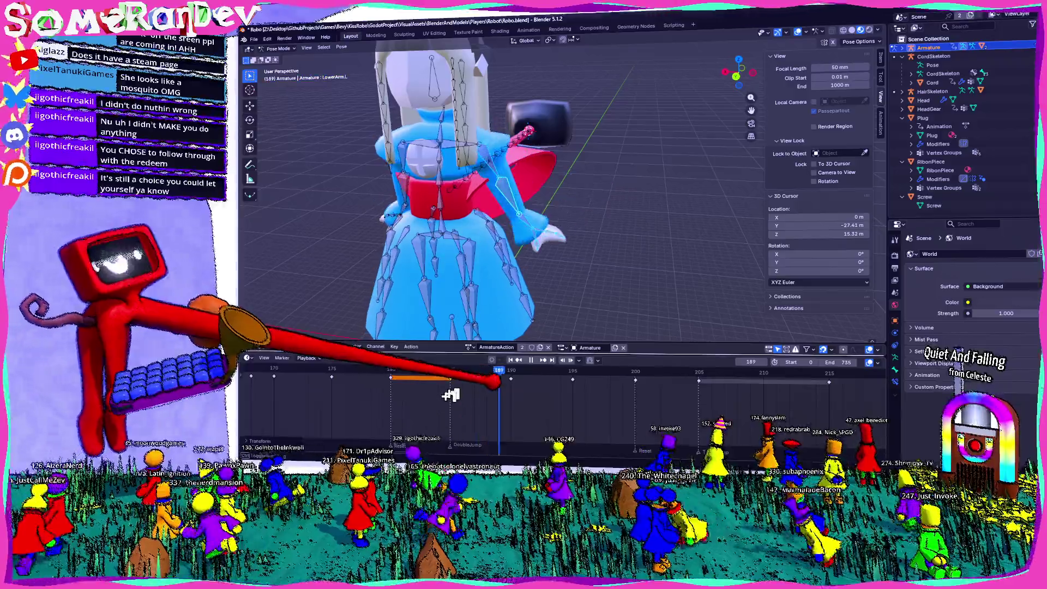
{"action": "key", "text": "Escape"}
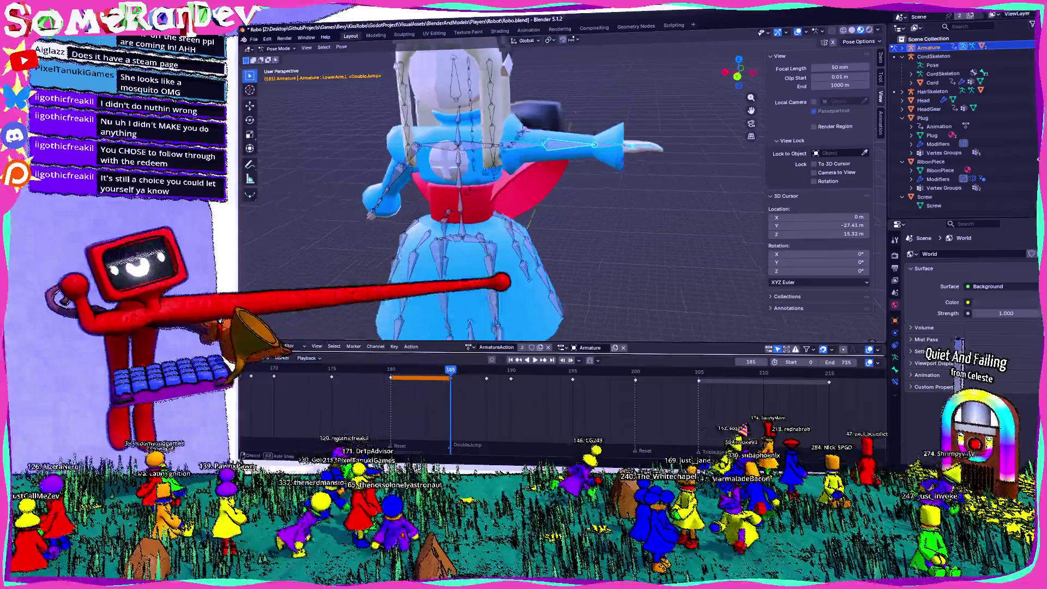
{"action": "scroll", "coordinate": [544, 403], "scroll_direction": "up", "scroll_amount": 2}
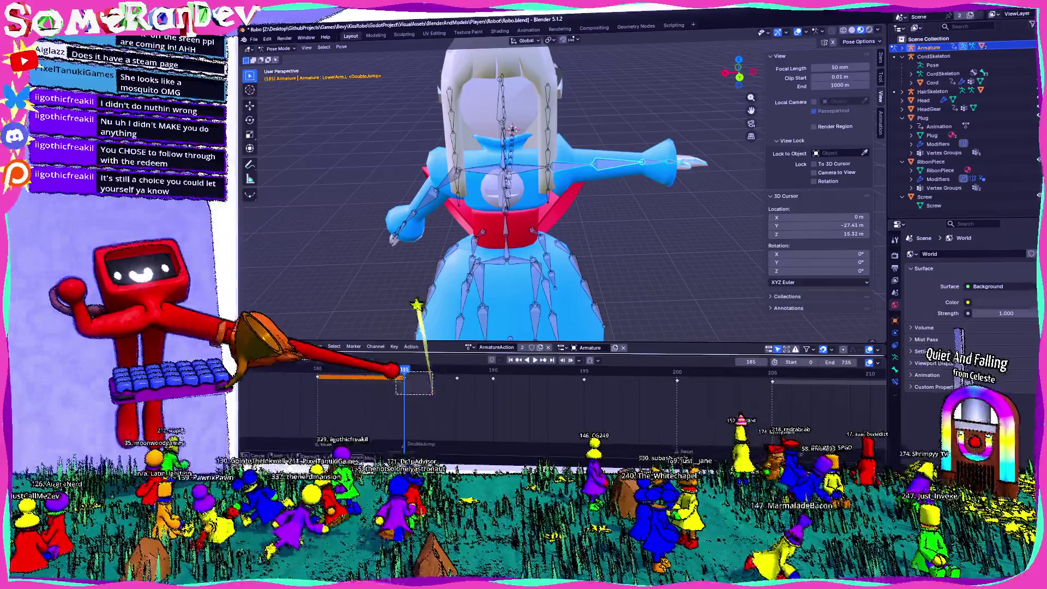
{"action": "key", "text": "KP_4"}
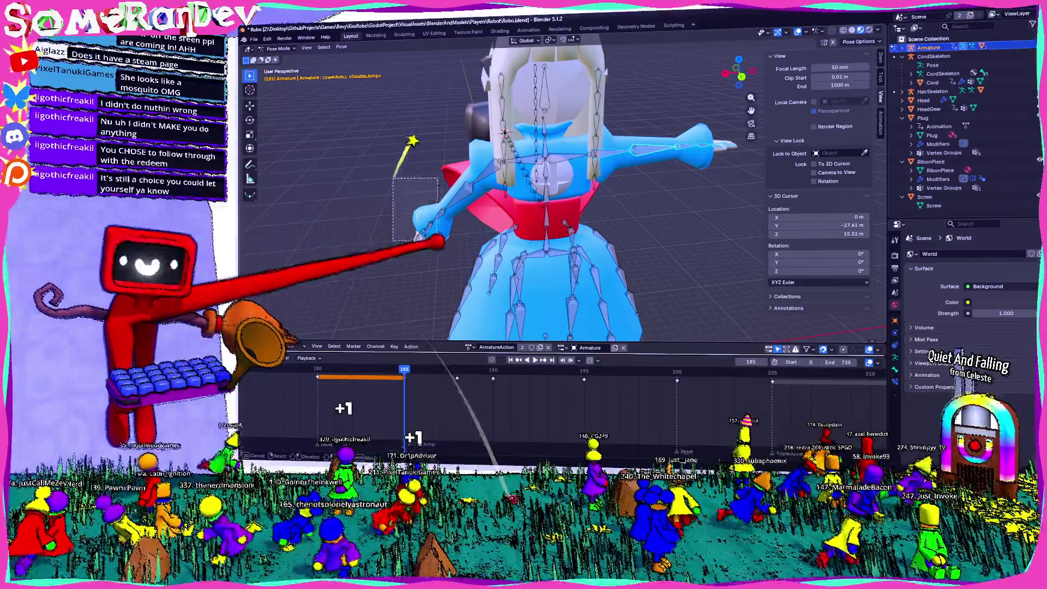
Paste the copied keyframes onto UpperArm.R at frame 185 and inspect both arms.
{"action": "left_click", "coordinate": [494, 166]}
{"action": "right_click", "coordinate": [407, 370]}
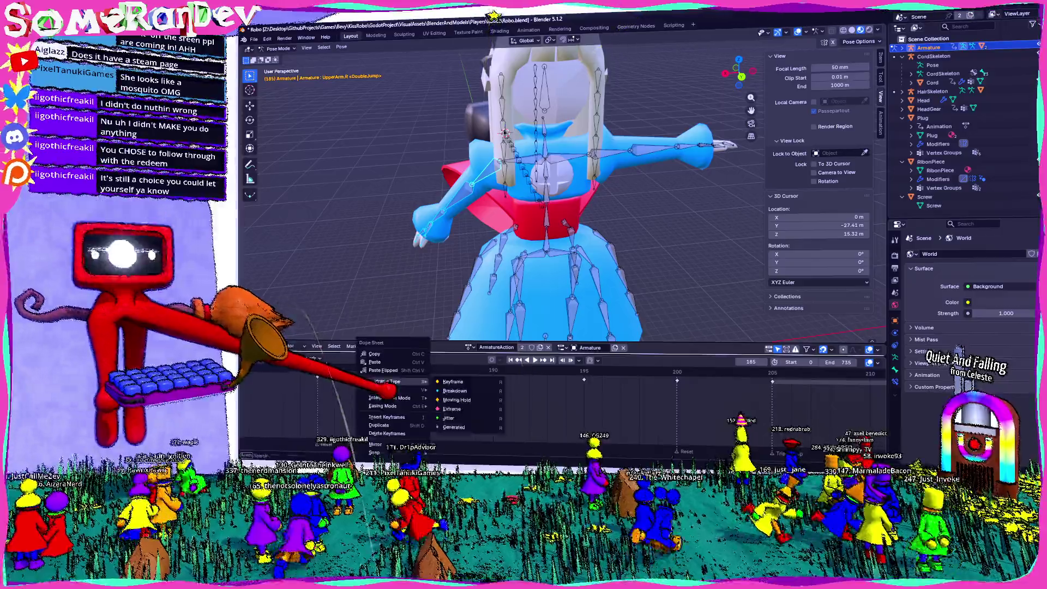
{"action": "left_click", "coordinate": [407, 371]}
{"action": "scroll", "coordinate": [518, 285], "scroll_direction": "down", "scroll_amount": 4}
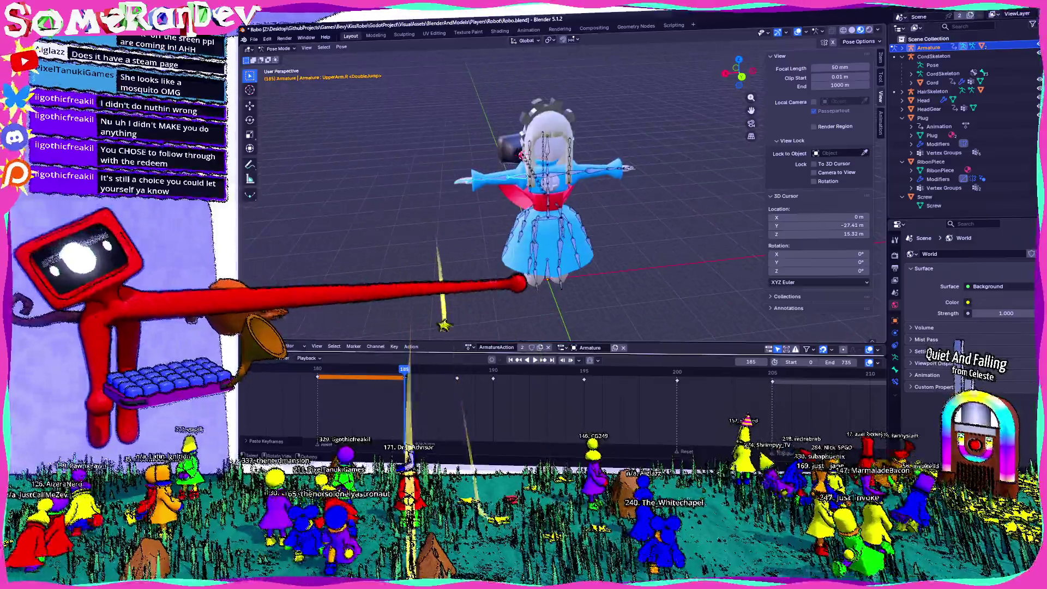
{"action": "key", "text": "KP_6"}
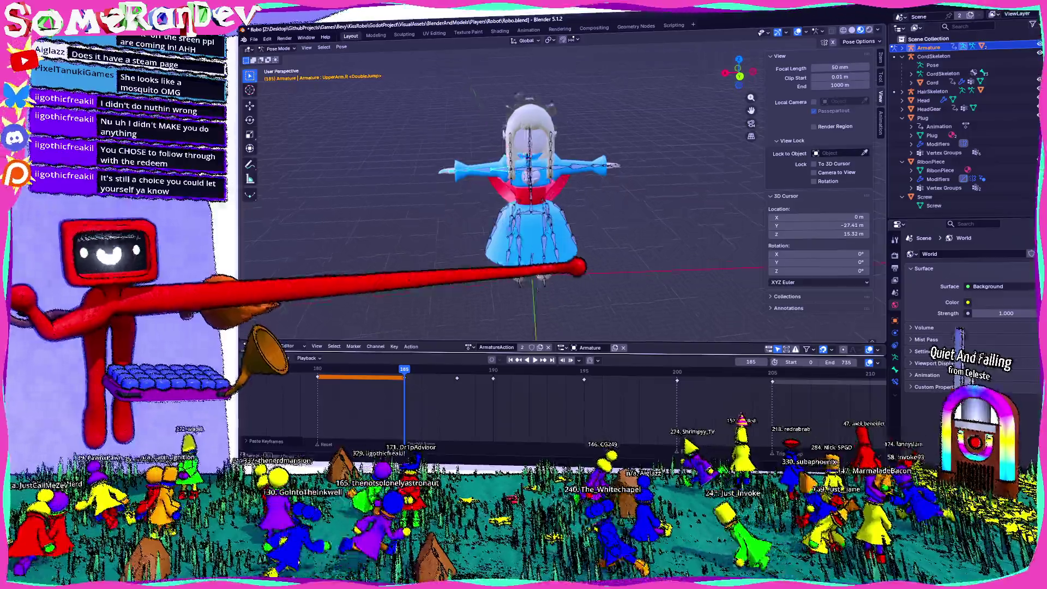
{"action": "key", "text": "KP_Decimal"}
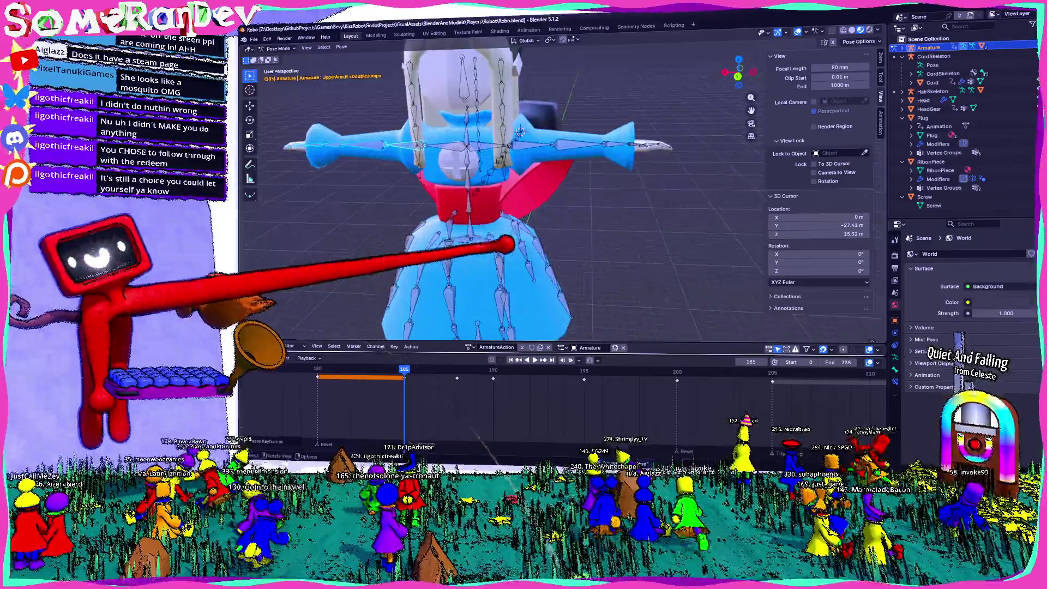
{"action": "key", "text": "KP_4"}
{"action": "key", "text": "KP_4"}
{"action": "key", "text": "KP_4"}
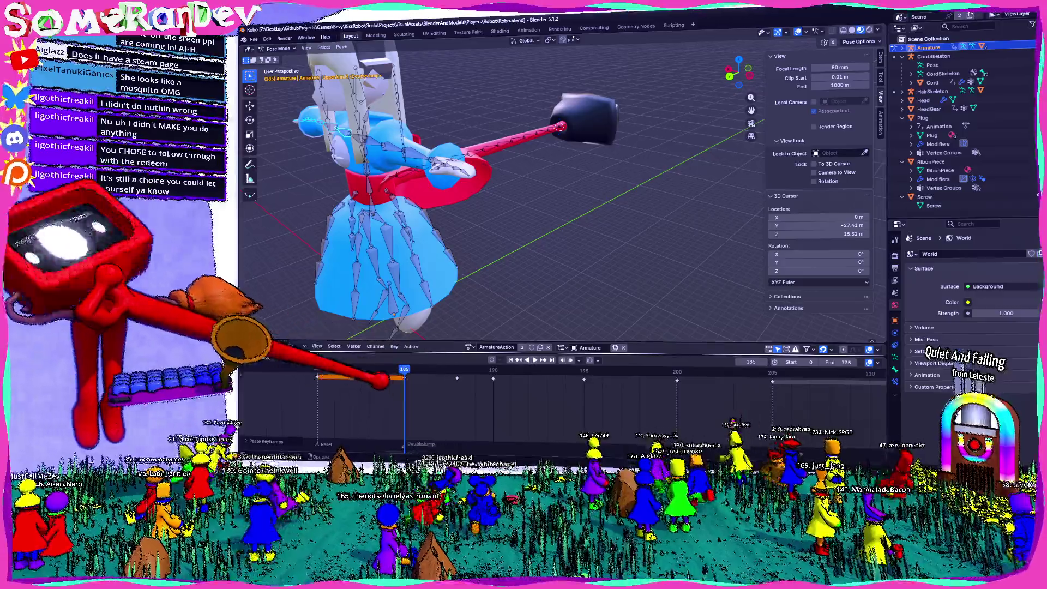
Paste the T-pose arm keys at frames 190 and 195, preview, then view from Back Orthographic.
{"action": "key", "text": "space"}
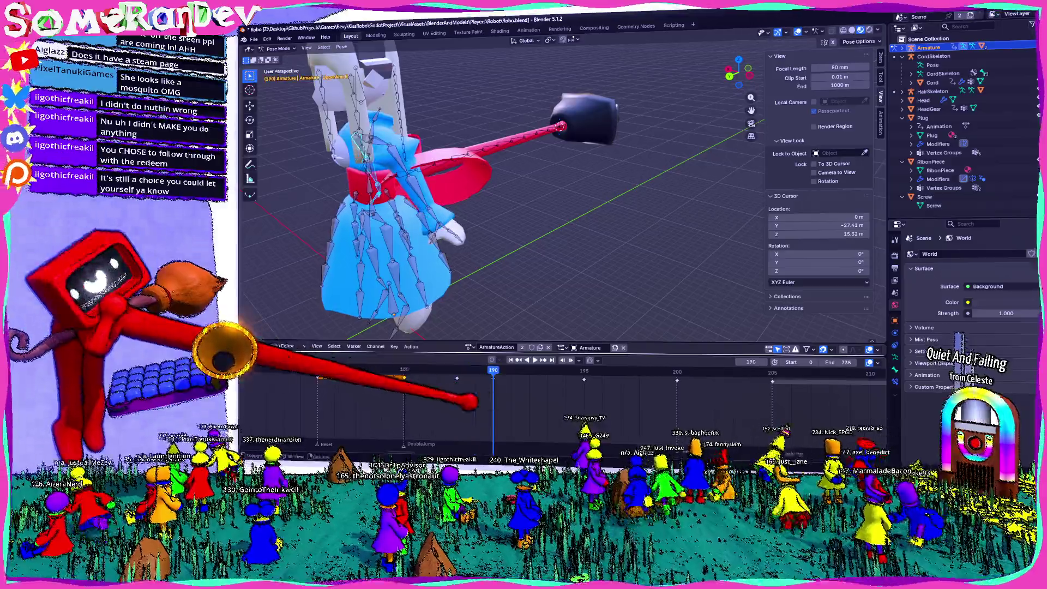
{"action": "key", "text": "space"}
{"action": "left_click", "coordinate": [546, 229]}
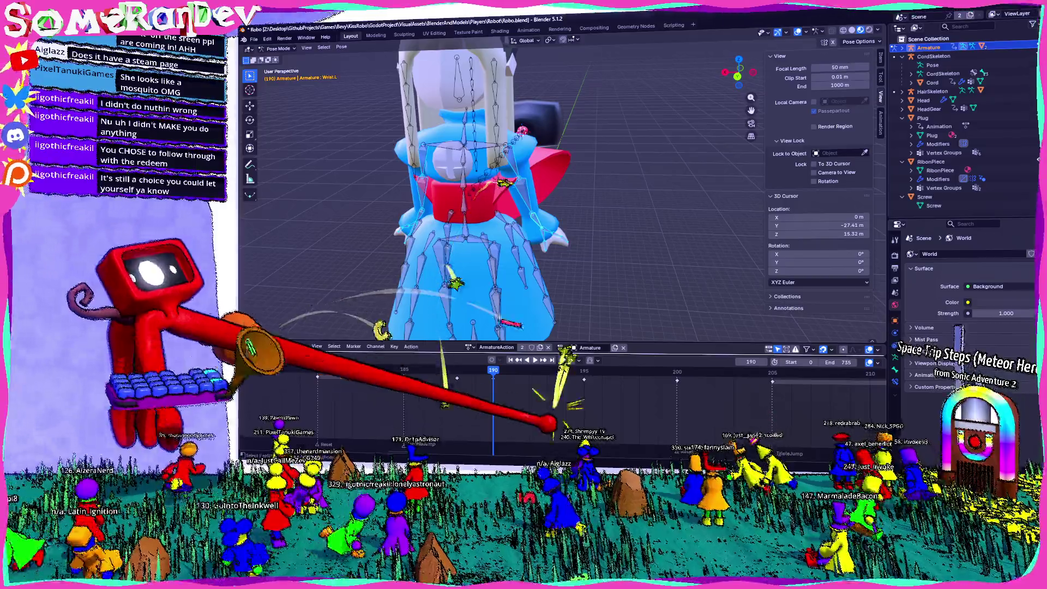
{"action": "key", "text": "ctrl+v"}
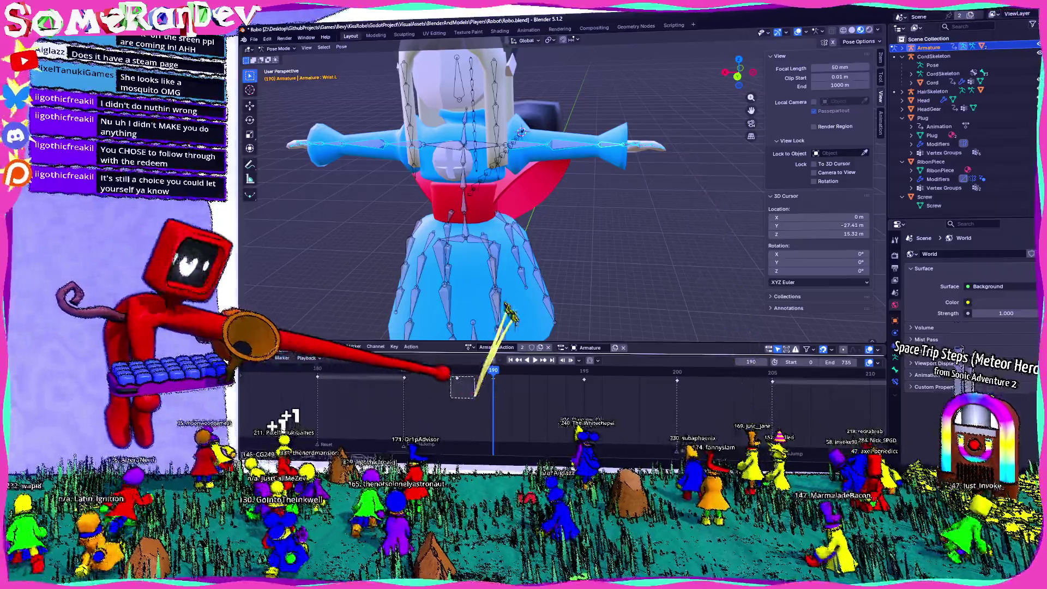
{"action": "key", "text": "Up"}
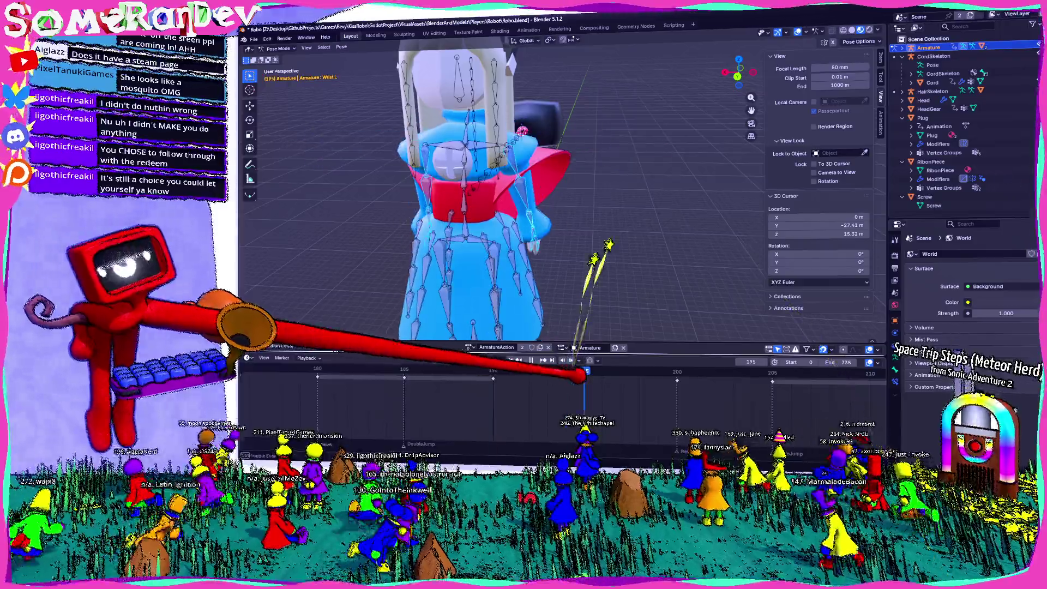
{"action": "key", "text": "ctrl+v"}
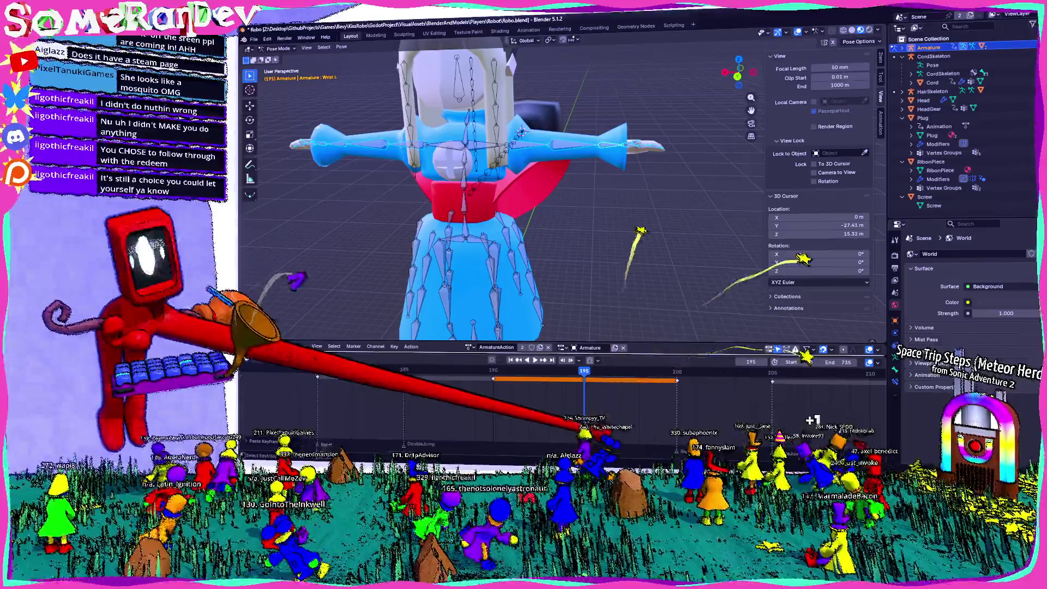
{"action": "key", "text": "shift+ctrl+space"}
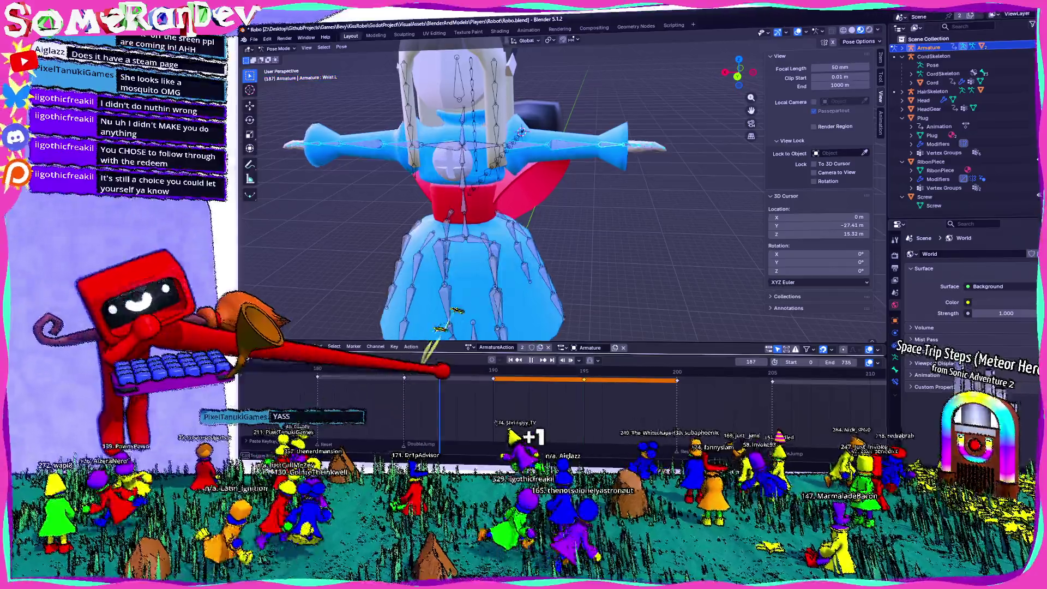
{"action": "key", "text": "space"}
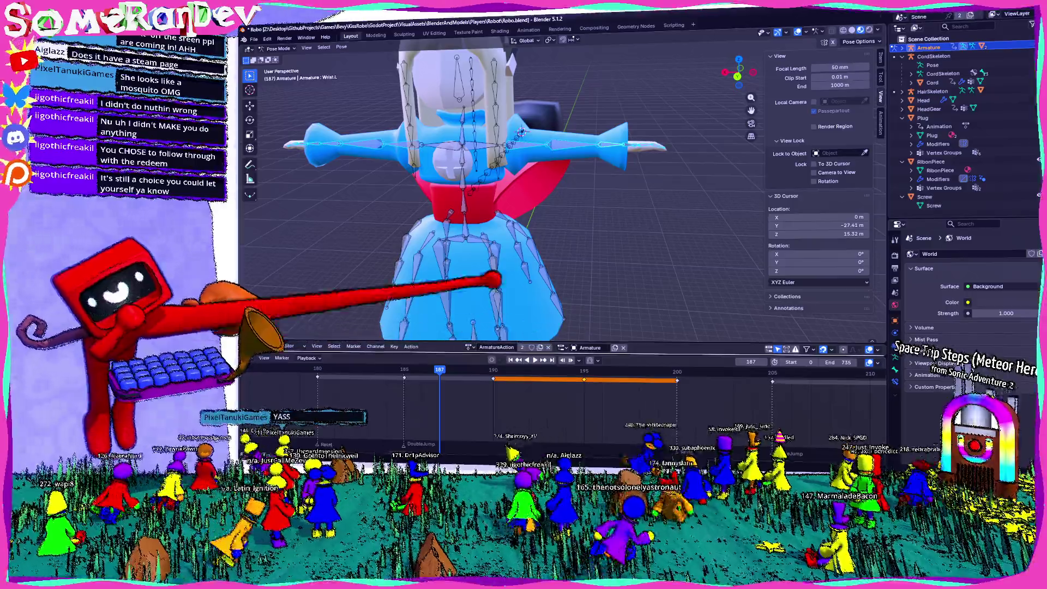
{"action": "key", "text": "ctrl+KP_1"}
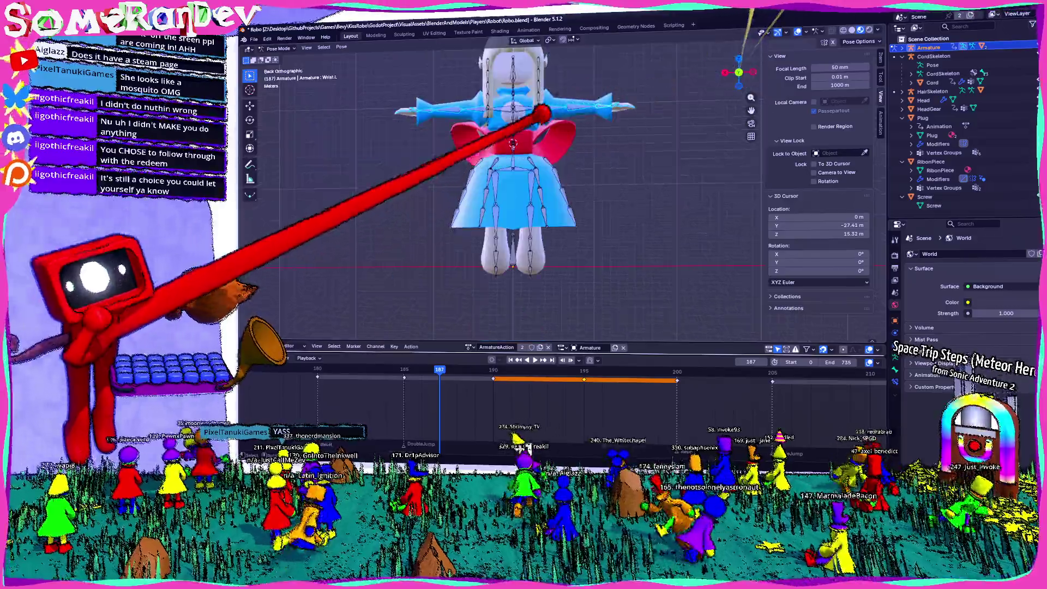
Rotate UpperArm.R down about 38° and UpperArm.L down about 47°.
{"action": "left_click", "coordinate": [447, 176]}
{"action": "key", "text": "r"}
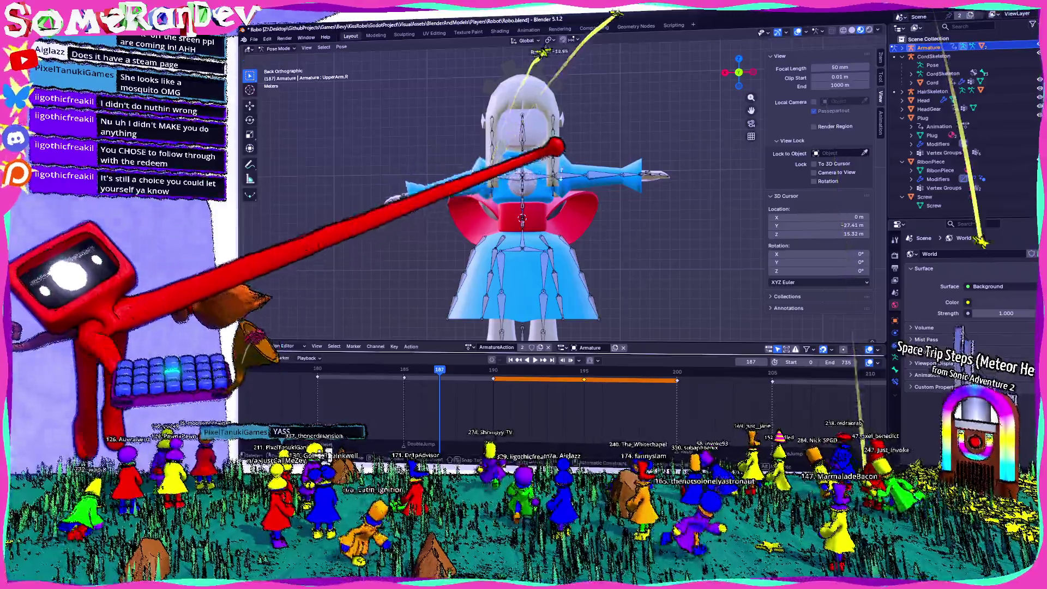
{"action": "key", "text": "Return"}
{"action": "left_click", "coordinate": [586, 175]}
{"action": "key", "text": "r"}
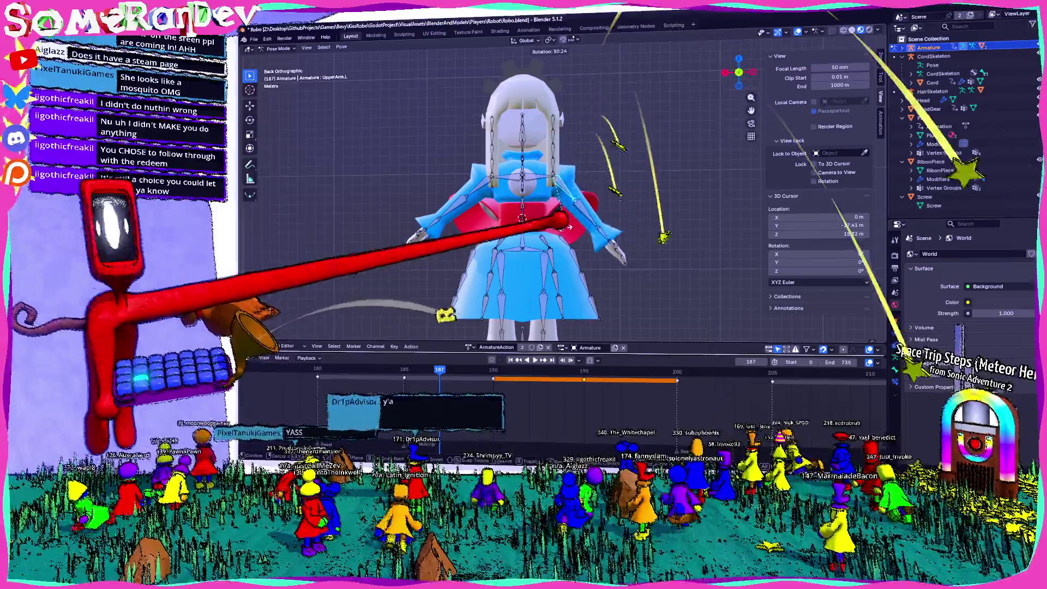
{"action": "key", "text": "Return"}
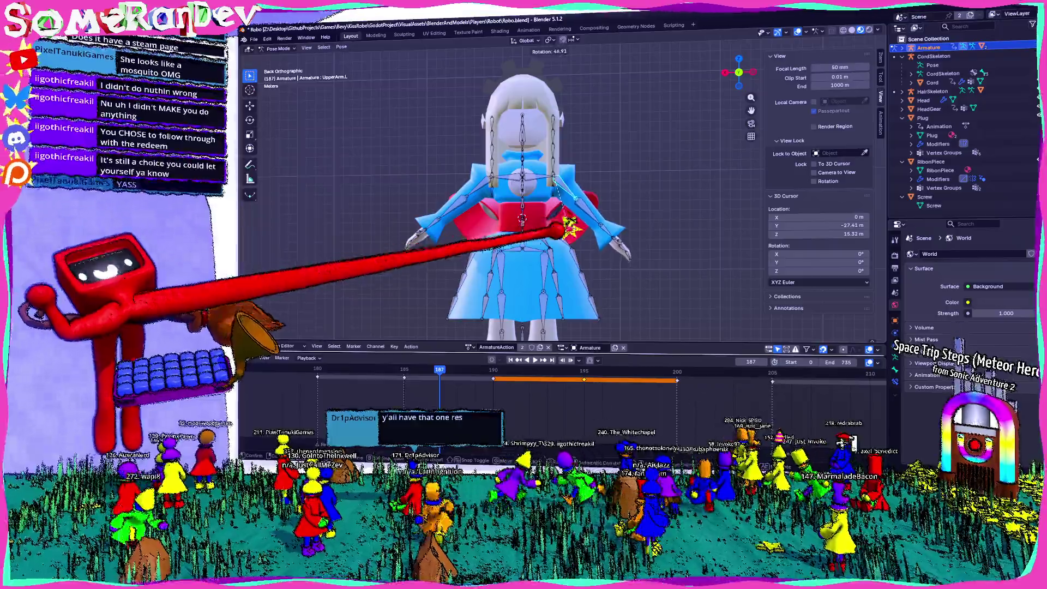
Key the lowered arm pose at frame 189, preview it, and restore the T-pose at frame 191.
{"action": "left_click", "coordinate": [480, 185]}
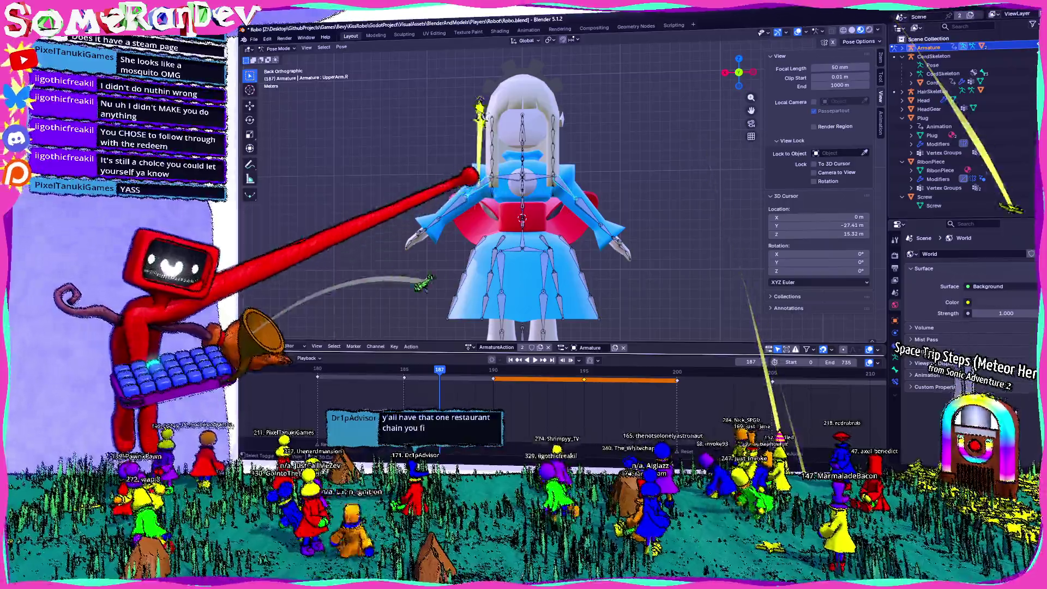
{"action": "key", "text": "Right"}
{"action": "key", "text": "Right"}
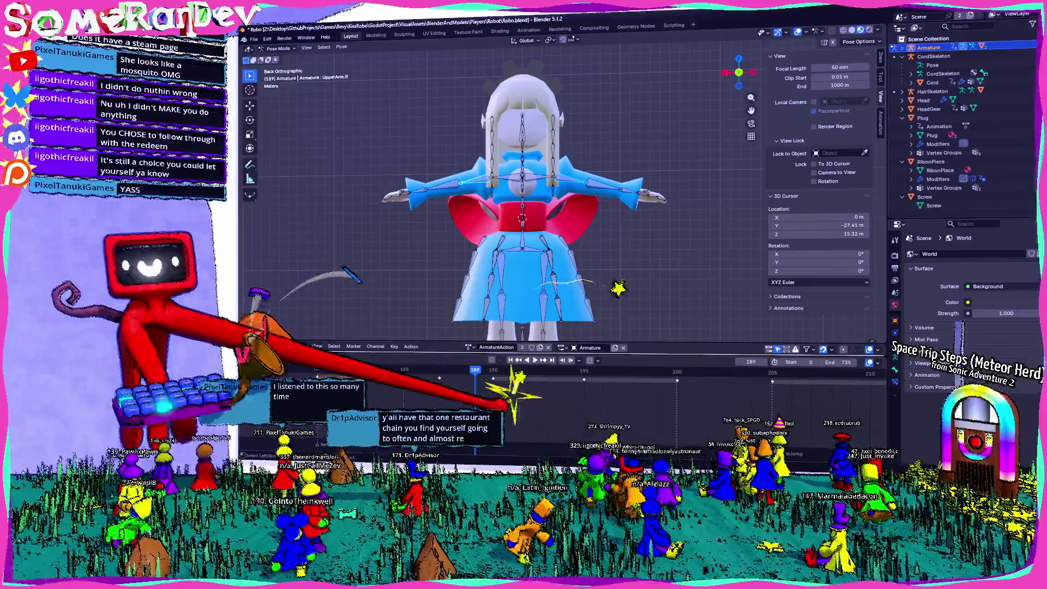
{"action": "key", "text": "i"}
{"action": "key", "text": "Right"}
{"action": "key", "text": "Right"}
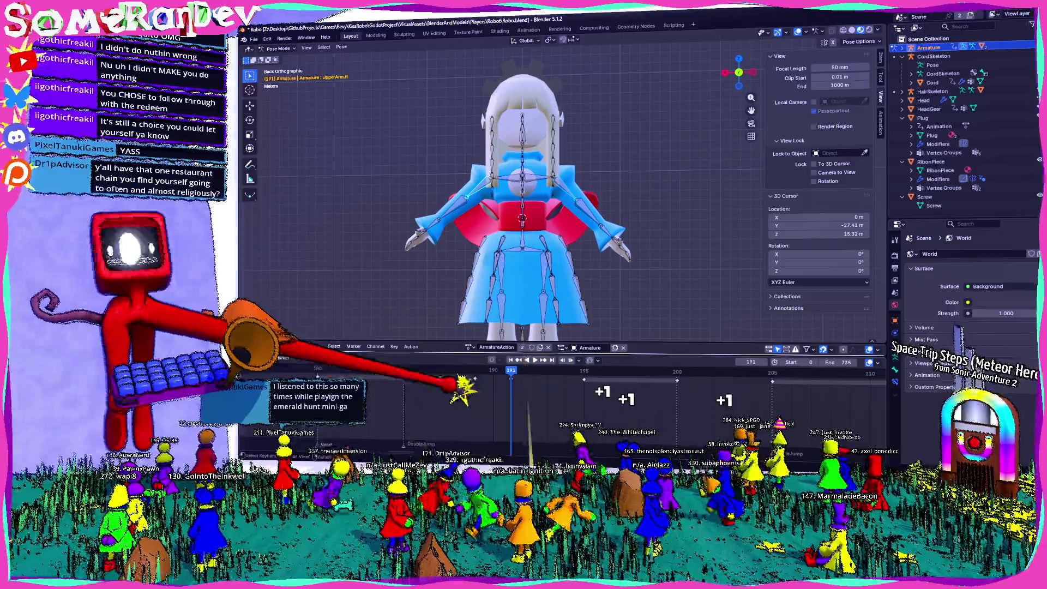
{"action": "key", "text": "space"}
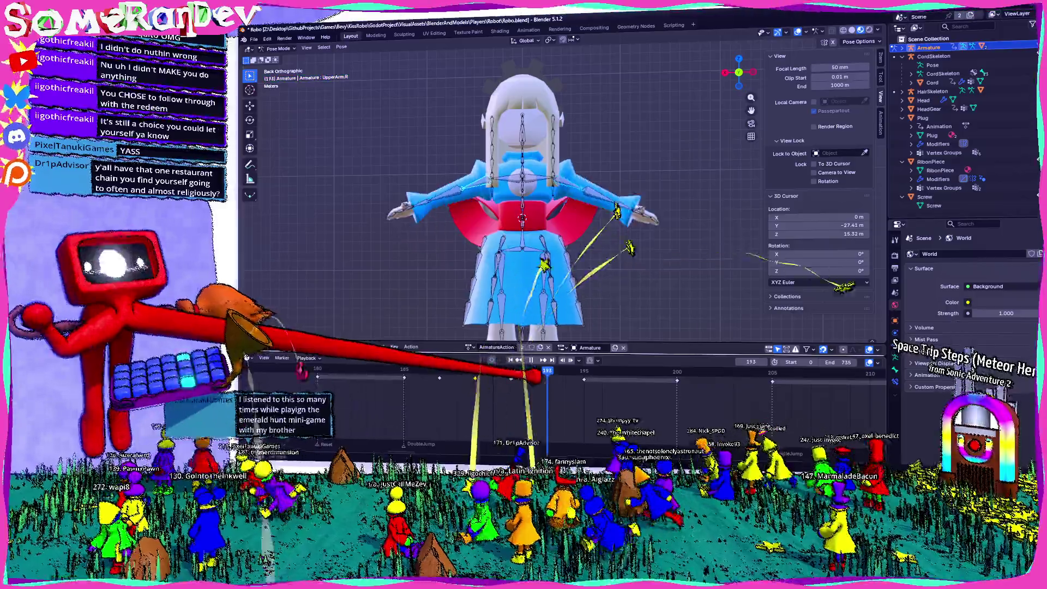
{"action": "key", "text": "space"}
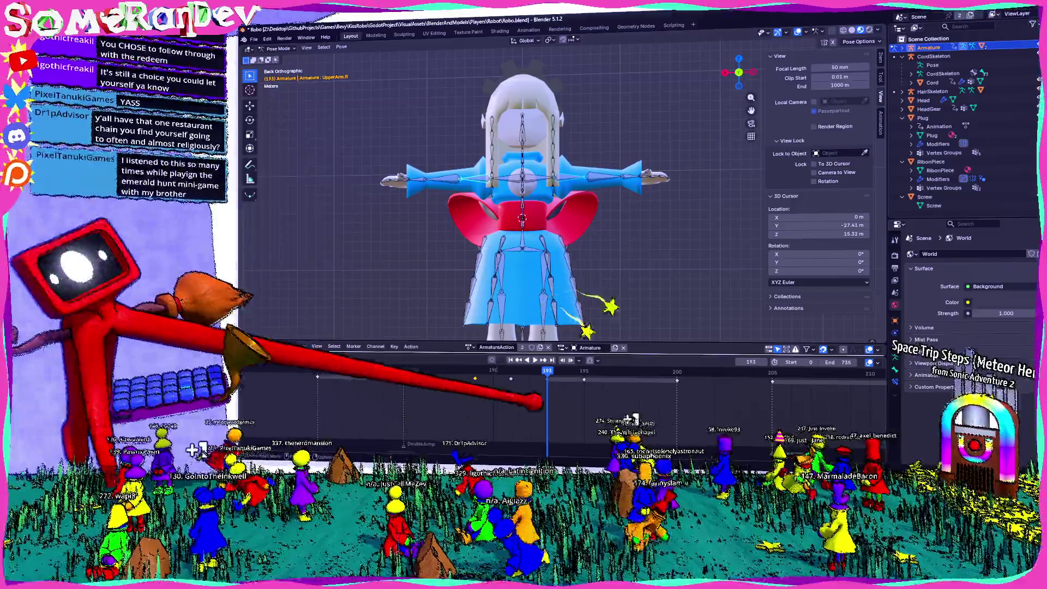
{"action": "key", "text": "space"}
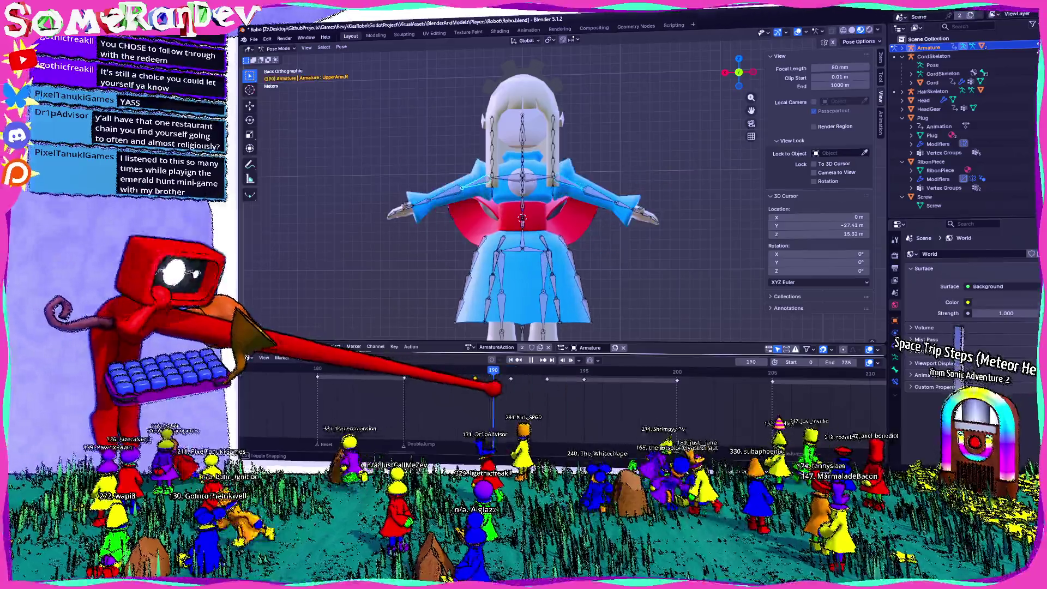
{"action": "key", "text": "g"}
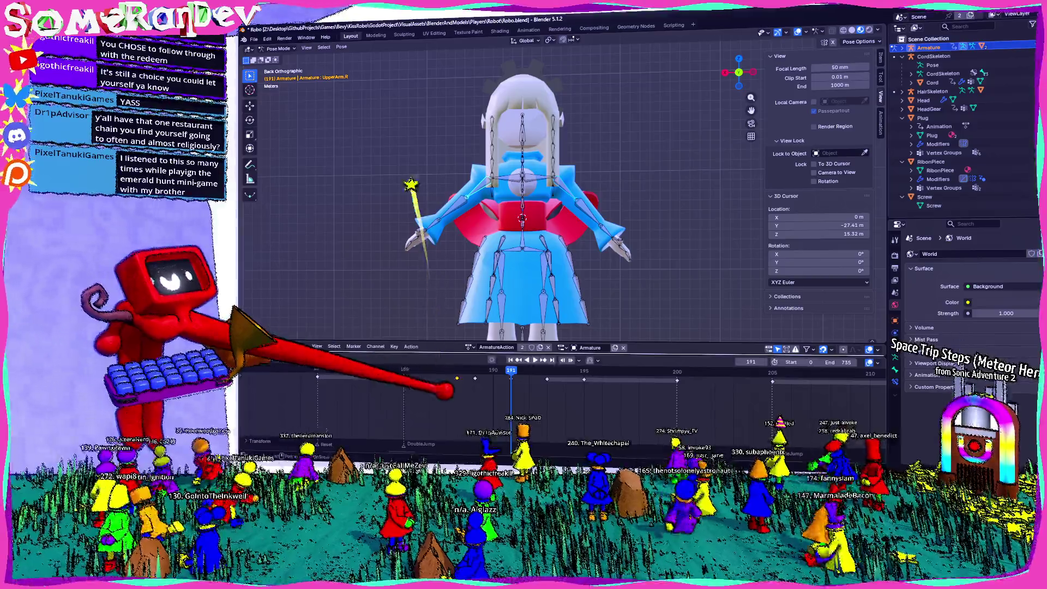
{"action": "key", "text": "Return"}
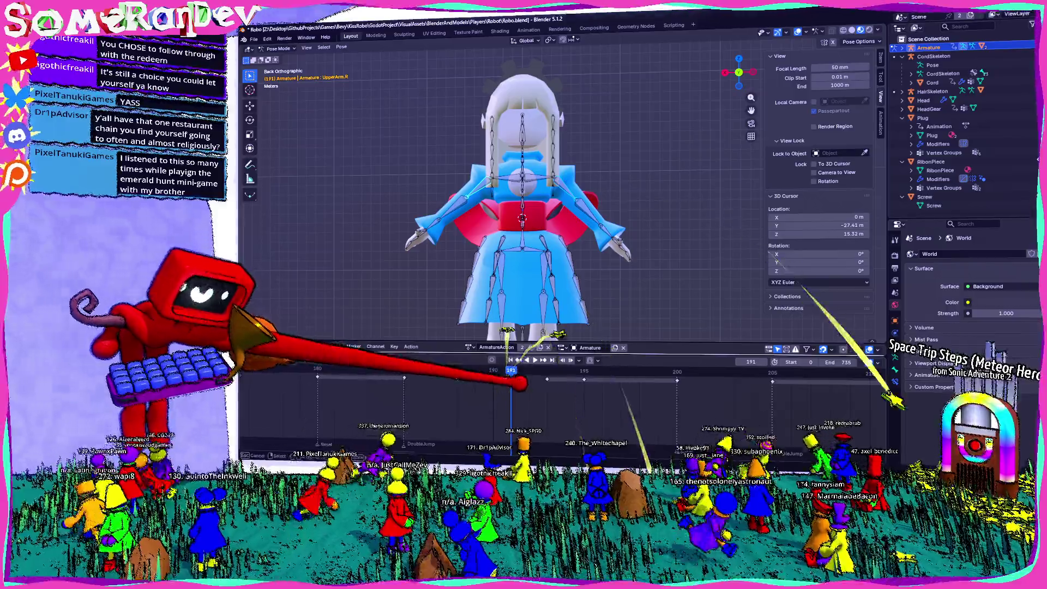
{"action": "key", "text": "ctrl+z"}
{"action": "key", "text": "ctrl+z"}
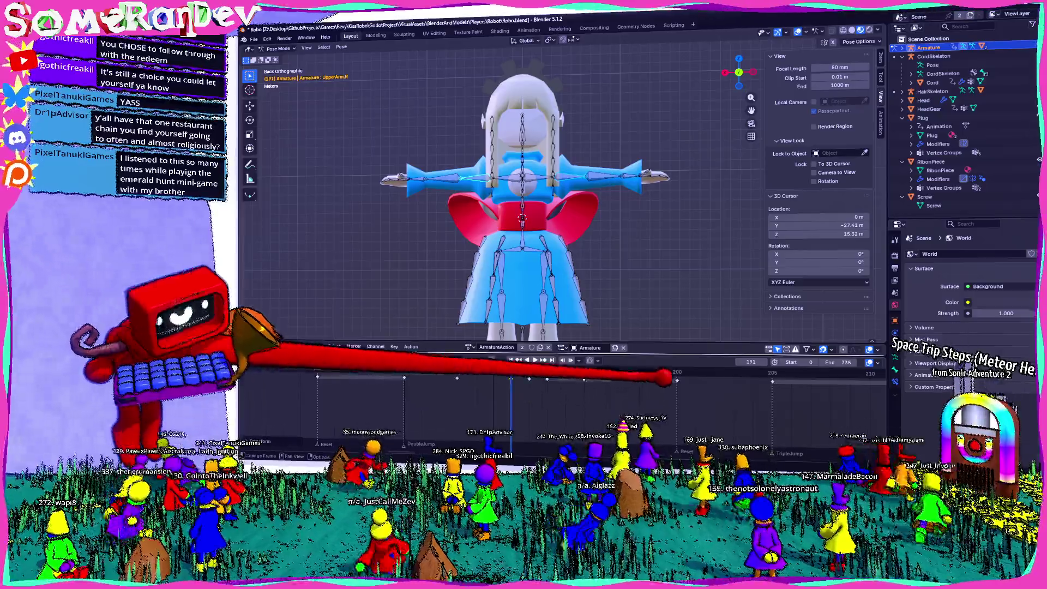
{"action": "left_click", "coordinate": [584, 371]}
{"action": "key", "text": "shift+ctrl+space"}
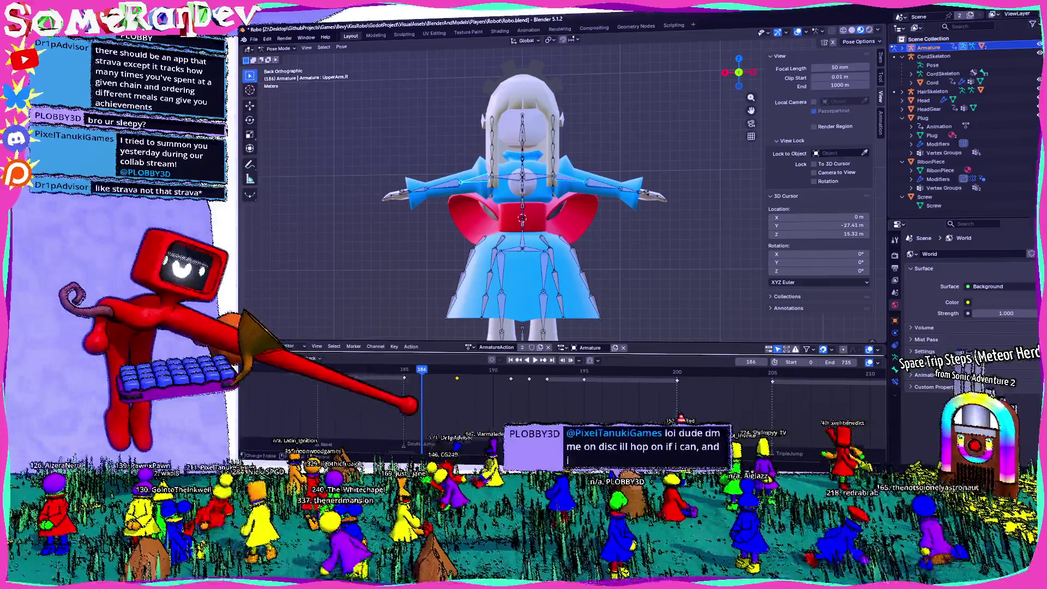
Rework the arm keys so the copied T-pose keys are pasted at frame 191, then replay.
{"action": "key", "text": "Right"}
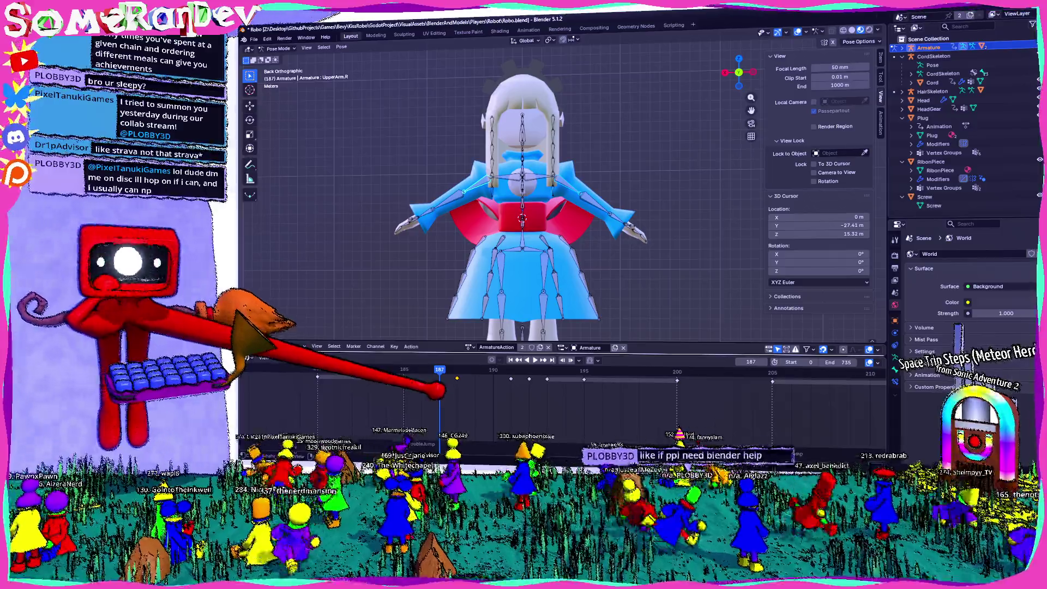
{"action": "key", "text": "shift+ctrl+space"}
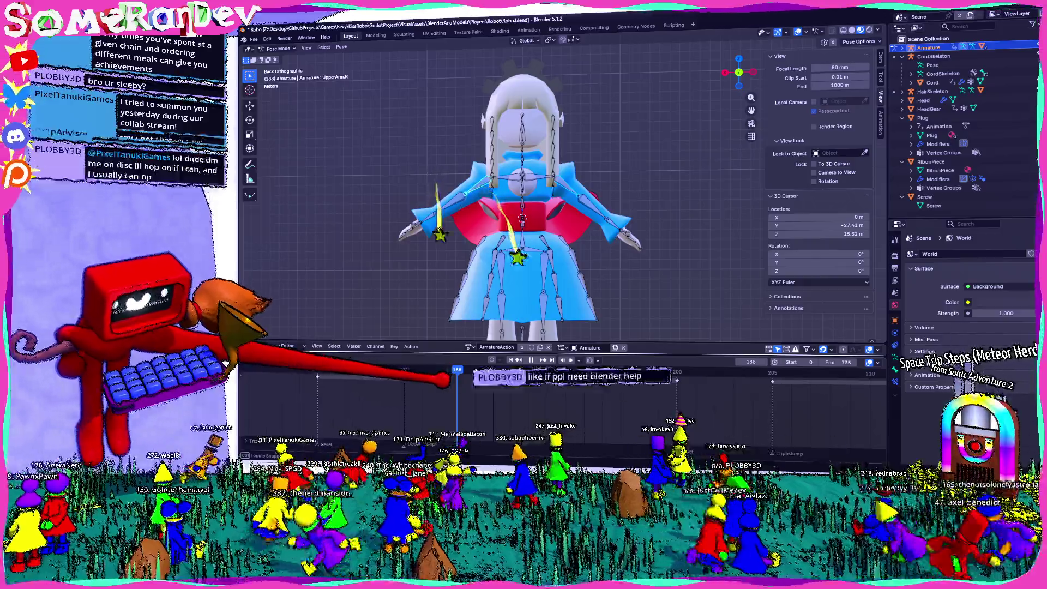
{"action": "key", "text": "space"}
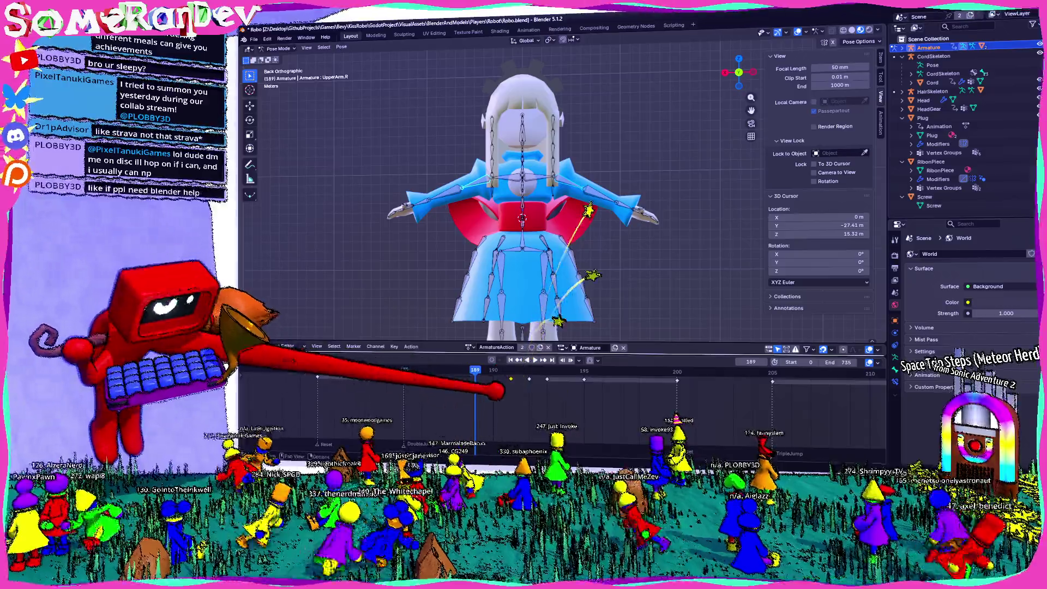
{"action": "key", "text": "g"}
{"action": "key", "text": "Escape"}
{"action": "key", "text": "Right"}
{"action": "key", "text": "Right"}
{"action": "key", "text": "ctrl+v"}
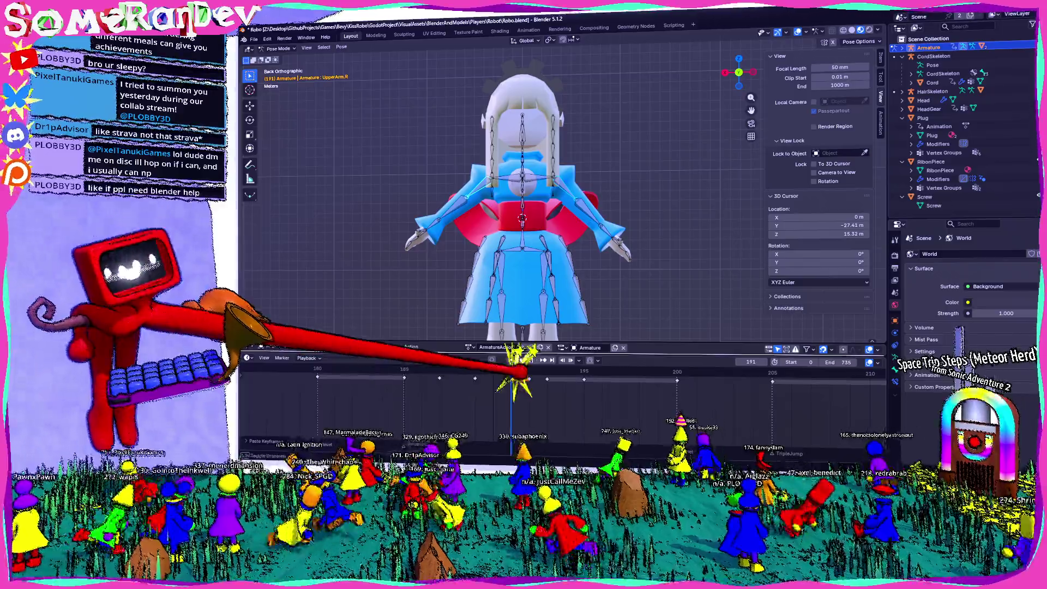
{"action": "key", "text": "Right"}
{"action": "key", "text": "Right"}
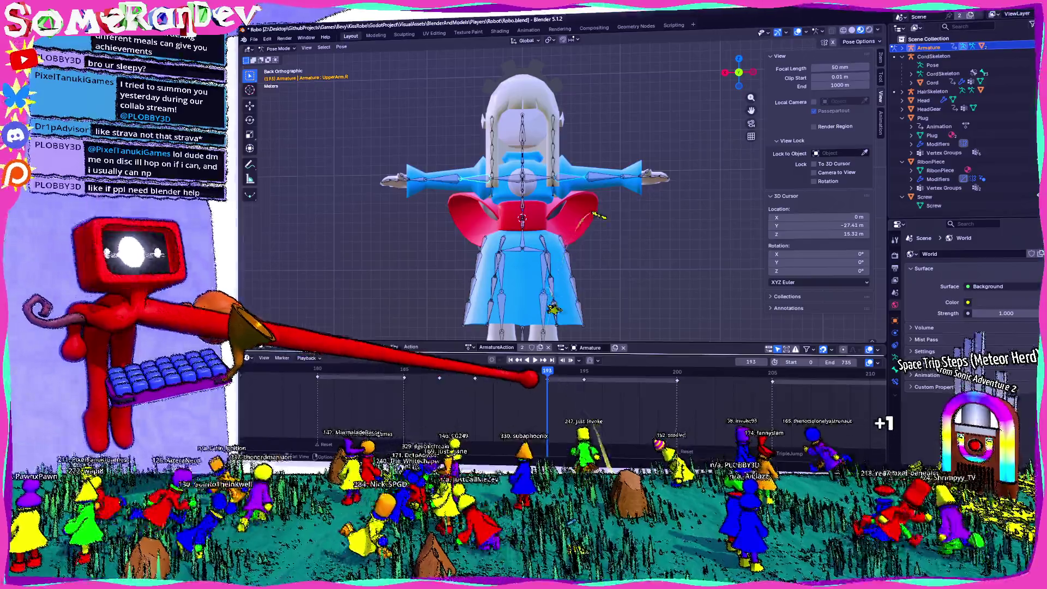
{"action": "key", "text": "space"}
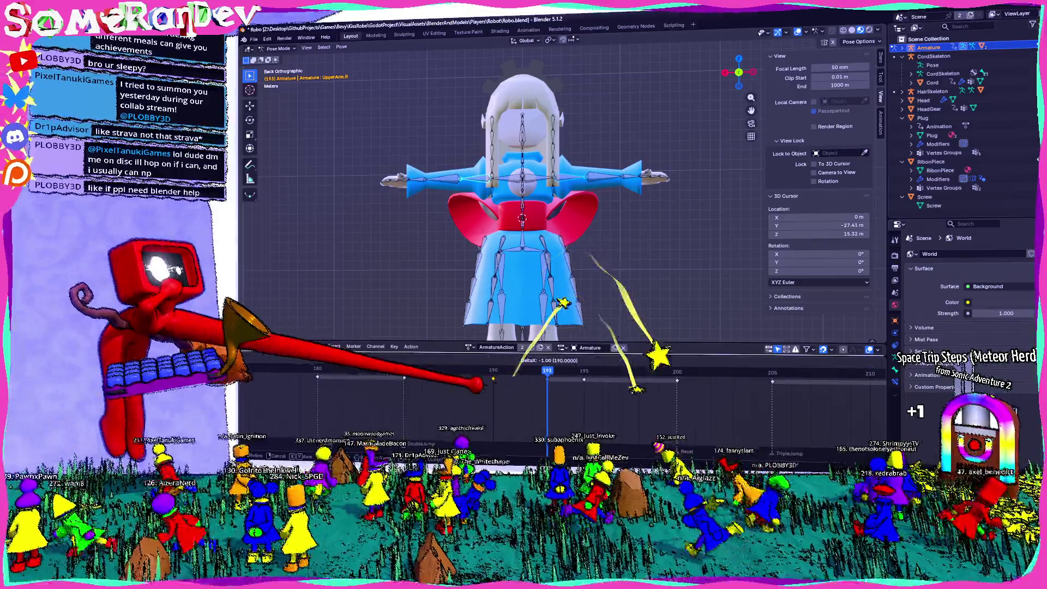
Select the held arm keys after frame 190 and review the pose playing through frames 190–194.
{"action": "left_click", "coordinate": [475, 377]}
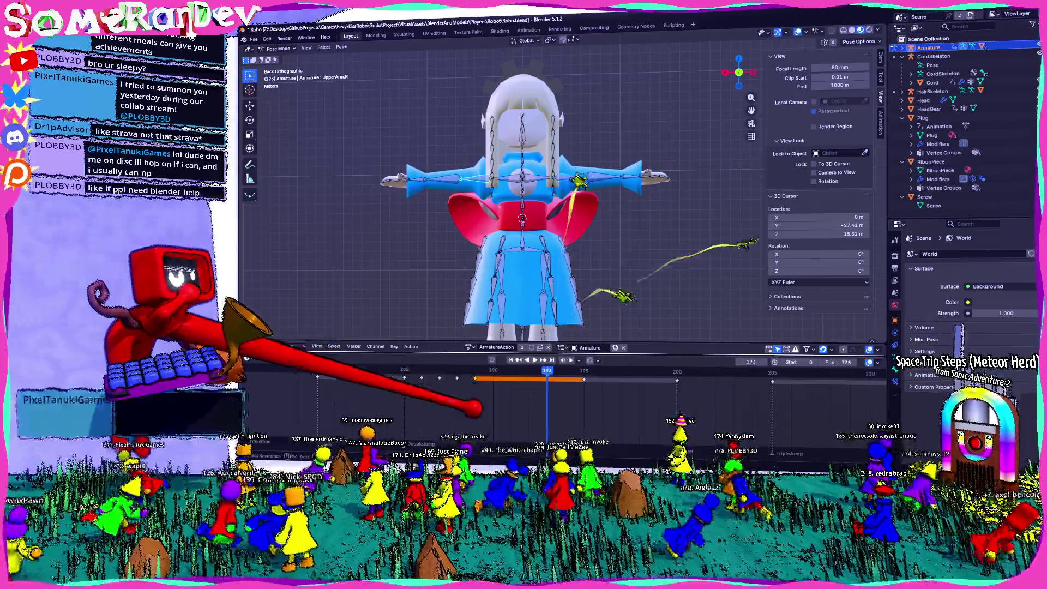
{"action": "key", "text": "Left"}
{"action": "key", "text": "Left"}
{"action": "key", "text": "Left"}
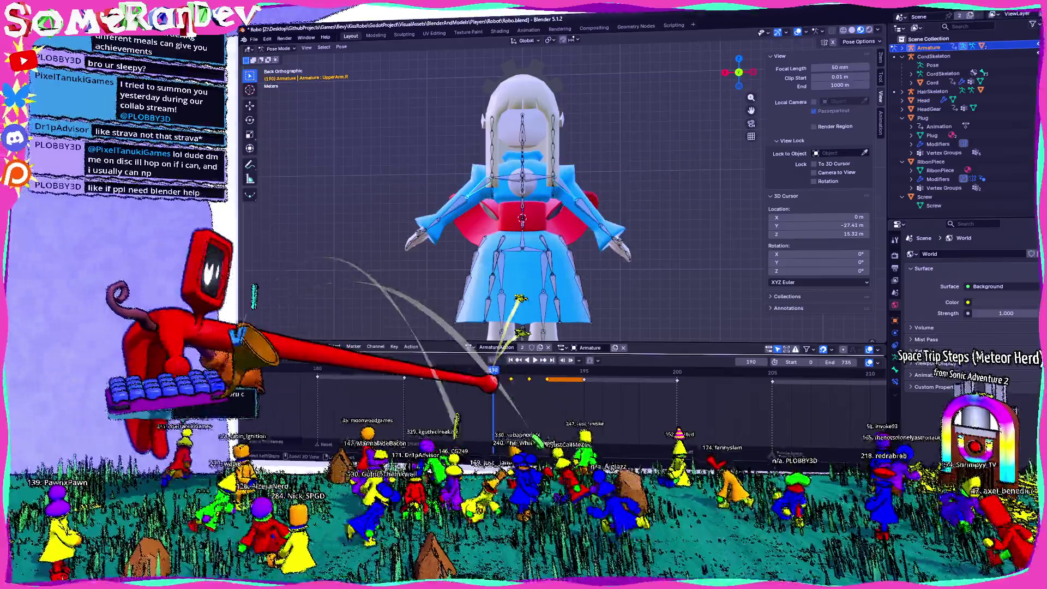
{"action": "key", "text": "Right"}
{"action": "key", "text": "Right"}
{"action": "key", "text": "Right"}
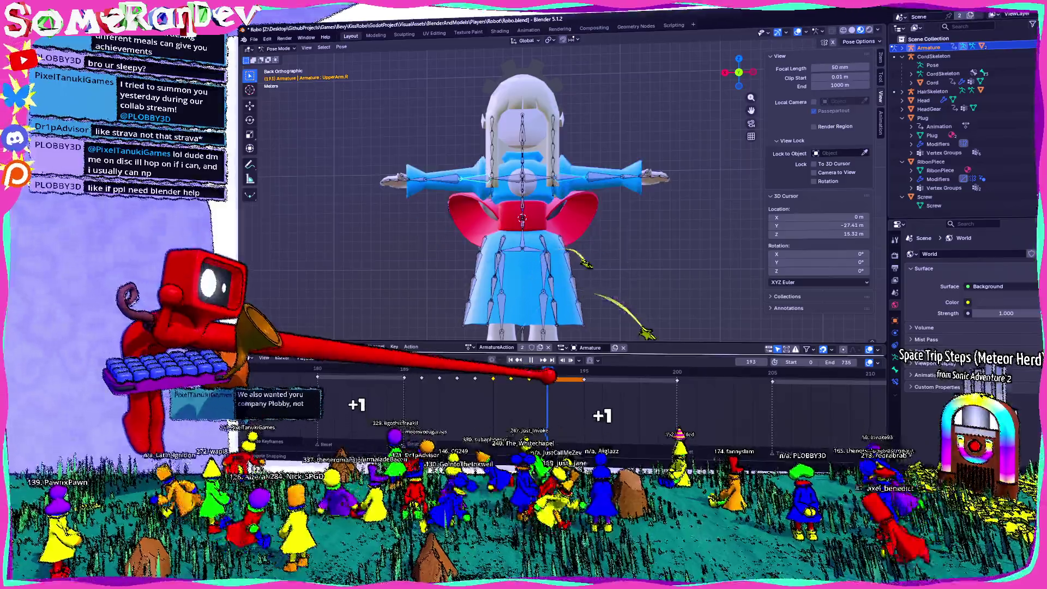
{"action": "key", "text": "Right"}
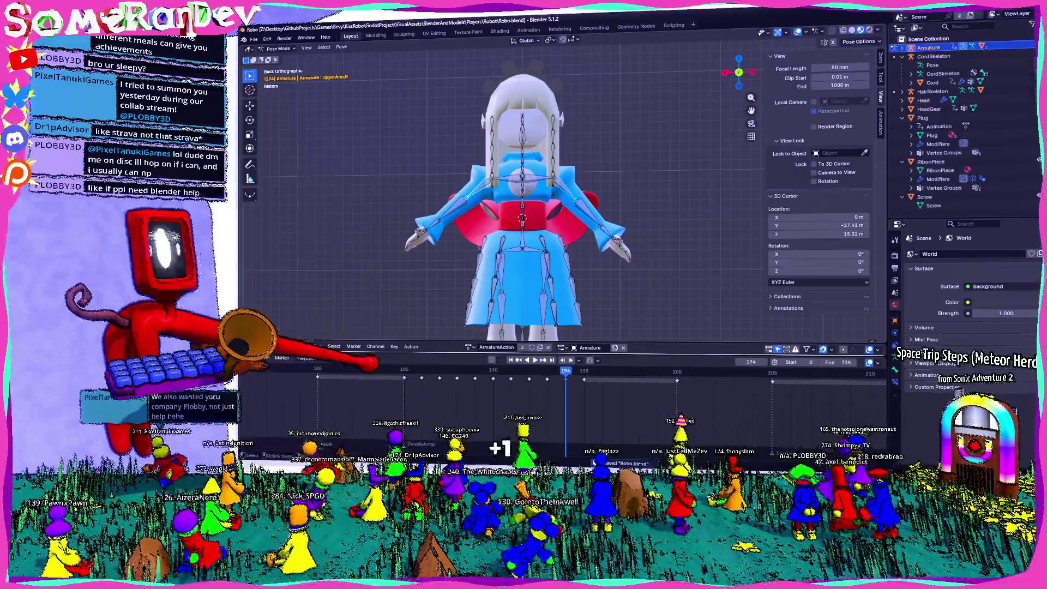
{"action": "key", "text": "space"}
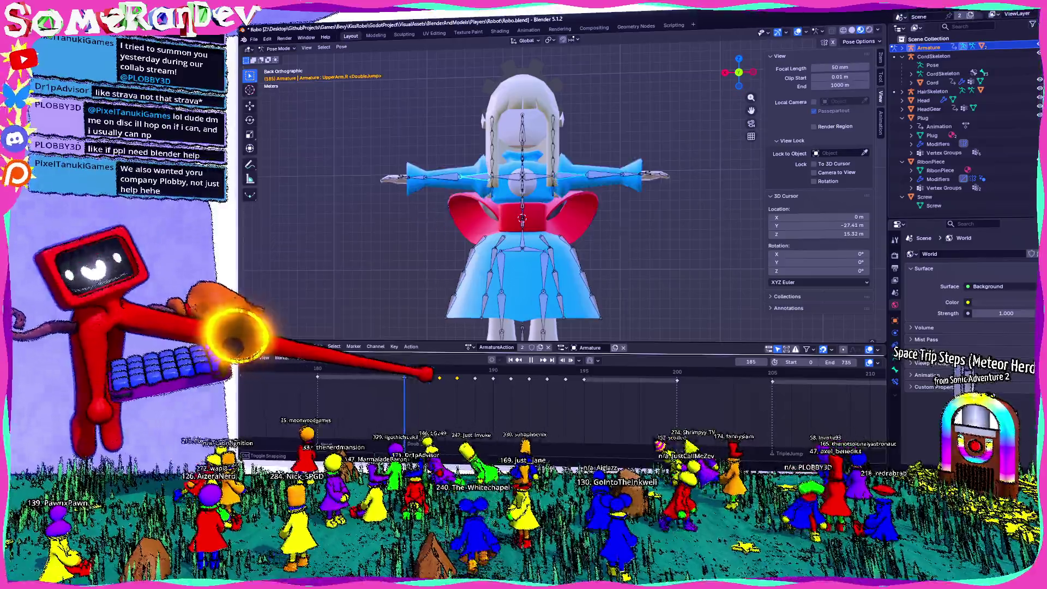
{"action": "key", "text": "space"}
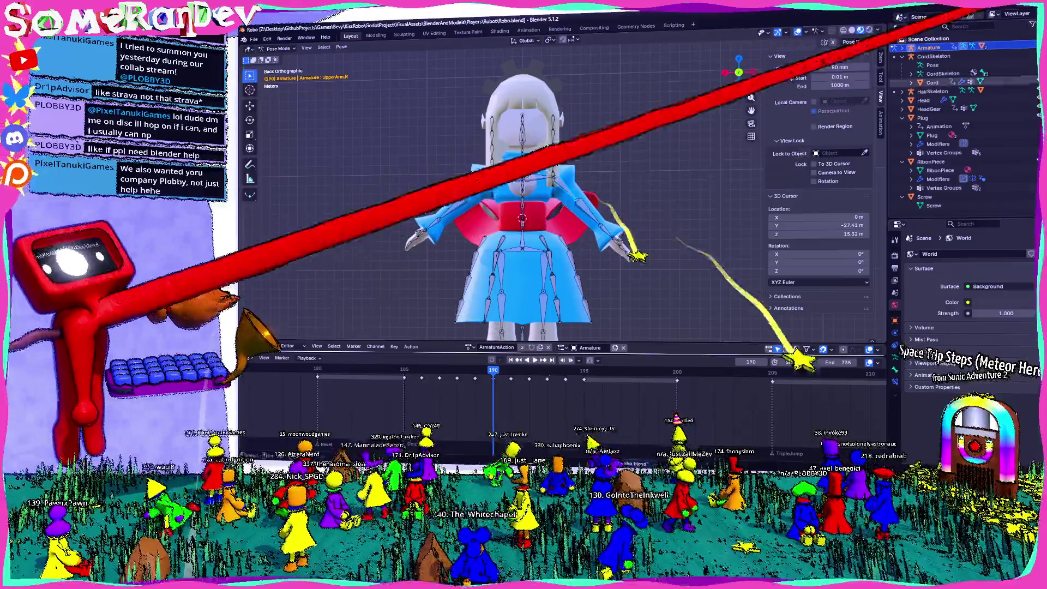
Save Robo.blend and switch away from Blender to the other editor windows.
{"action": "key", "text": "ctrl+s"}
{"action": "key", "text": "alt+Tab"}
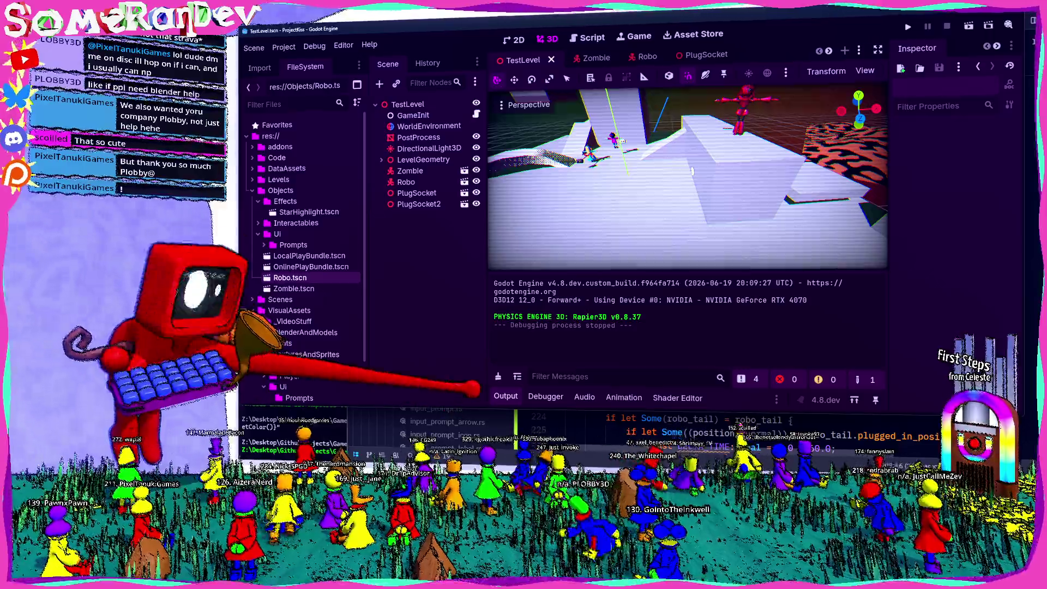
{"action": "key", "text": "alt+Tab"}
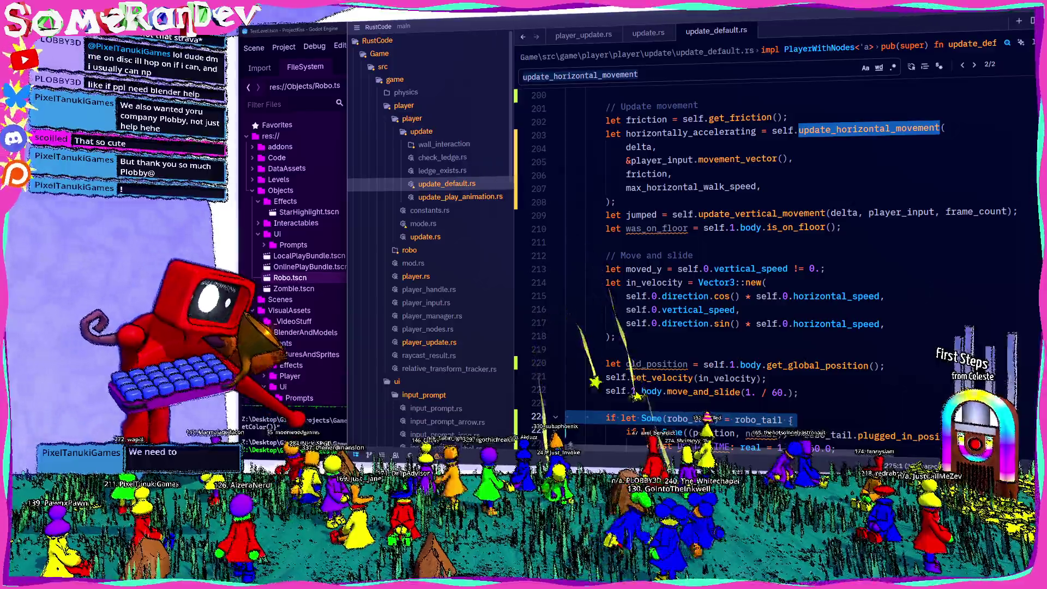
Save the current Godot scene, open the Robo scene and select its AnimationTree.
{"action": "key", "text": "alt+Tab"}
{"action": "key", "text": "ctrl+s"}
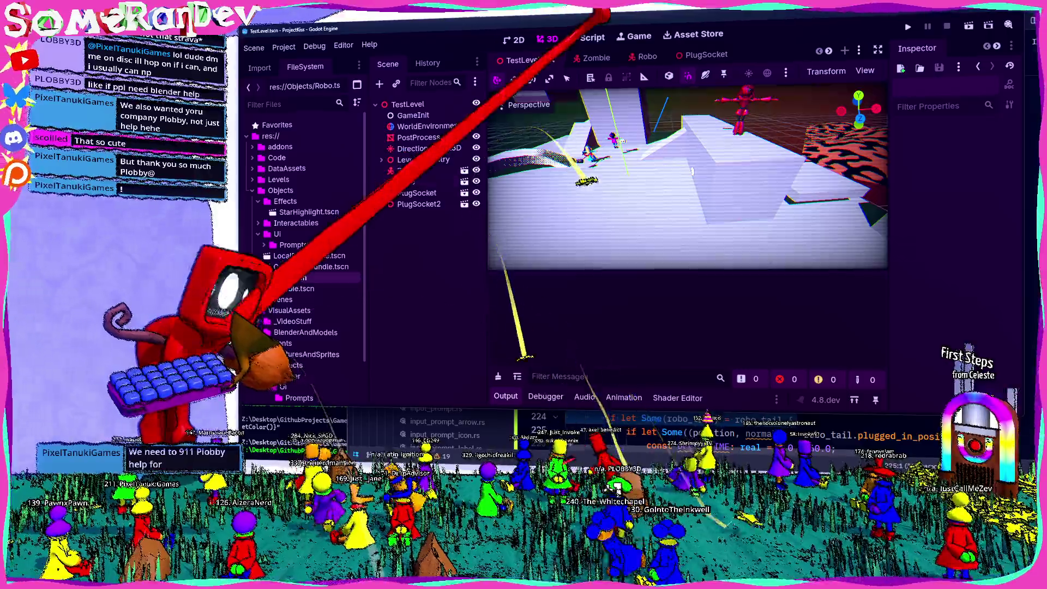
{"action": "left_click", "coordinate": [645, 57]}
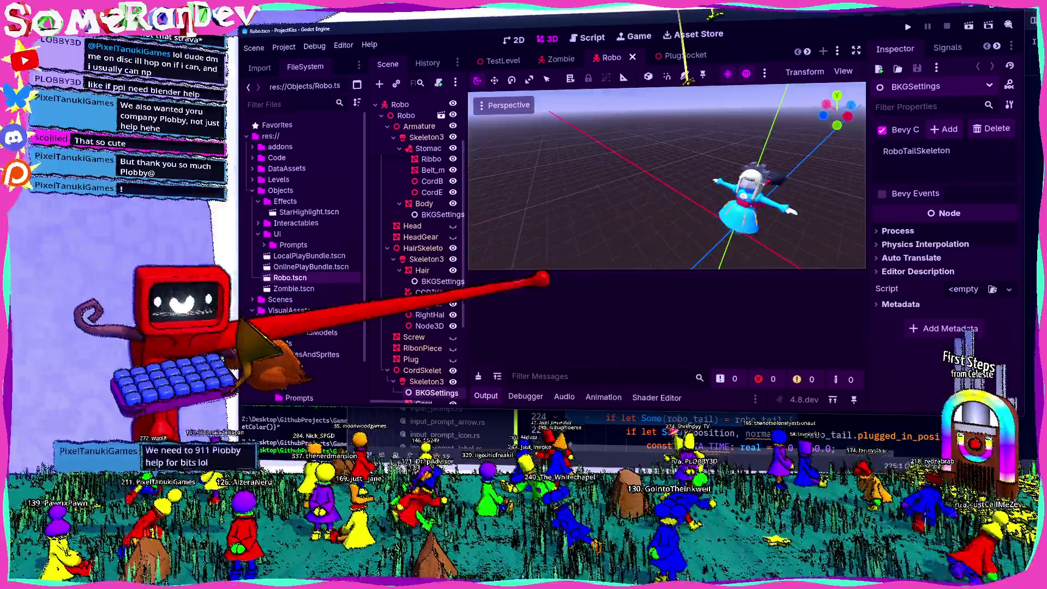
{"action": "scroll", "coordinate": [425, 229], "scroll_direction": "down", "scroll_amount": 5}
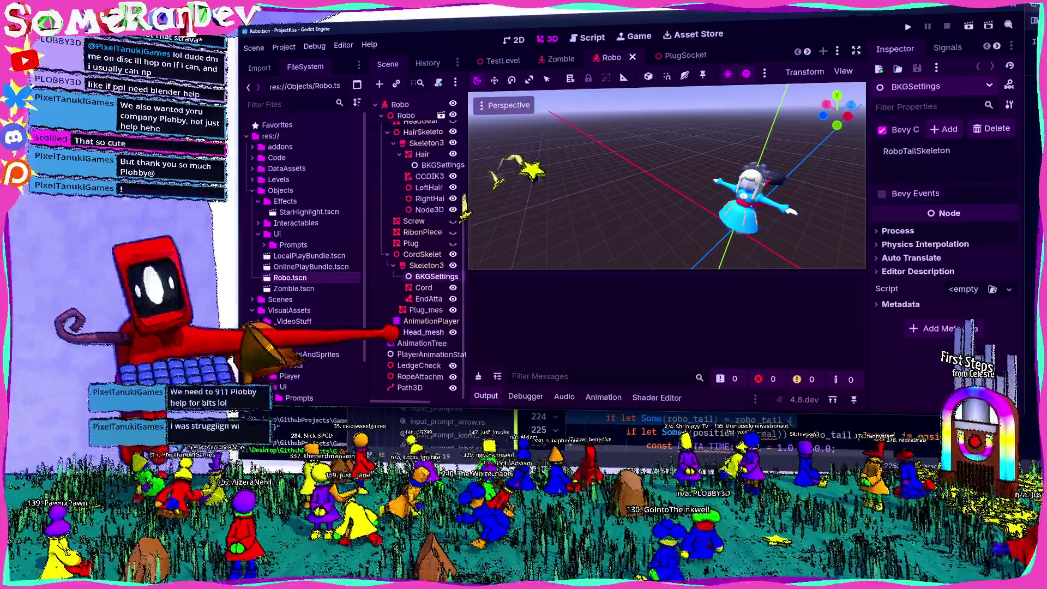
{"action": "left_click", "coordinate": [430, 320]}
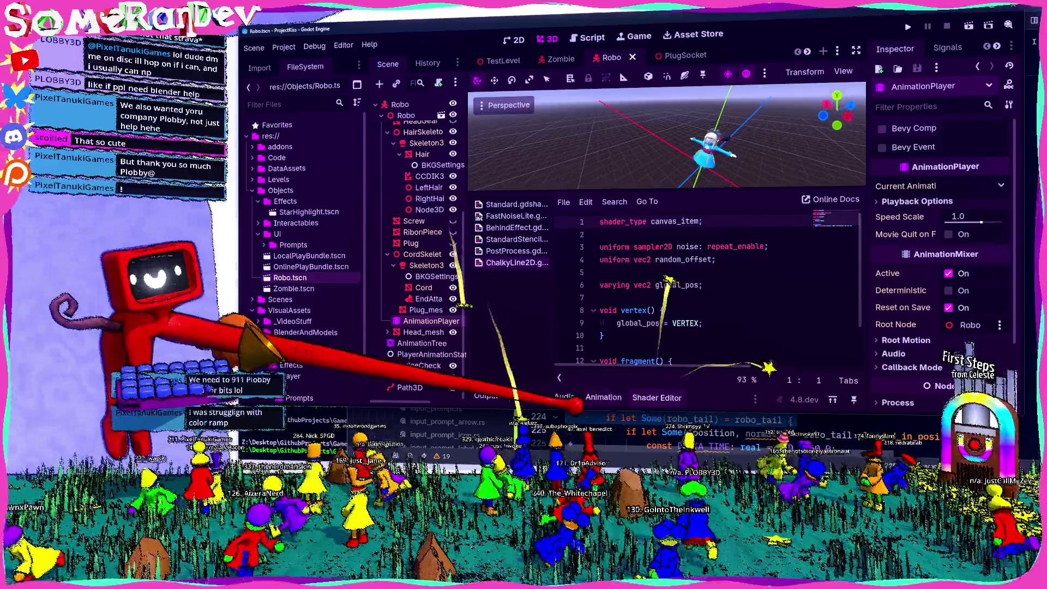
{"action": "left_click", "coordinate": [422, 343]}
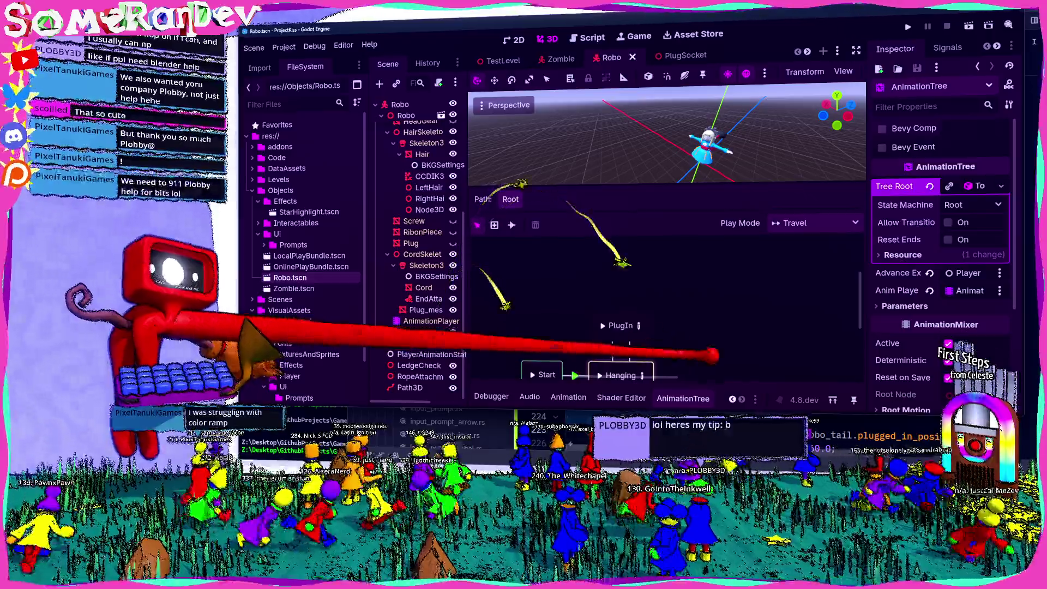
Descend through Hanging, WallClimbClingAndHop and Aerial into the NotGrounded state machine.
{"action": "left_click", "coordinate": [699, 304]}
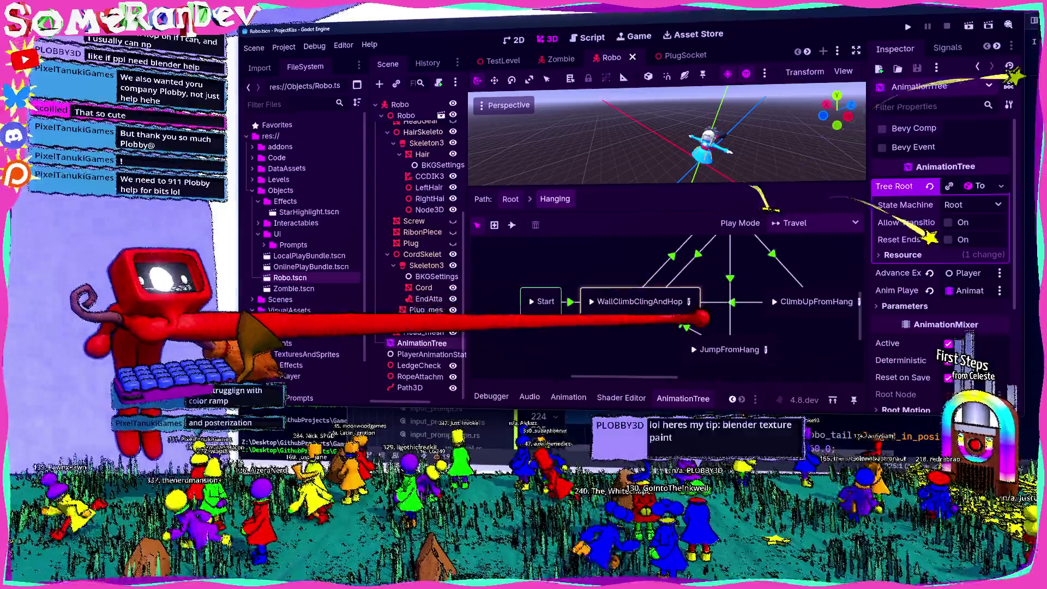
{"action": "left_click", "coordinate": [615, 369]}
{"action": "left_click", "coordinate": [664, 369]}
{"action": "left_click", "coordinate": [607, 362]}
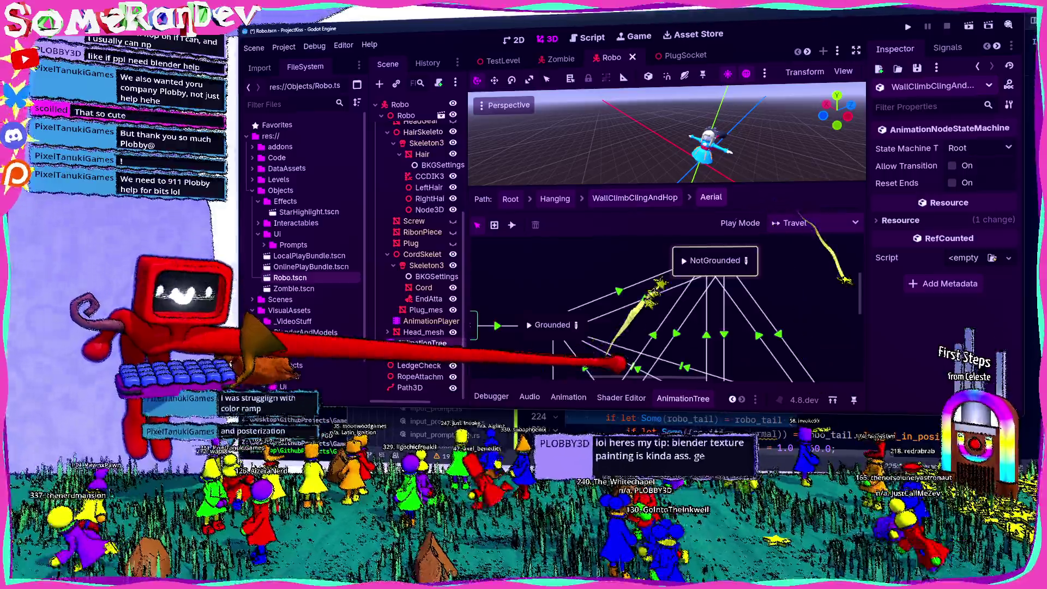
{"action": "scroll", "coordinate": [655, 260], "scroll_direction": "up", "scroll_amount": 5}
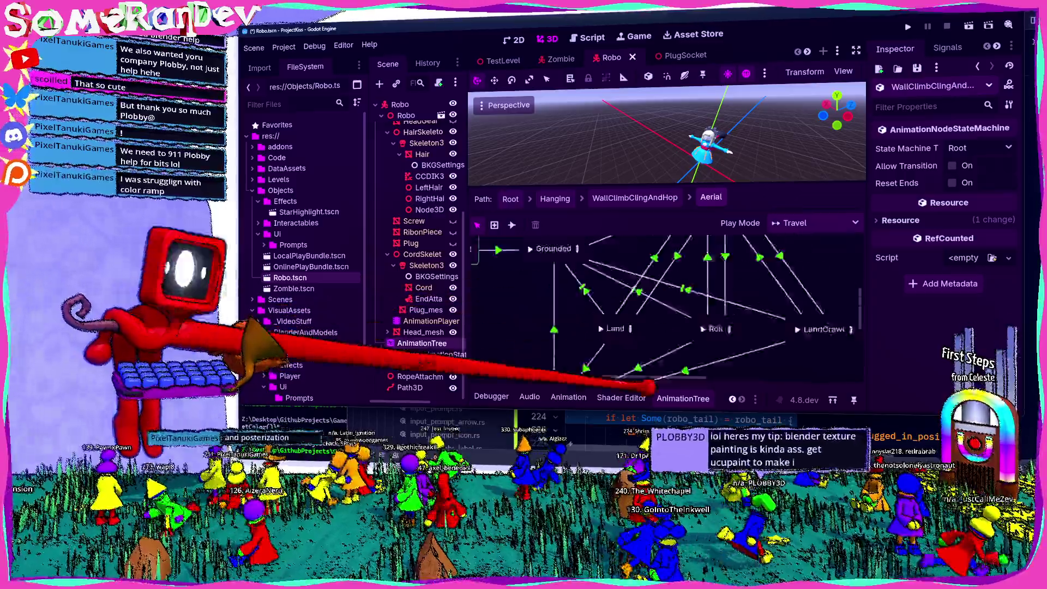
{"action": "left_click", "coordinate": [727, 251]}
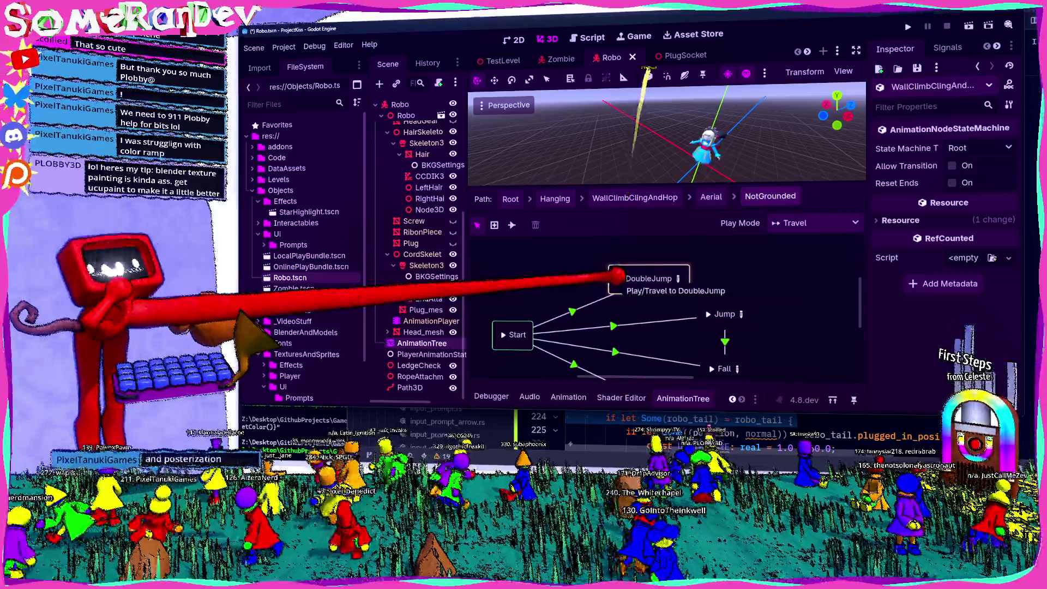
Check the DoubleJump blend tree, save, and inspect the Jump→Fall transition's advance settings.
{"action": "left_click", "coordinate": [685, 280]}
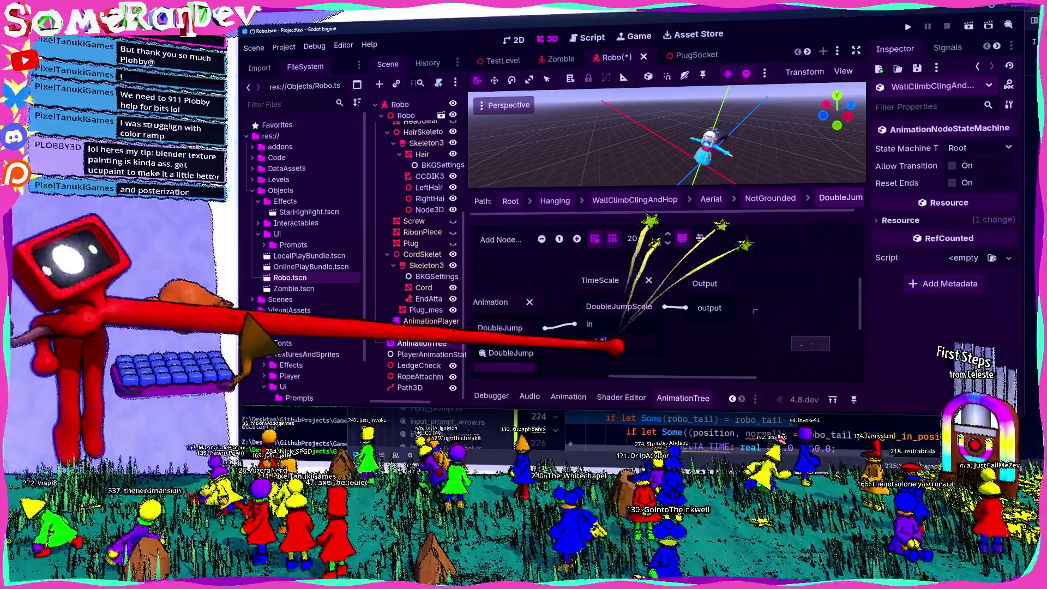
{"action": "key", "text": "ctrl+s"}
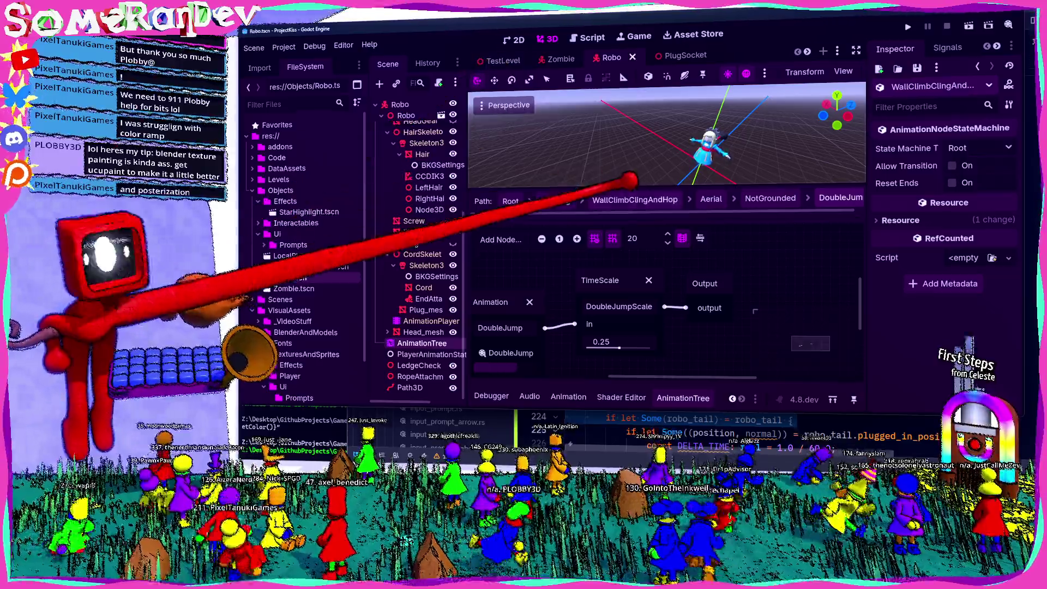
{"action": "left_click", "coordinate": [770, 197]}
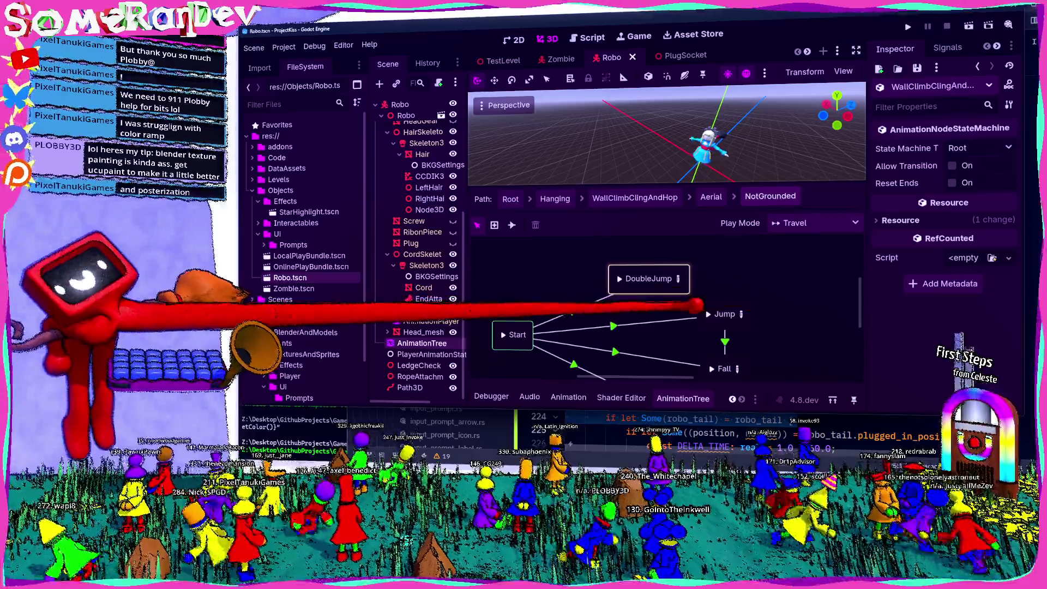
{"action": "left_click", "coordinate": [725, 340]}
{"action": "left_click", "coordinate": [900, 247]}
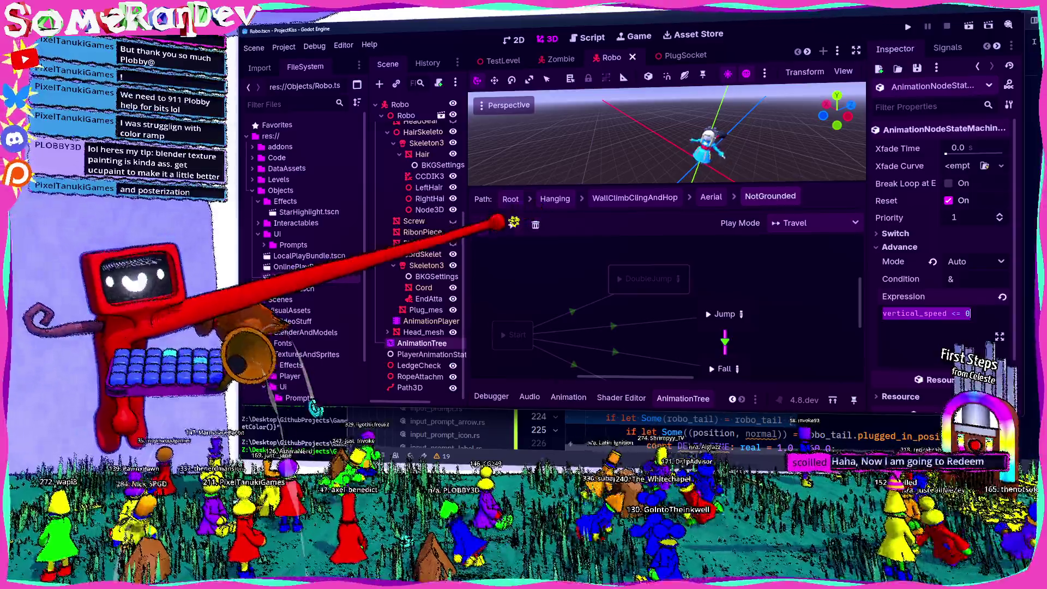
Set the DoubleJump→Fall advance expression to vertical_speed <= 0, save, and return to TestLevel.
{"action": "left_click", "coordinate": [690, 327]}
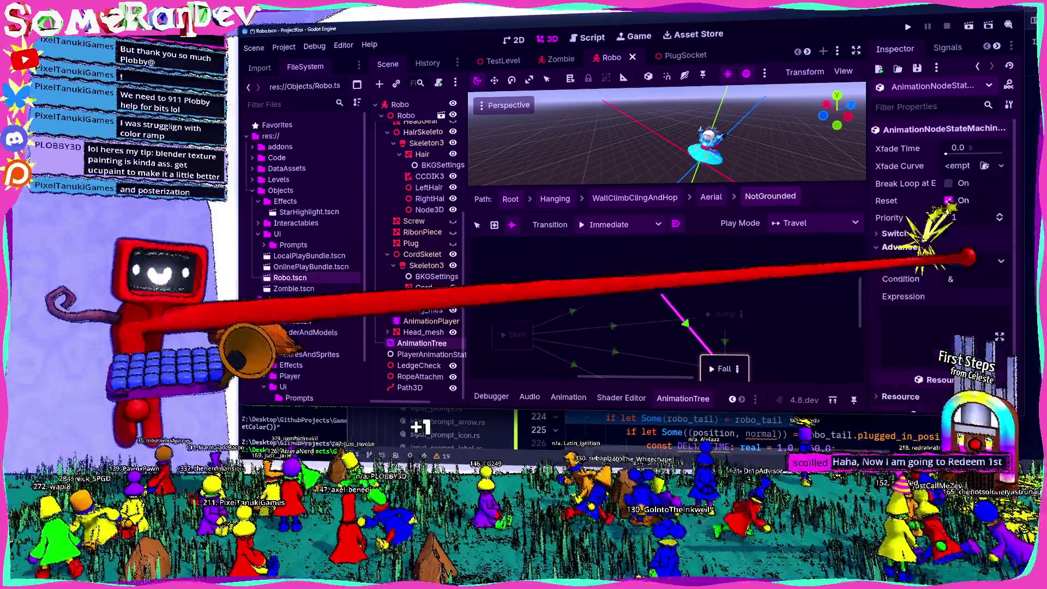
{"action": "left_click", "coordinate": [938, 313]}
{"action": "type", "text": "vertical_speed <= 0"}
{"action": "left_click", "coordinate": [896, 233]}
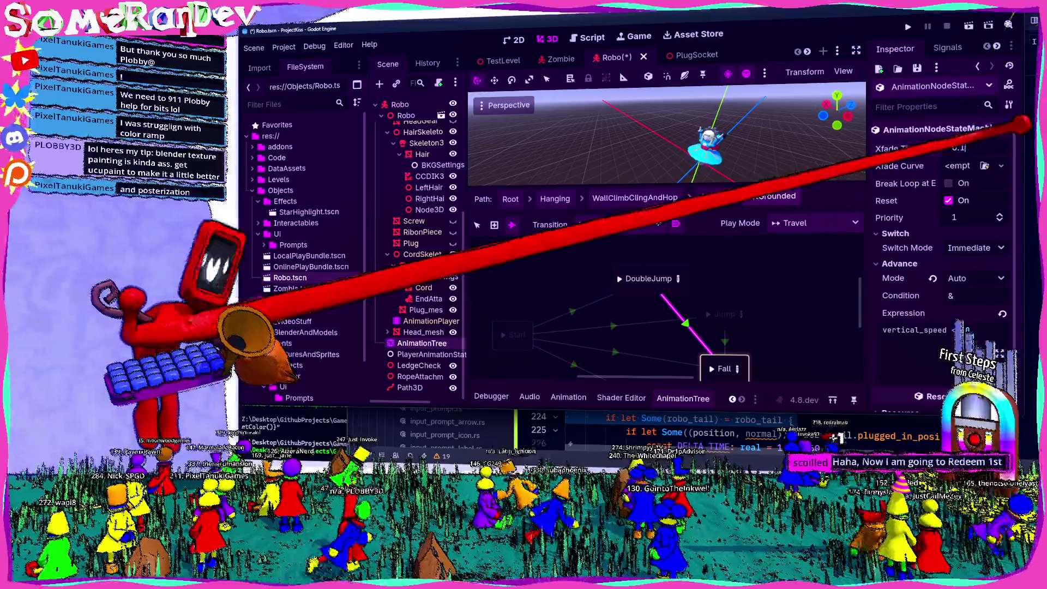
{"action": "key", "text": "ctrl+s"}
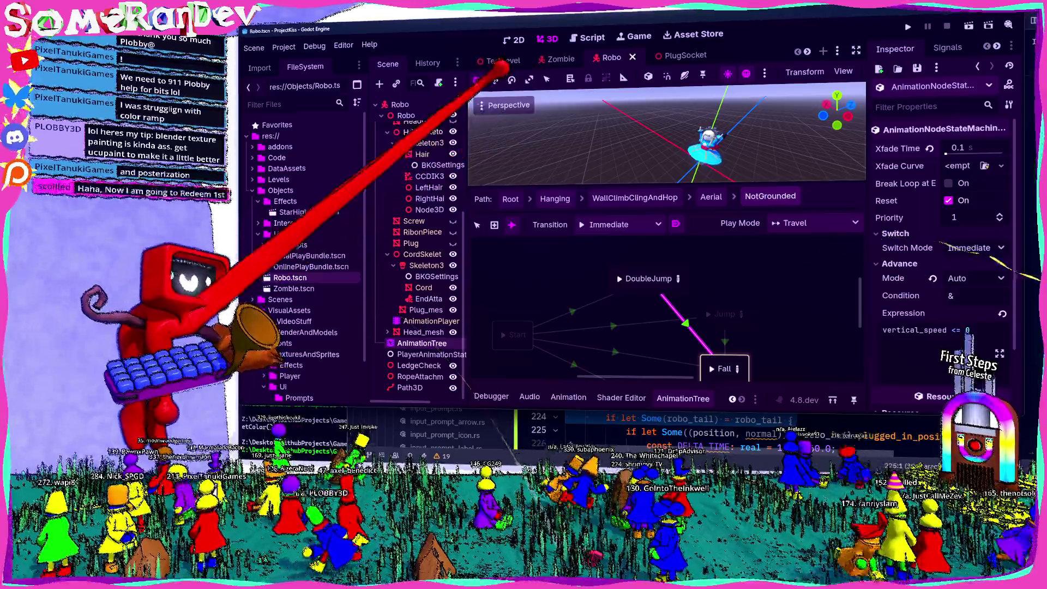
{"action": "left_click", "coordinate": [499, 60]}
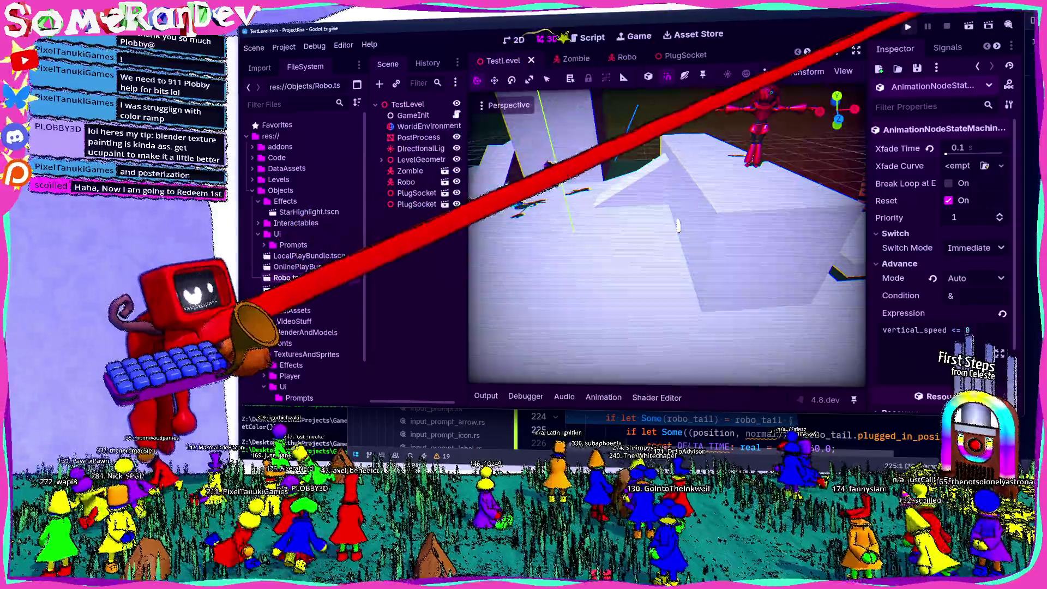
Run the game with F5, then switch to the browser's ucupaint search results.
{"action": "key", "text": "F5"}
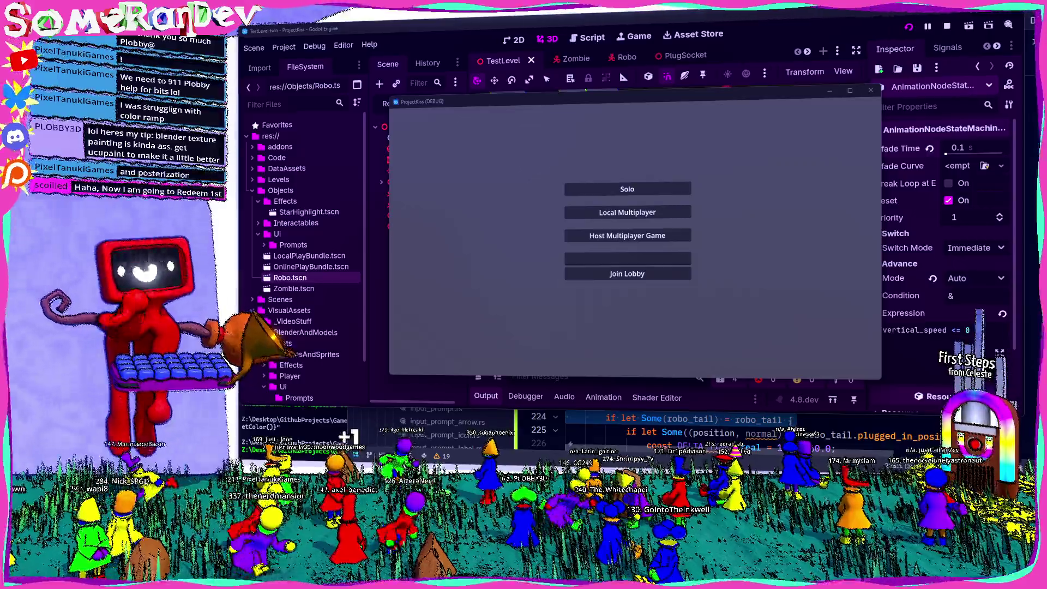
{"action": "key", "text": "alt+Tab"}
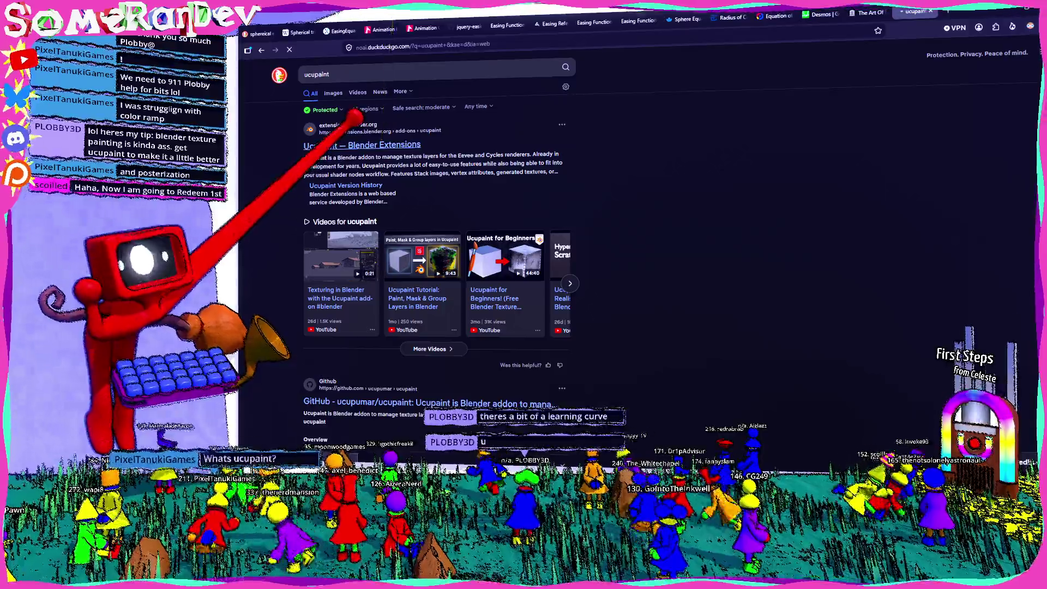
Browse the Ucupaint add-on page and watch its demo video, then return to the game.
{"action": "left_click", "coordinate": [362, 145]}
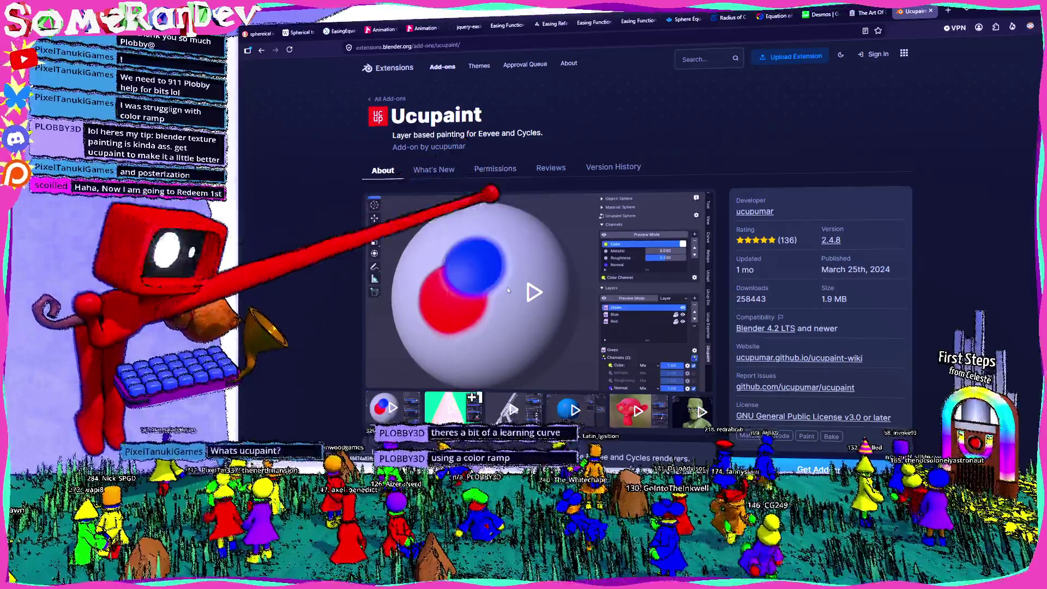
{"action": "scroll", "coordinate": [600, 245], "scroll_direction": "down", "scroll_amount": 3}
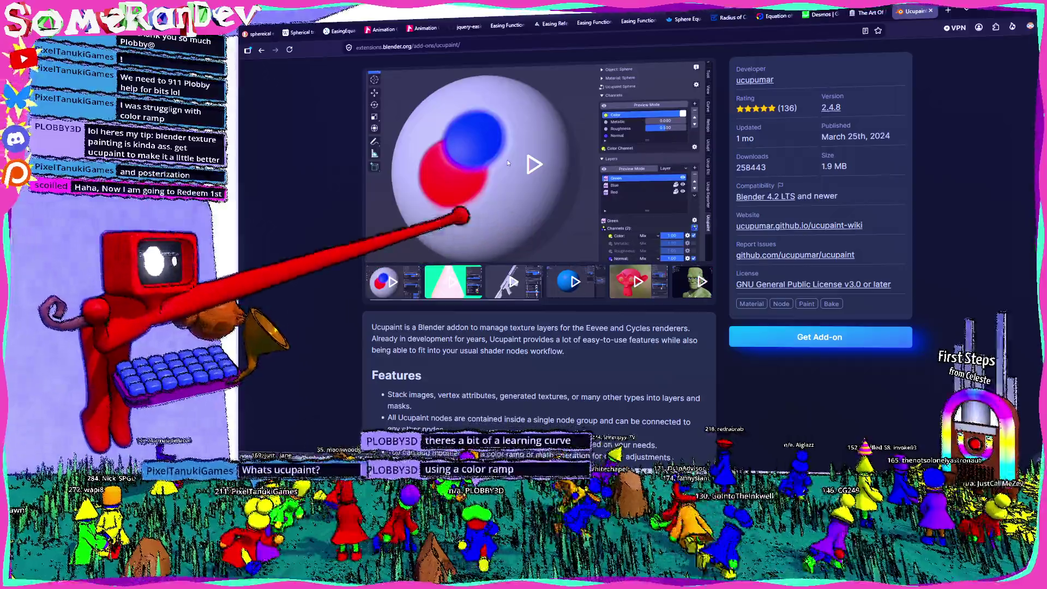
{"action": "left_click", "coordinate": [633, 230]}
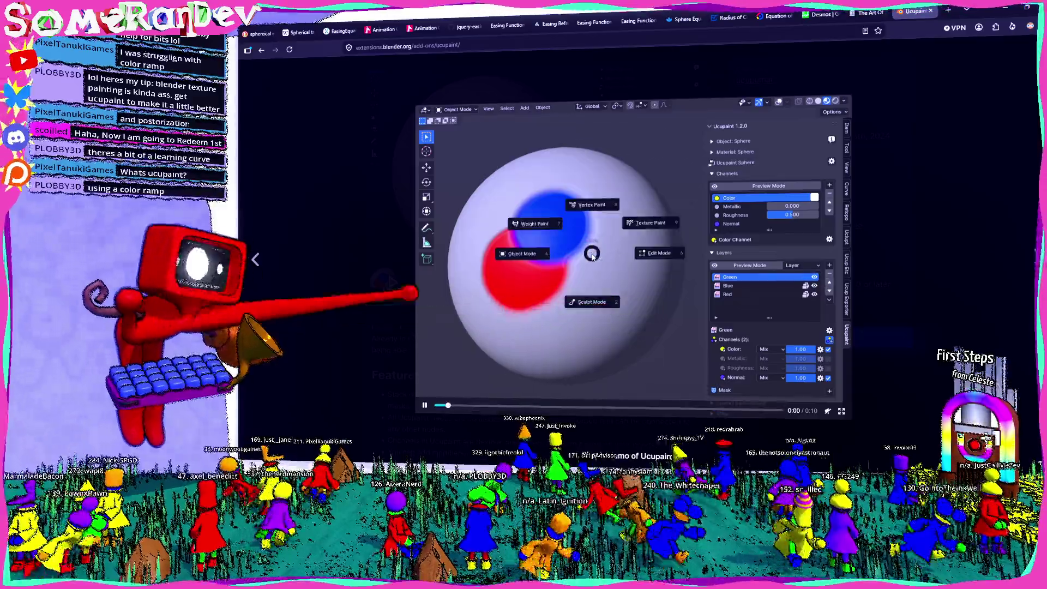
{"action": "key", "text": "Escape"}
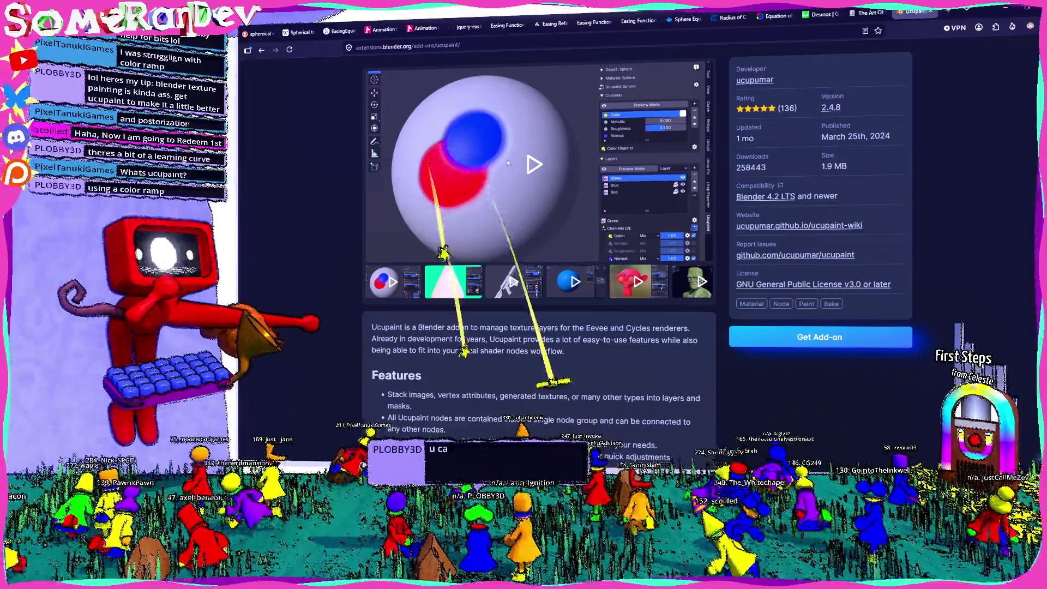
{"action": "key", "text": "ctrl+l"}
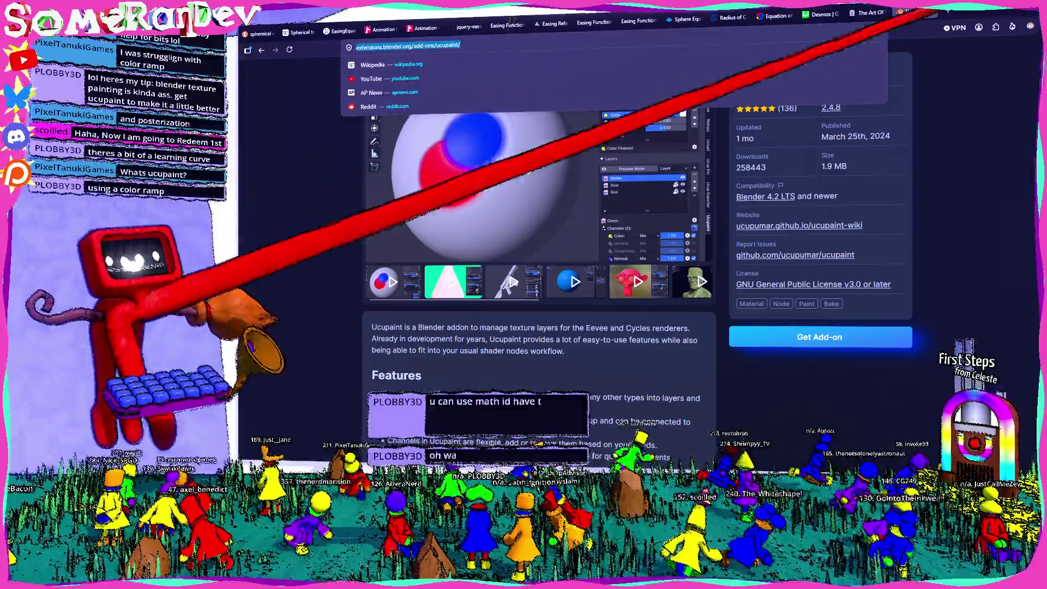
{"action": "key", "text": "alt+Tab"}
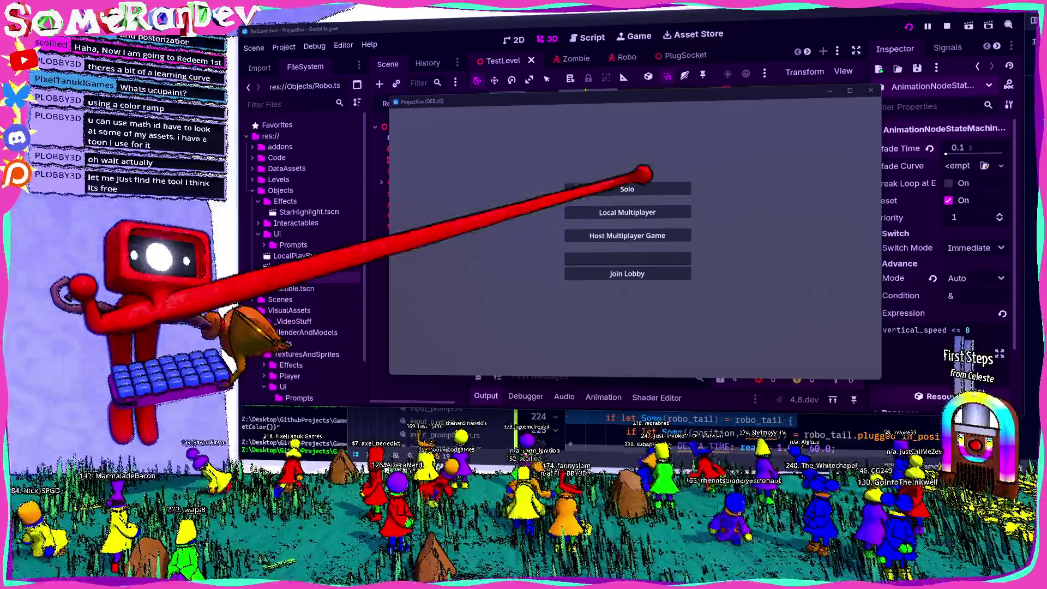
Start a Solo game in a maximized window, stop the playtest, and reopen the Robo scene.
{"action": "key", "text": "Return"}
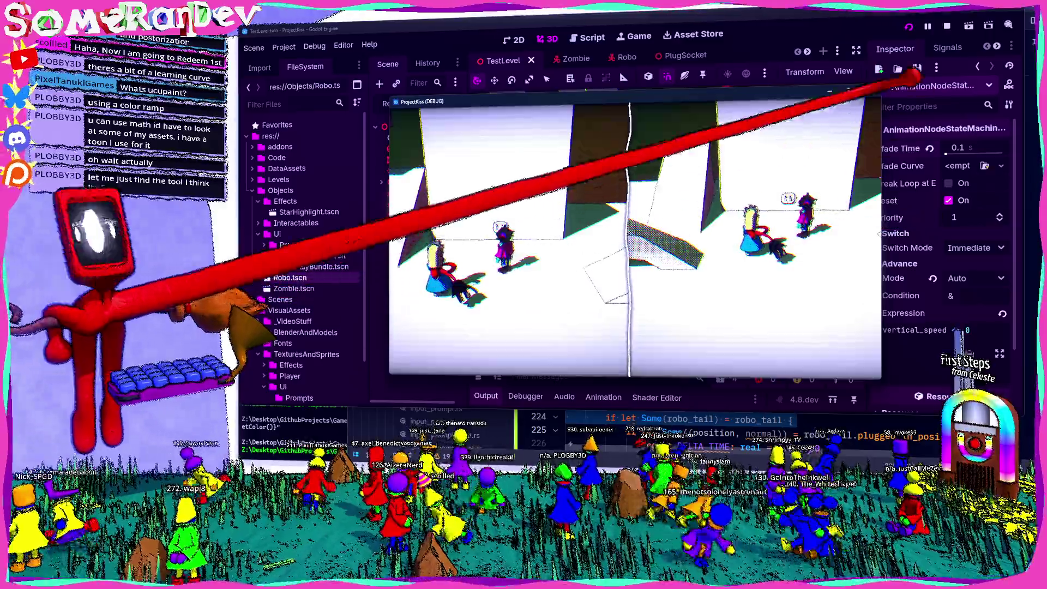
{"action": "key", "text": "super+Up"}
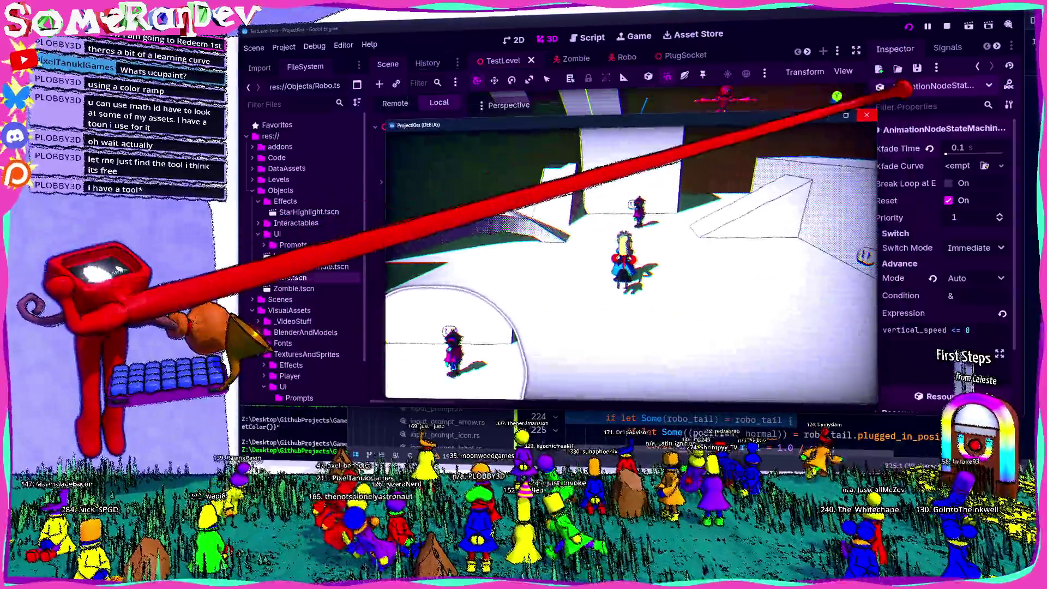
{"action": "left_click", "coordinate": [867, 115]}
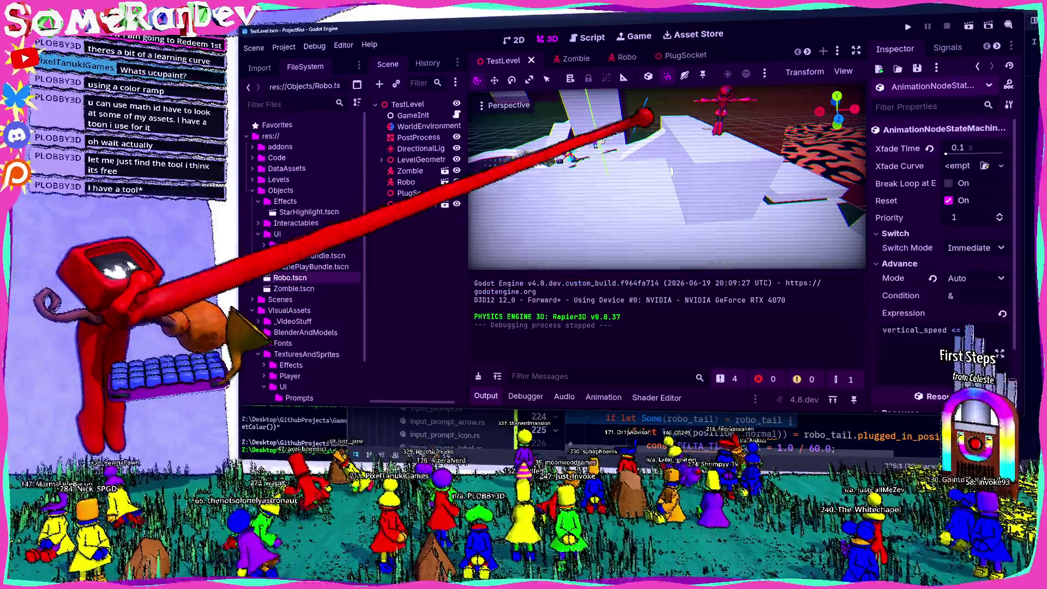
{"action": "left_click", "coordinate": [622, 57]}
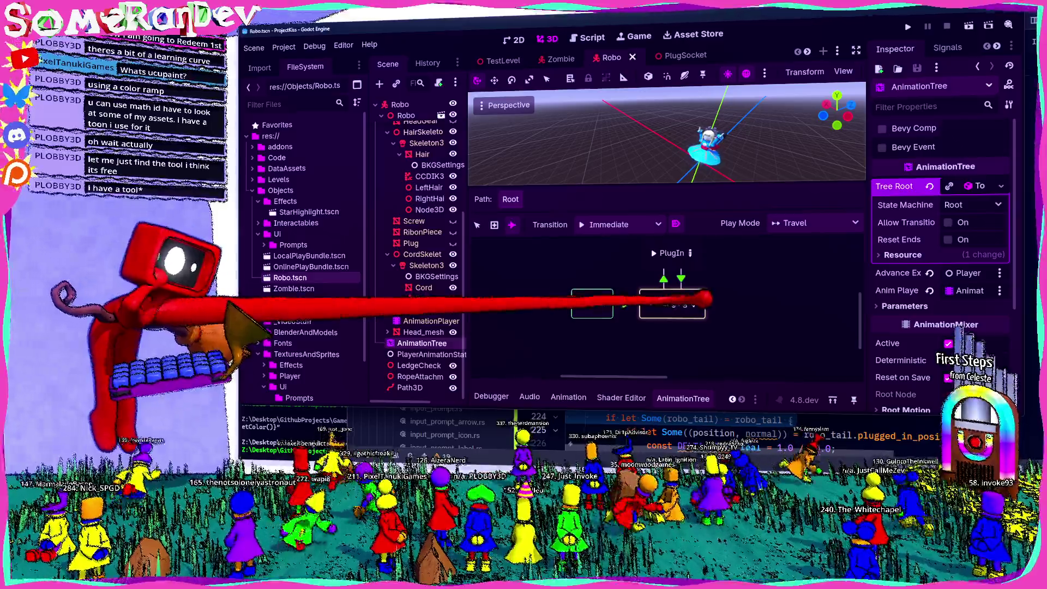
Drill down through Hanging, WallClimbClingAndHop and Aerial into the NotGrounded state machine.
{"action": "right_click", "coordinate": [707, 304]}
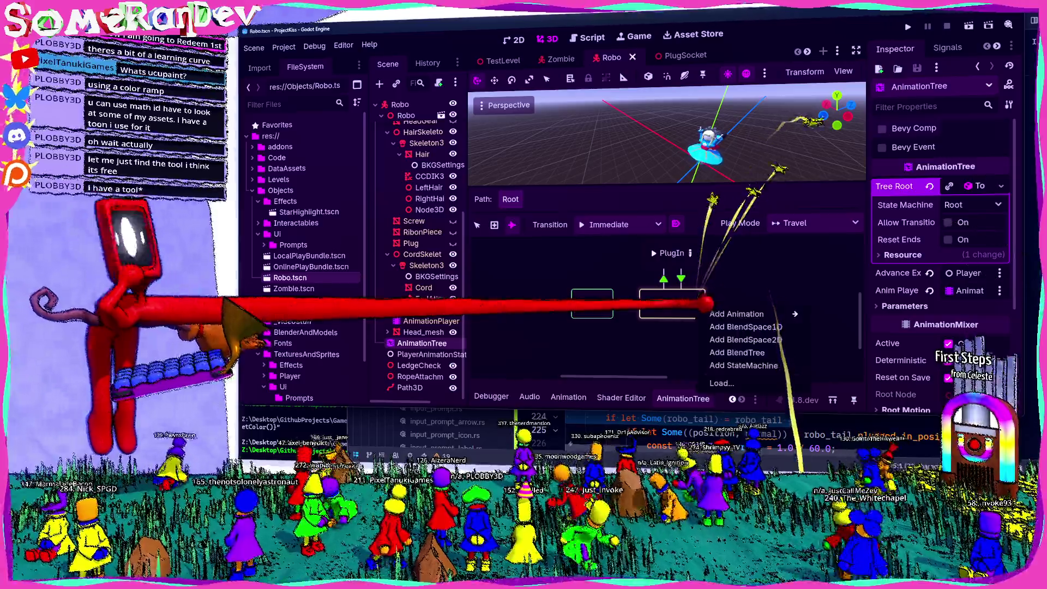
{"action": "left_click", "coordinate": [478, 225]}
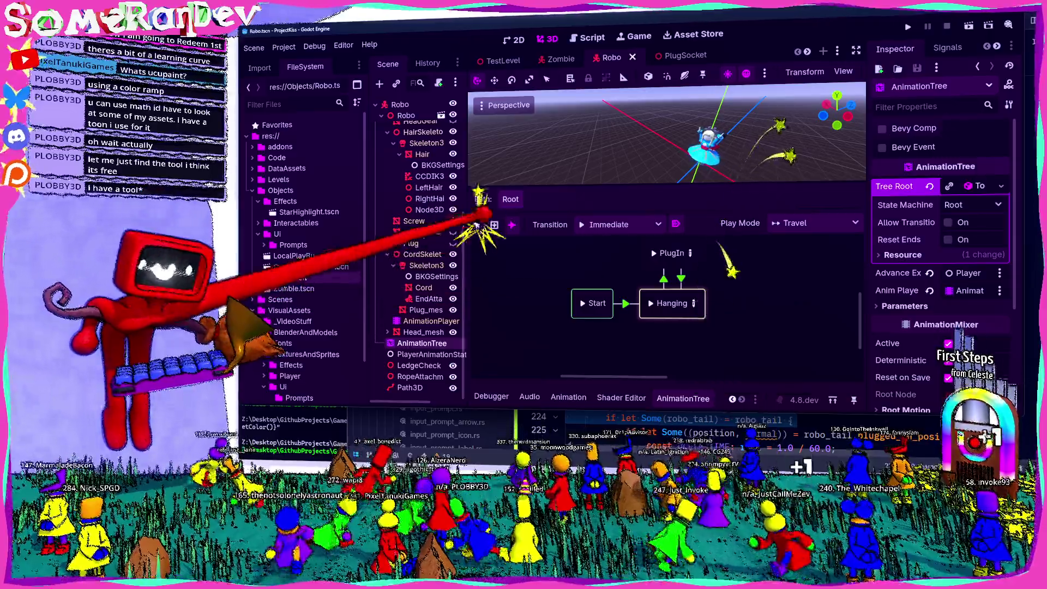
{"action": "left_click", "coordinate": [693, 303]}
{"action": "left_click", "coordinate": [698, 306]}
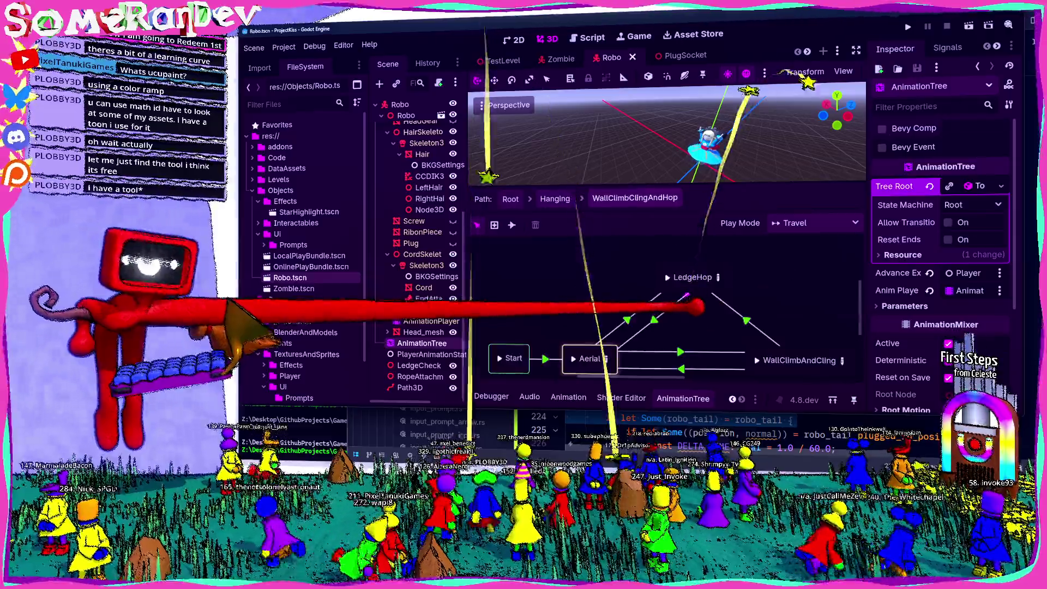
{"action": "double_click", "coordinate": [588, 359]}
{"action": "double_click", "coordinate": [691, 246]}
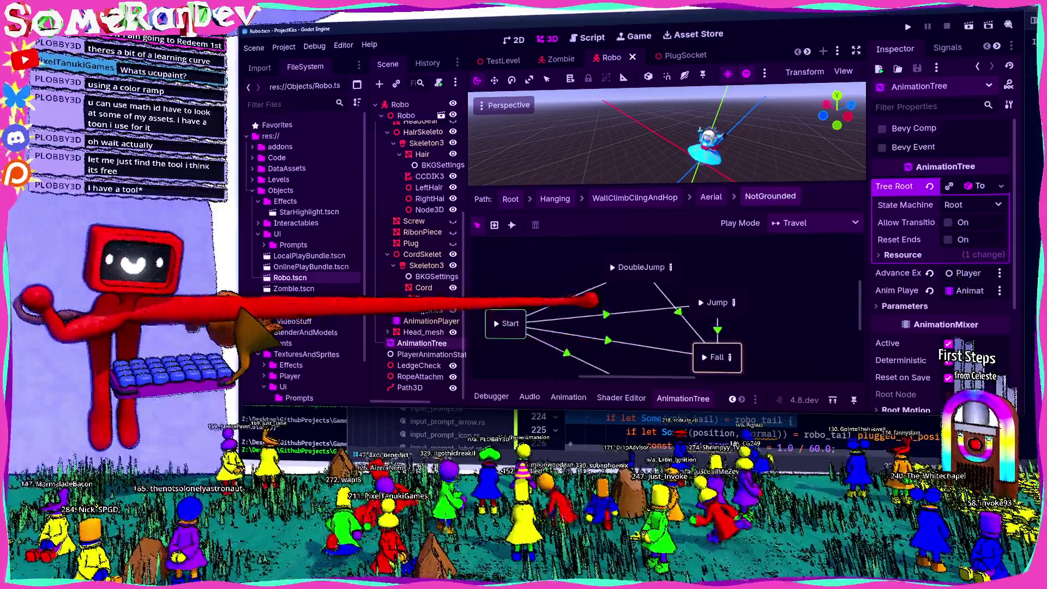
Inspect the Start→DoubleJump transition's expression and open the DoubleJump blend tree's DoubleJumpScale time scale.
{"action": "left_click", "coordinate": [570, 298]}
{"action": "left_click", "coordinate": [878, 247]}
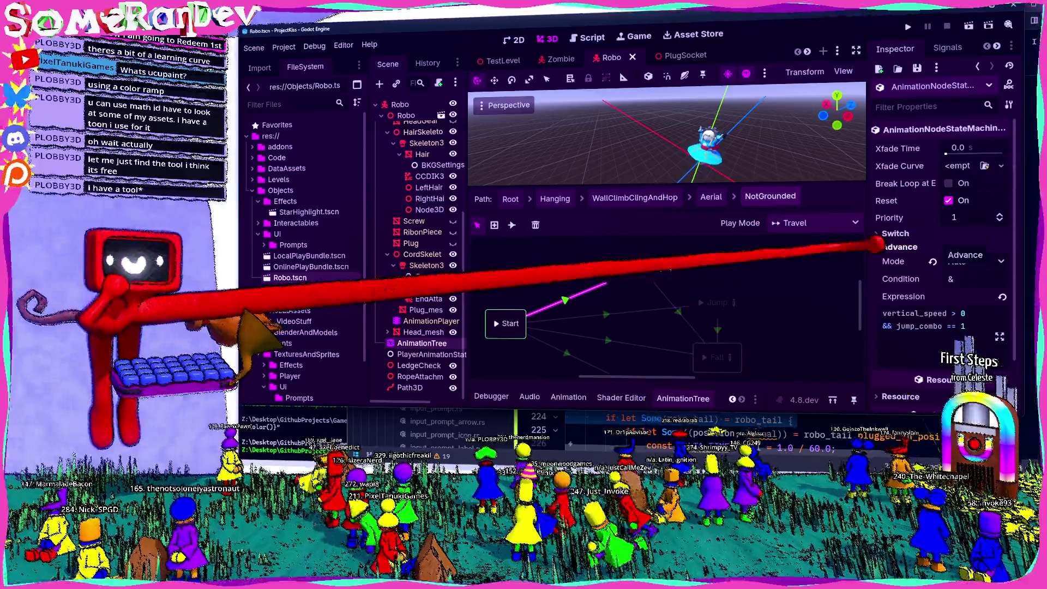
{"action": "left_click", "coordinate": [711, 196]}
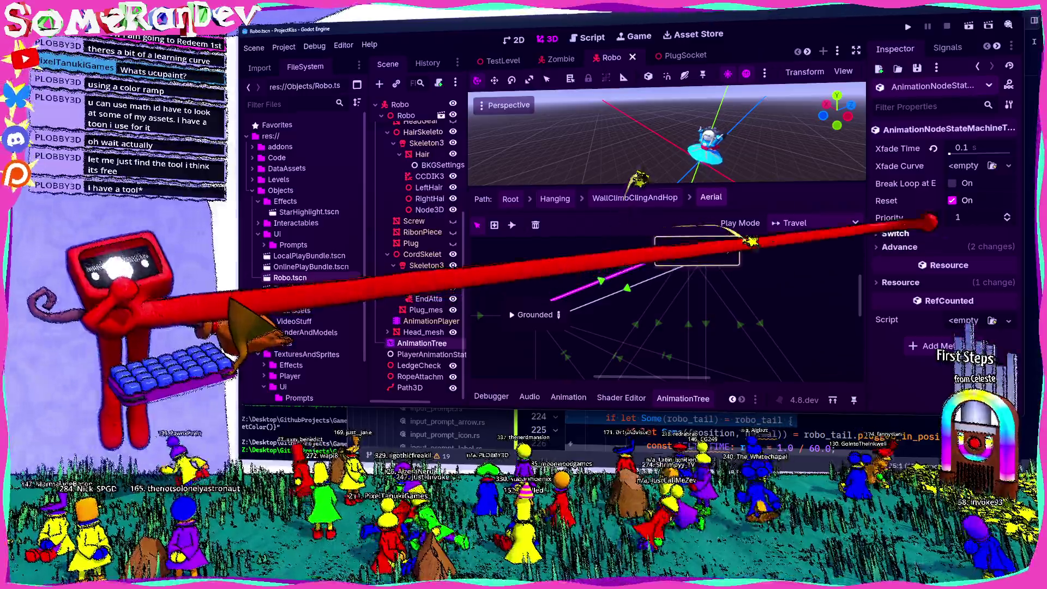
{"action": "left_click", "coordinate": [728, 250]}
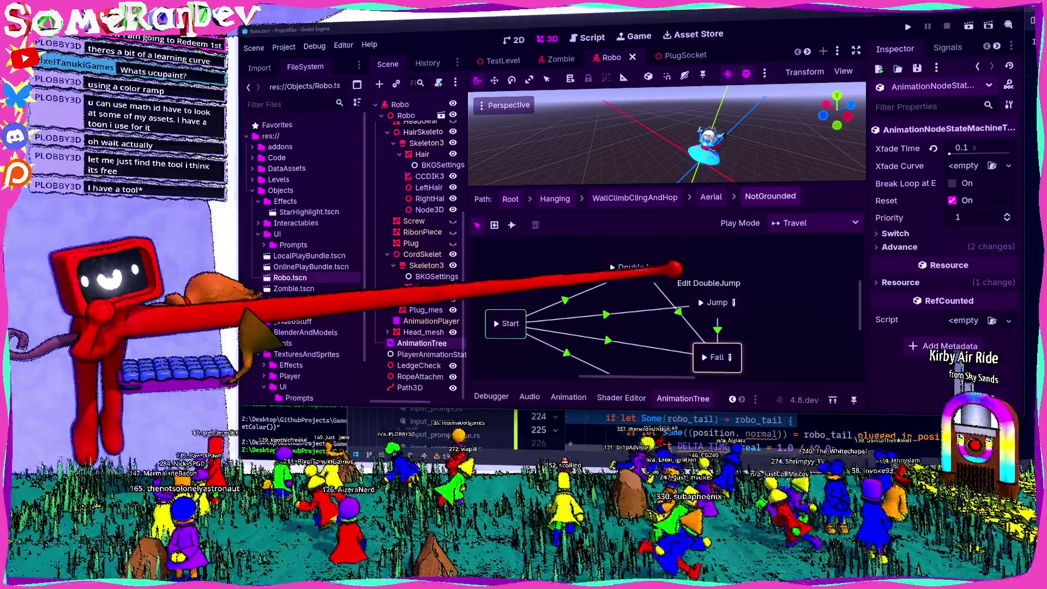
{"action": "left_click", "coordinate": [675, 268]}
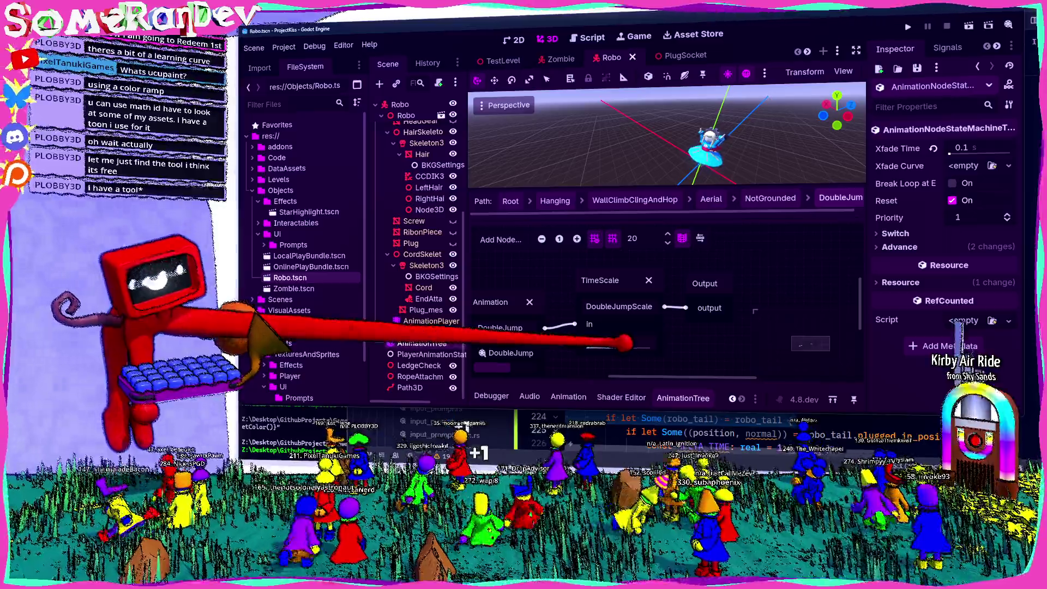
{"action": "key", "text": "alt+Tab"}
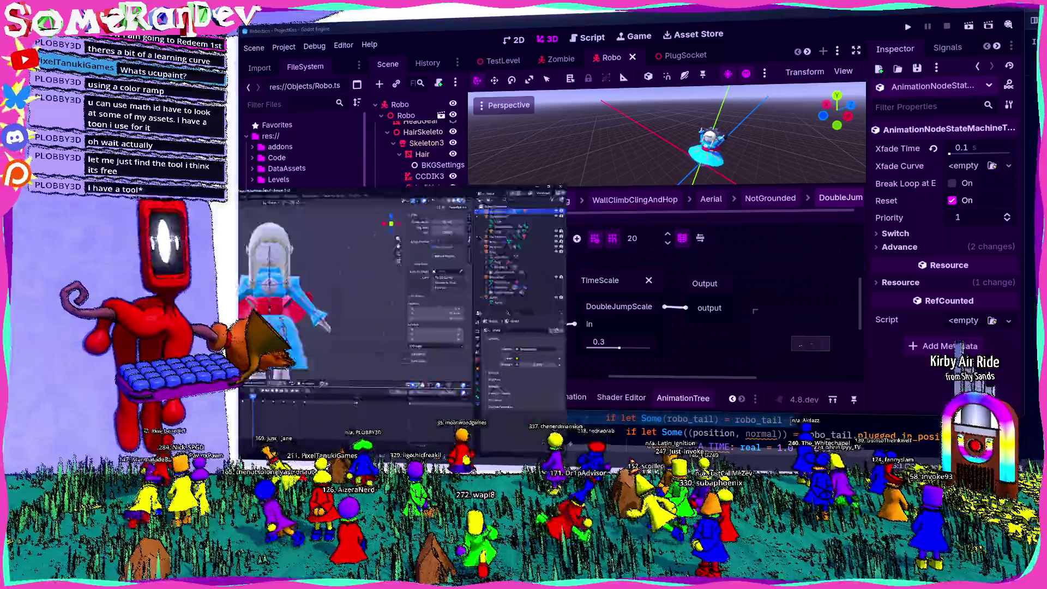
Orbit around Robo and play the DoubleJump animation backwards, scrubbing back a few frames.
{"action": "scroll", "coordinate": [567, 237], "scroll_direction": "up", "scroll_amount": 3}
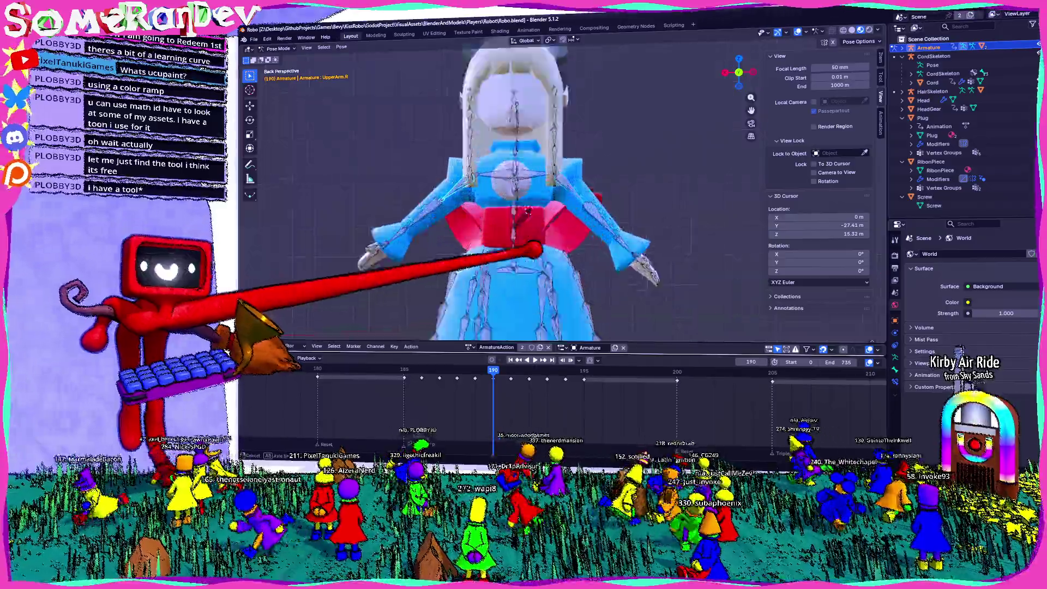
{"action": "mouse_move", "coordinate": [542, 234]}
{"action": "left_mouse_down"}
{"action": "mouse_move", "coordinate": [678, 217]}
{"action": "mouse_move", "coordinate": [604, 208]}
{"action": "left_mouse_up"}
{"action": "key", "text": "ctrl+shift+space"}
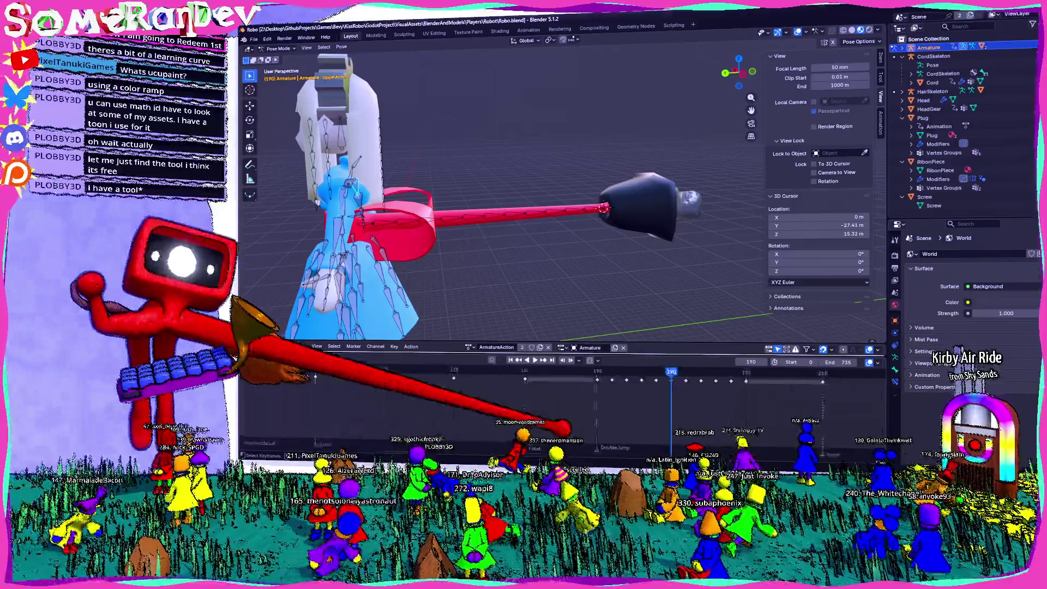
{"action": "scroll", "coordinate": [501, 218], "scroll_direction": "down", "scroll_amount": 3}
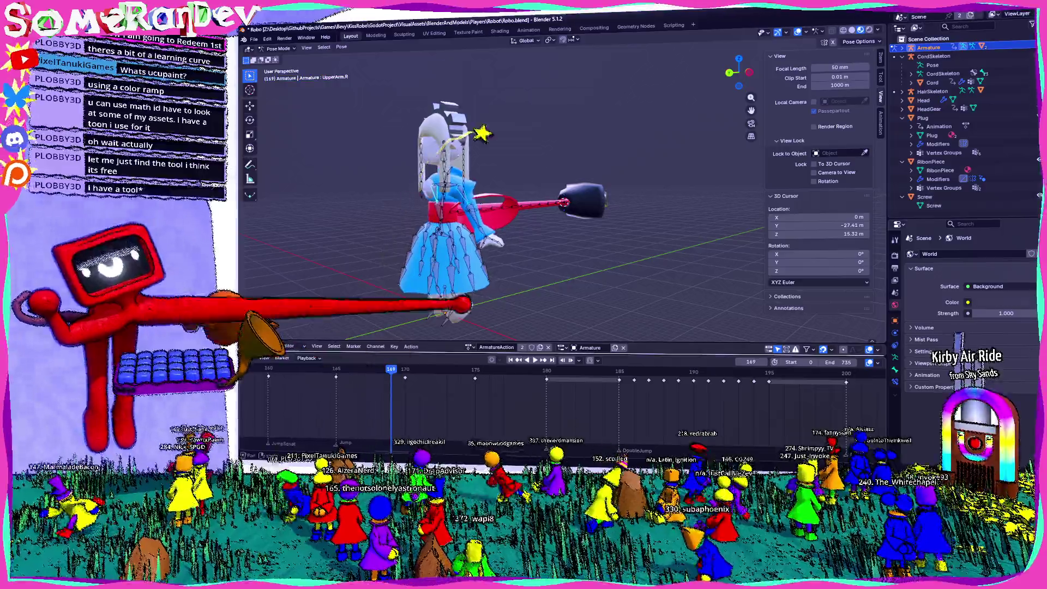
{"action": "key", "text": "space"}
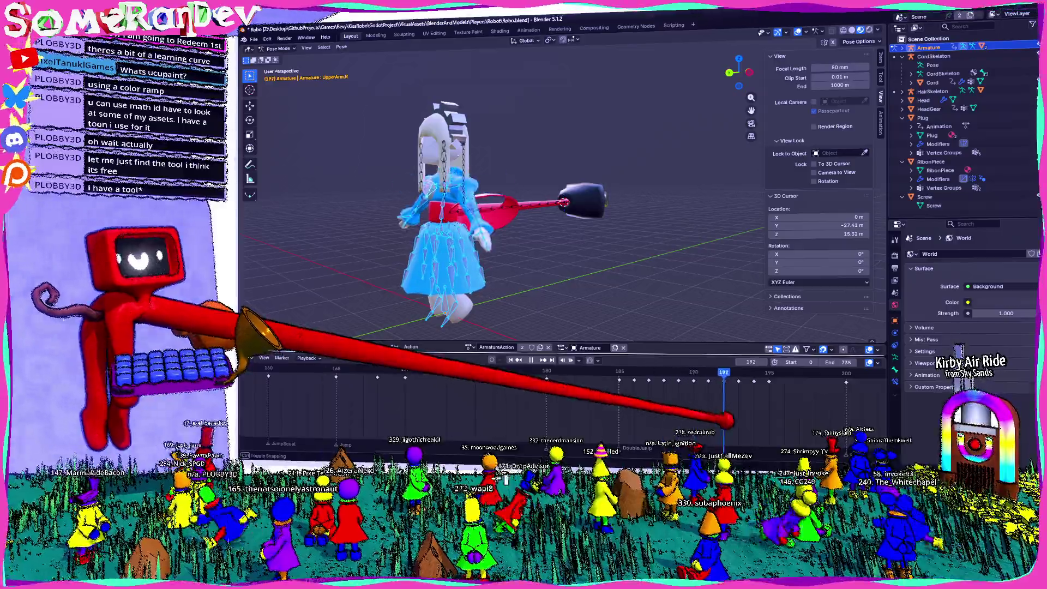
{"action": "left_click_drag", "start_coordinate": [724, 373], "coordinate": [649, 373]}
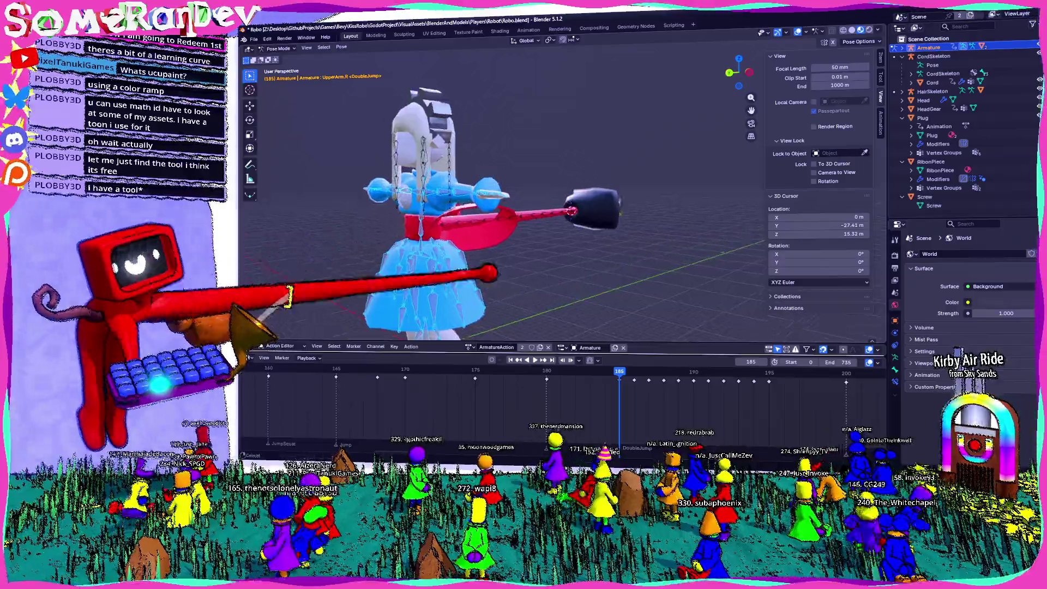
{"action": "mouse_move", "coordinate": [491, 276]}
{"action": "left_mouse_down"}
{"action": "mouse_move", "coordinate": [561, 234]}
{"action": "mouse_move", "coordinate": [584, 234]}
{"action": "mouse_move", "coordinate": [562, 306]}
{"action": "mouse_move", "coordinate": [567, 295]}
{"action": "mouse_move", "coordinate": [502, 280]}
{"action": "left_mouse_up"}
Select the Neck1 and Neck2 bones and replay the animation from a side view.
{"action": "left_click", "coordinate": [594, 251]}
{"action": "left_click", "coordinate": [595, 251]}
{"action": "scroll", "coordinate": [567, 278], "scroll_direction": "up", "scroll_amount": 4}
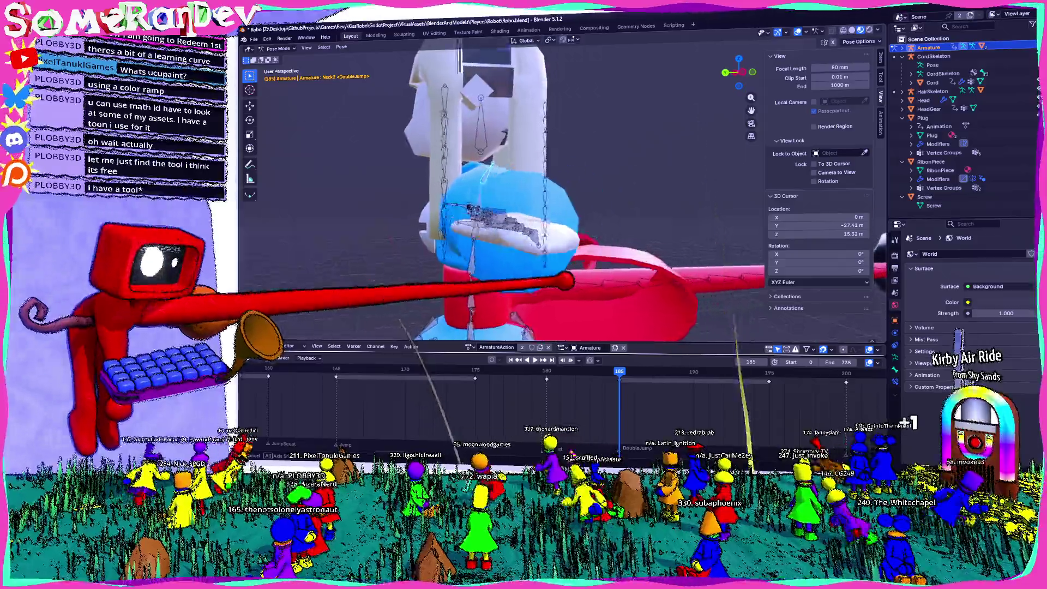
{"action": "left_click", "coordinate": [534, 361]}
{"action": "left_click", "coordinate": [575, 376]}
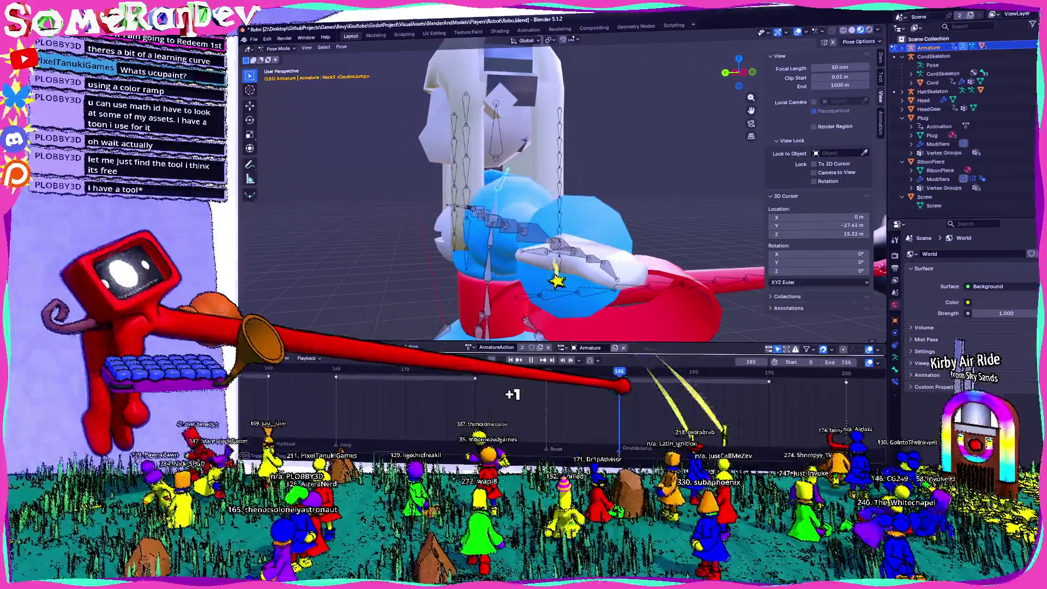
{"action": "key", "text": "space"}
{"action": "key", "text": "space"}
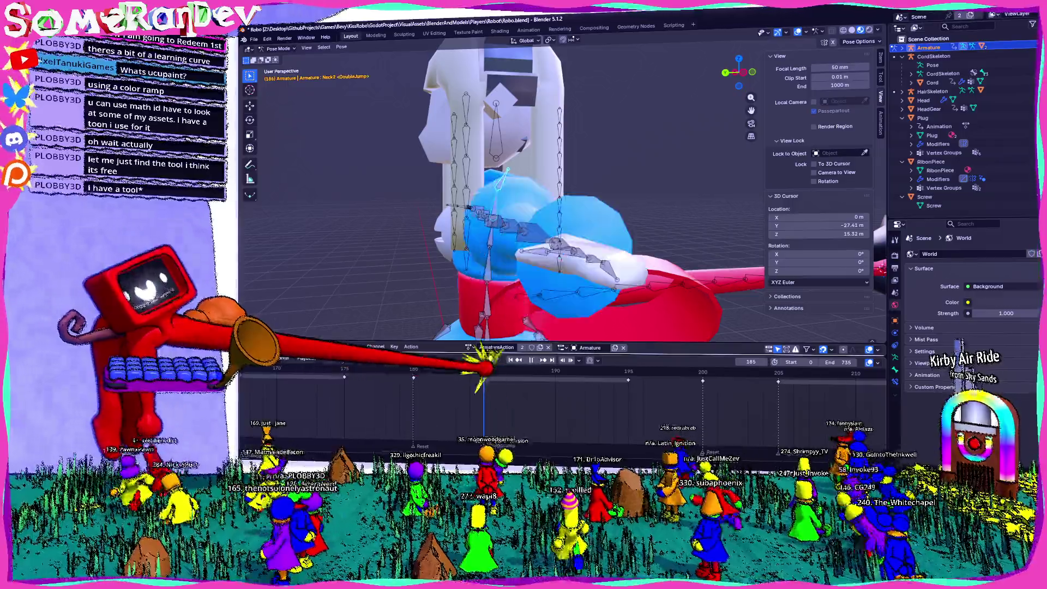
{"action": "key", "text": "space"}
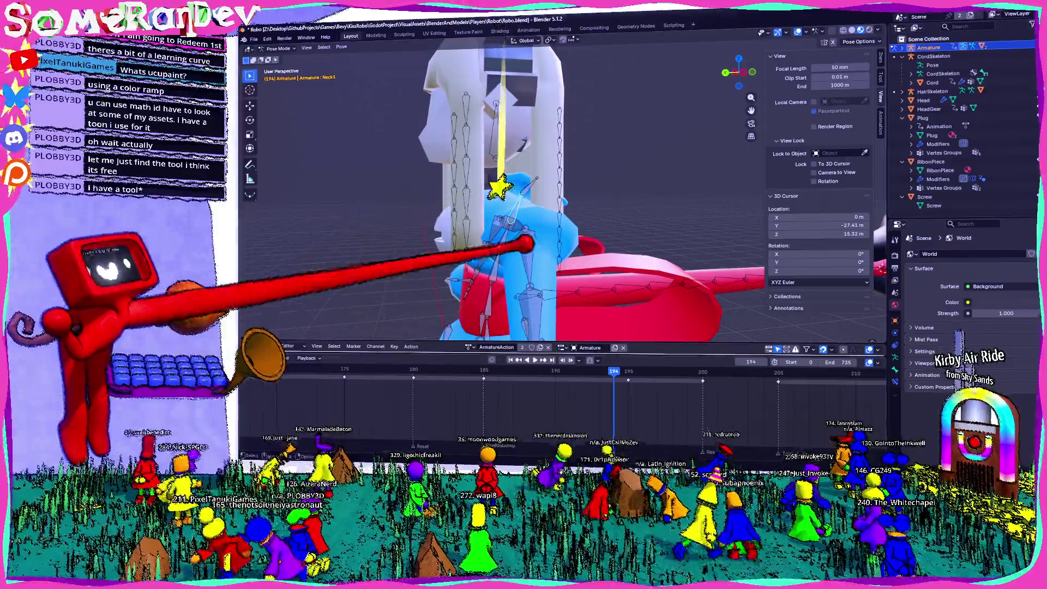
Select Neck1, step to frame 190, then go to frame 185 and select the Stomach bone.
{"action": "left_click", "coordinate": [502, 234]}
{"action": "key", "text": "Left"}
{"action": "key", "text": "Left"}
{"action": "key", "text": "Left"}
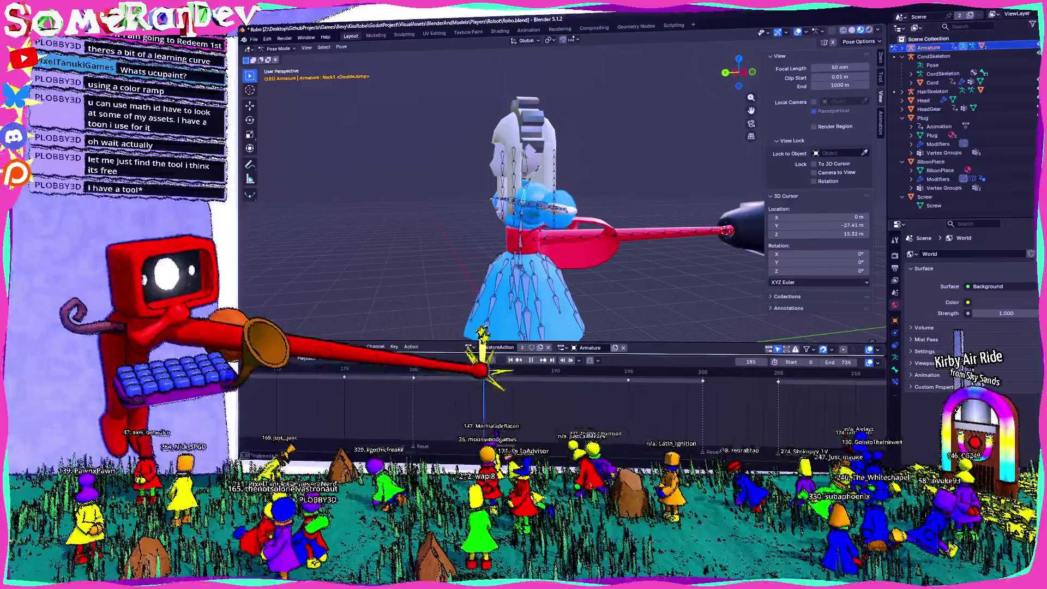
{"action": "left_click", "coordinate": [484, 371]}
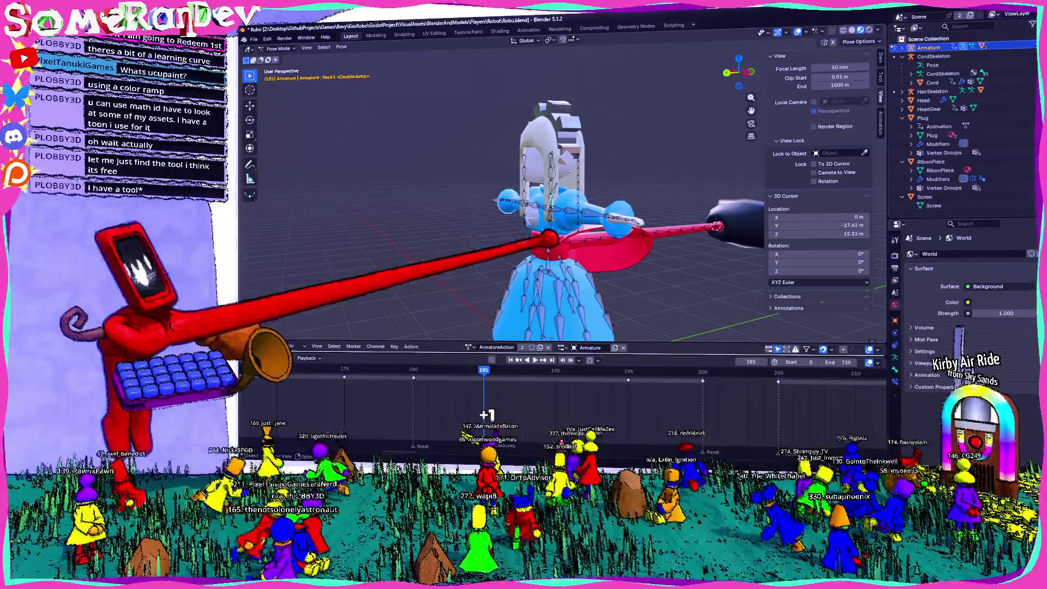
{"action": "left_click", "coordinate": [548, 238]}
{"action": "scroll", "coordinate": [641, 235], "scroll_direction": "up", "scroll_amount": 4}
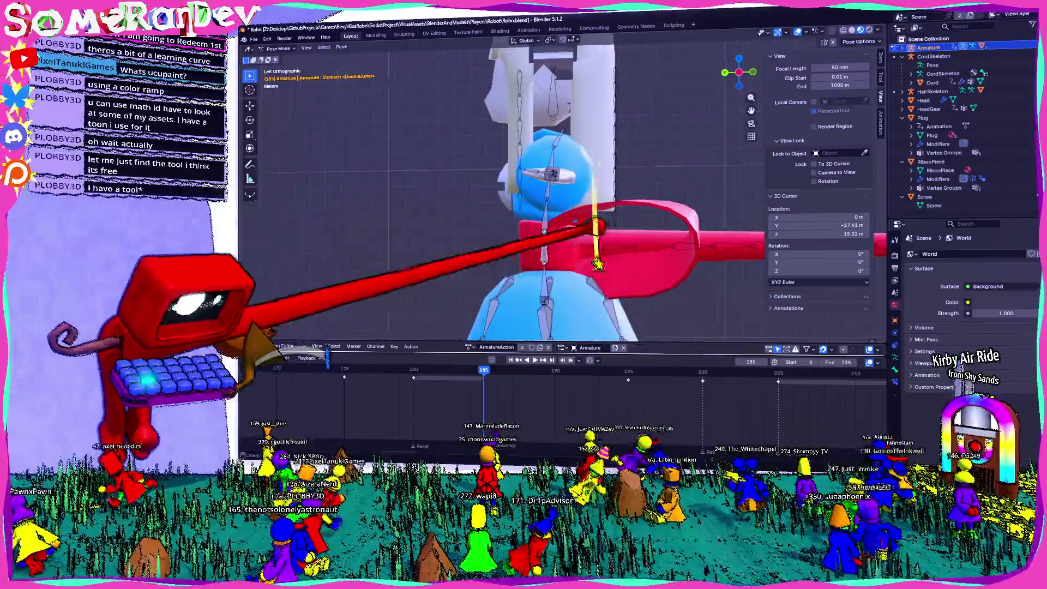
Tilt the Neck2 bone about -12°, then select the Neck1 and Chest2 bones up close.
{"action": "key", "text": "r"}
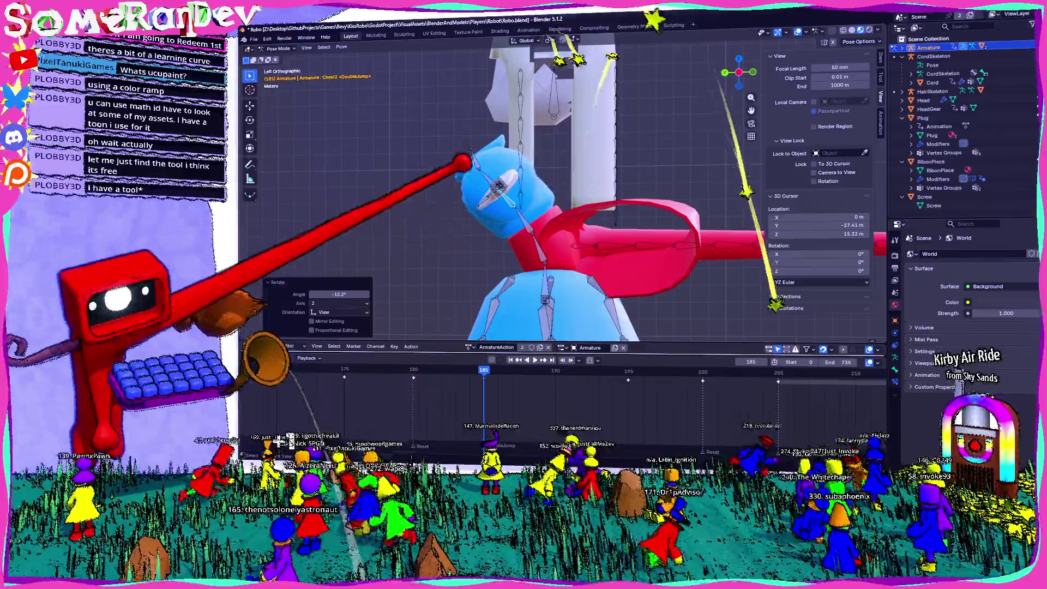
{"action": "left_click", "coordinate": [500, 155]}
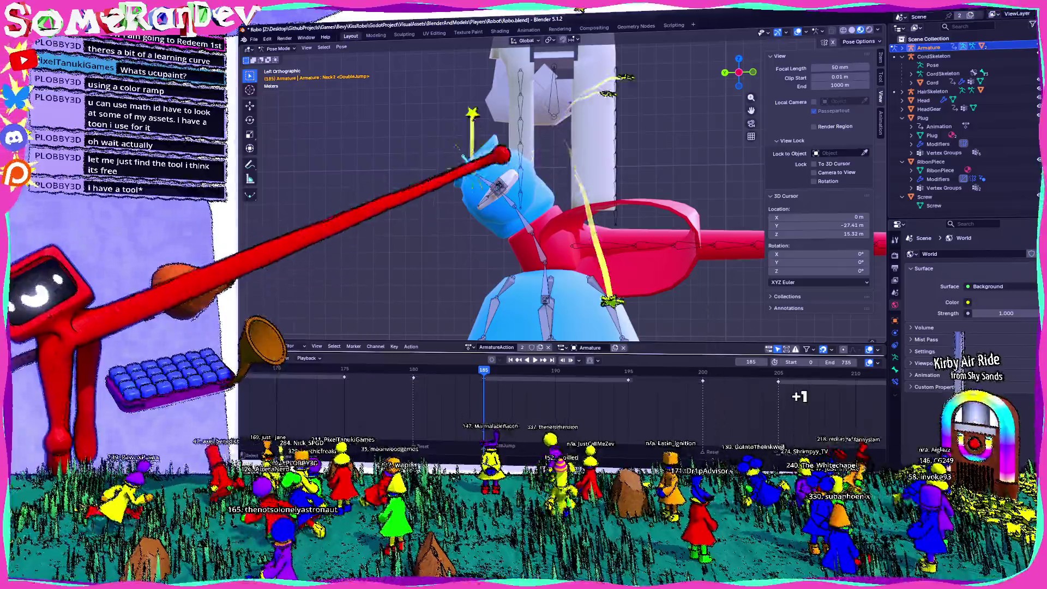
{"action": "key", "text": "r"}
{"action": "left_click", "coordinate": [480, 167]}
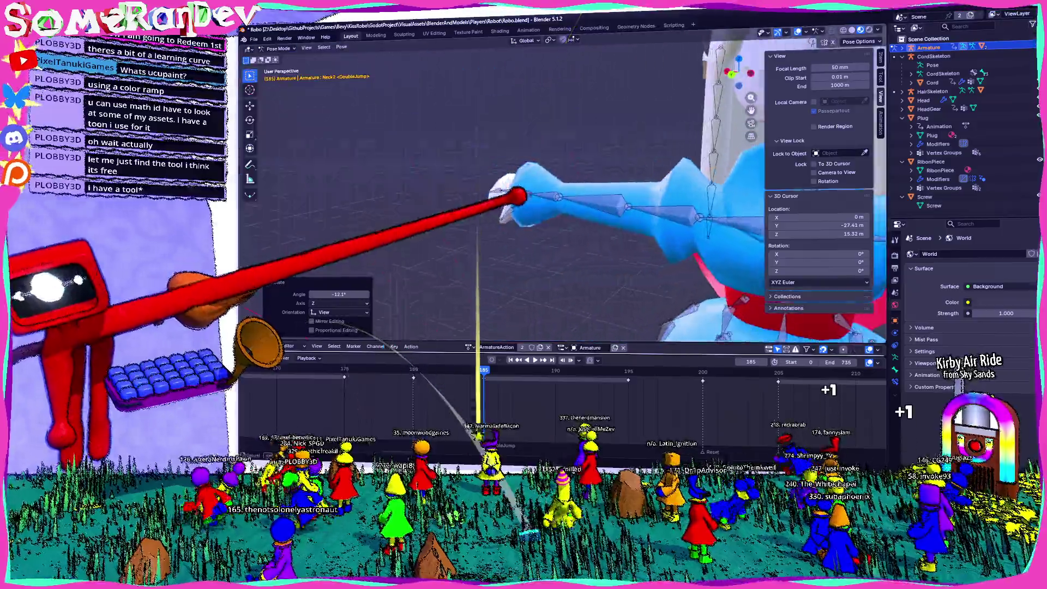
{"action": "mouse_move", "coordinate": [518, 196]}
{"action": "left_mouse_down"}
{"action": "mouse_move", "coordinate": [486, 187]}
{"action": "mouse_move", "coordinate": [461, 199]}
{"action": "mouse_move", "coordinate": [480, 205]}
{"action": "mouse_move", "coordinate": [444, 227]}
{"action": "mouse_move", "coordinate": [416, 229]}
{"action": "left_mouse_up"}
{"action": "left_click", "coordinate": [418, 186]}
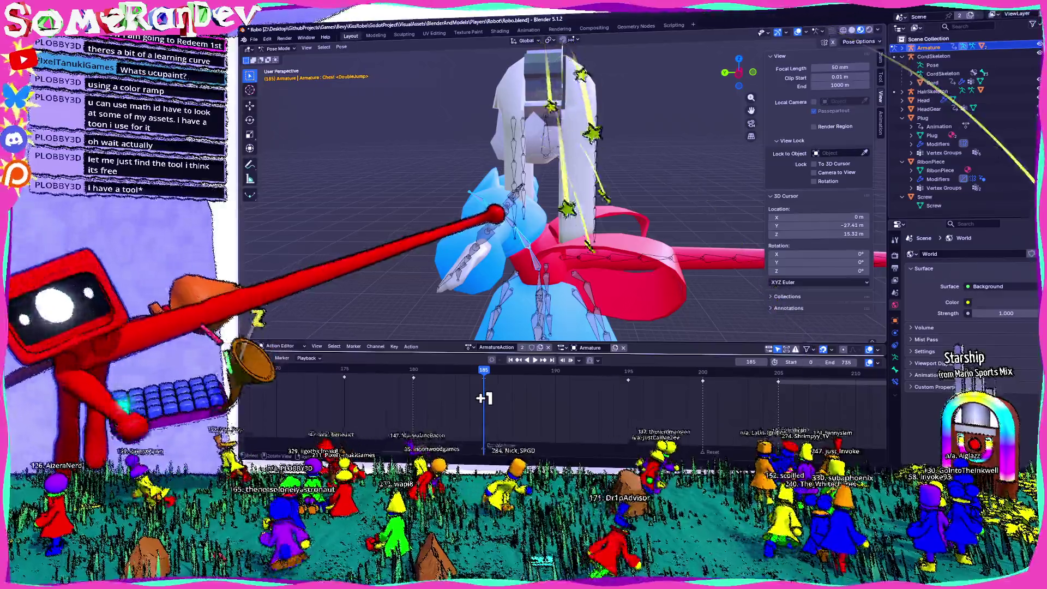
{"action": "left_click", "coordinate": [532, 240]}
Preview frames 185–195 and paste the copied pose as a keyframe at 195 in left view.
{"action": "key", "text": "space"}
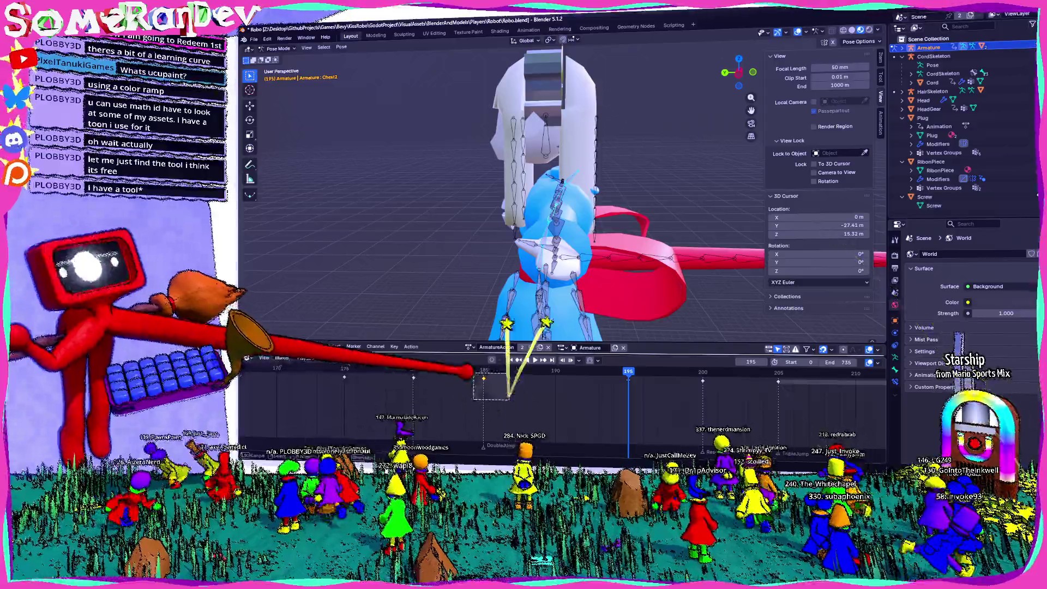
{"action": "key", "text": "ctrl+v"}
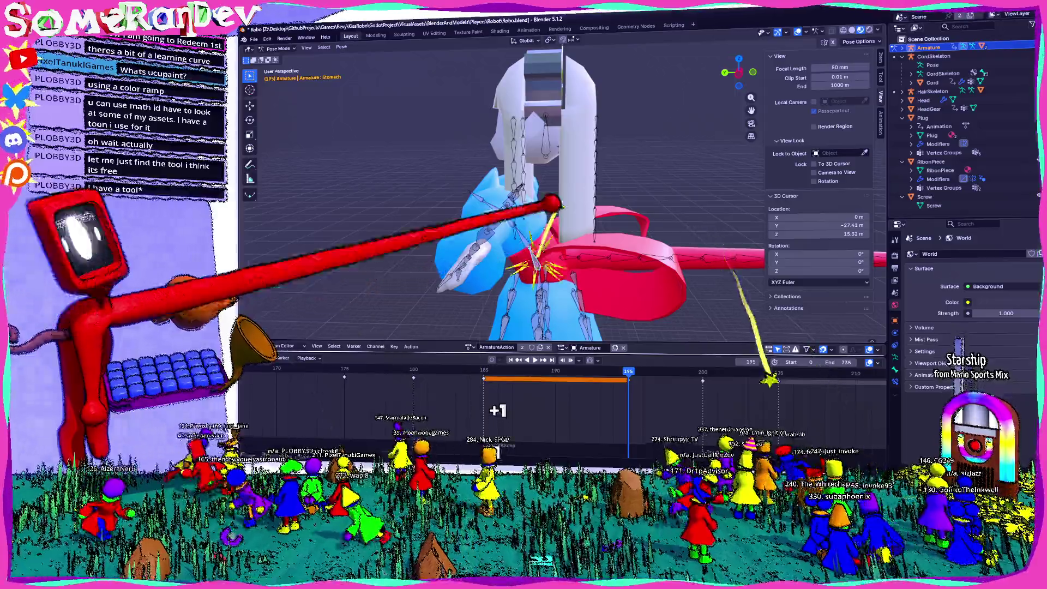
{"action": "key", "text": "ctrl+KP_3"}
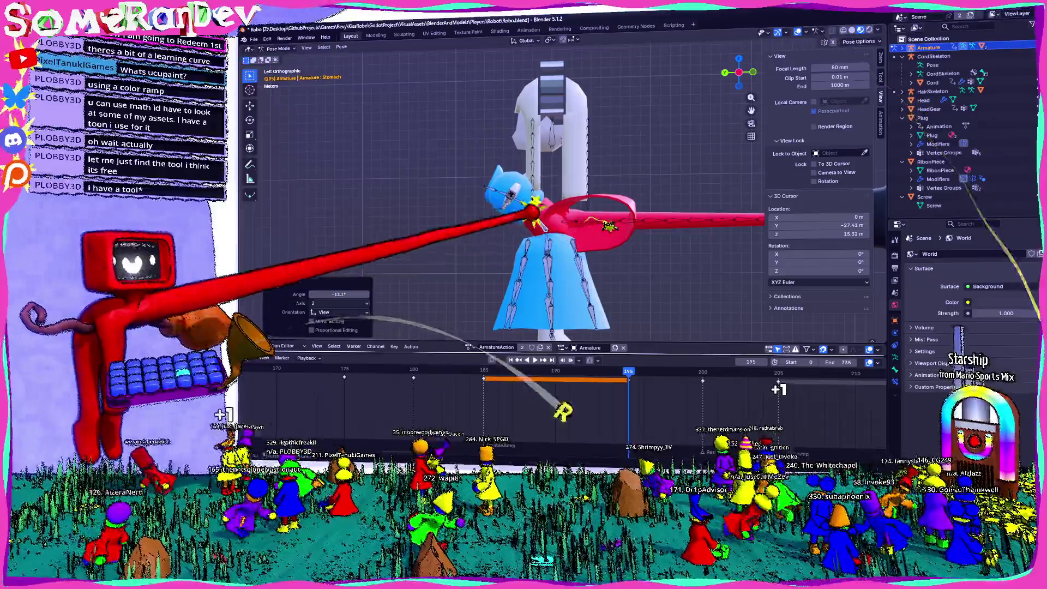
{"action": "key", "text": "Return"}
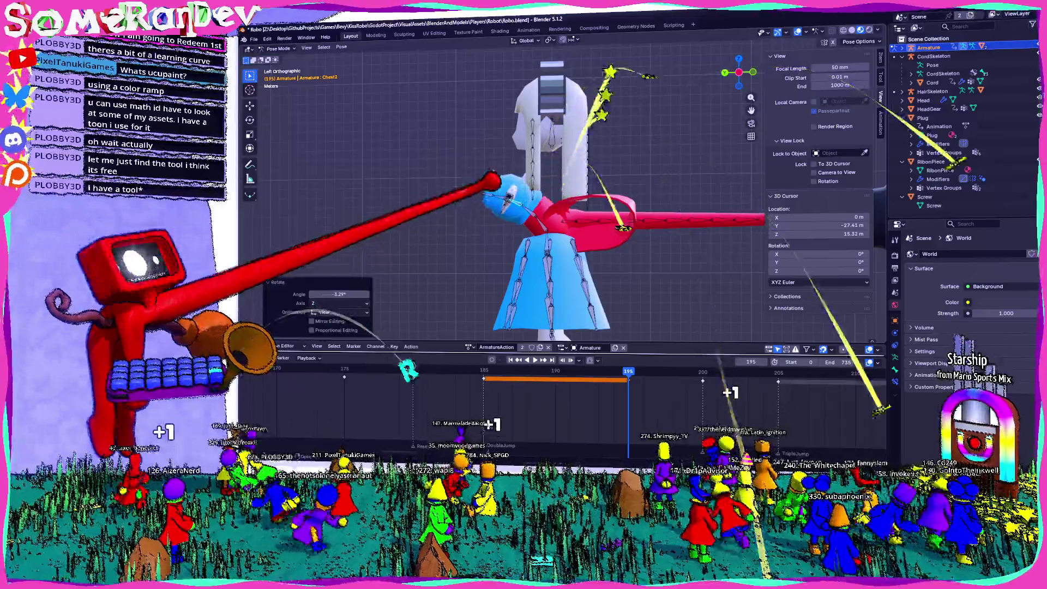
Give the neck bone a small rotation at frame 195, save Robo.blend, and preview playback.
{"action": "left_click", "coordinate": [552, 144]}
{"action": "key", "text": "r"}
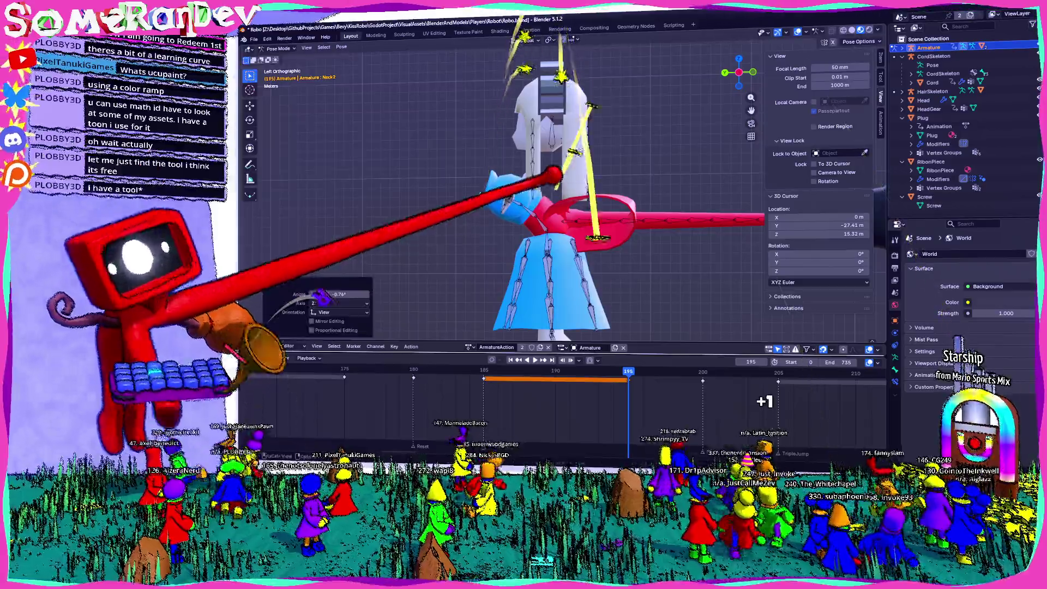
{"action": "key", "text": "Return"}
{"action": "key", "text": "ctrl+s"}
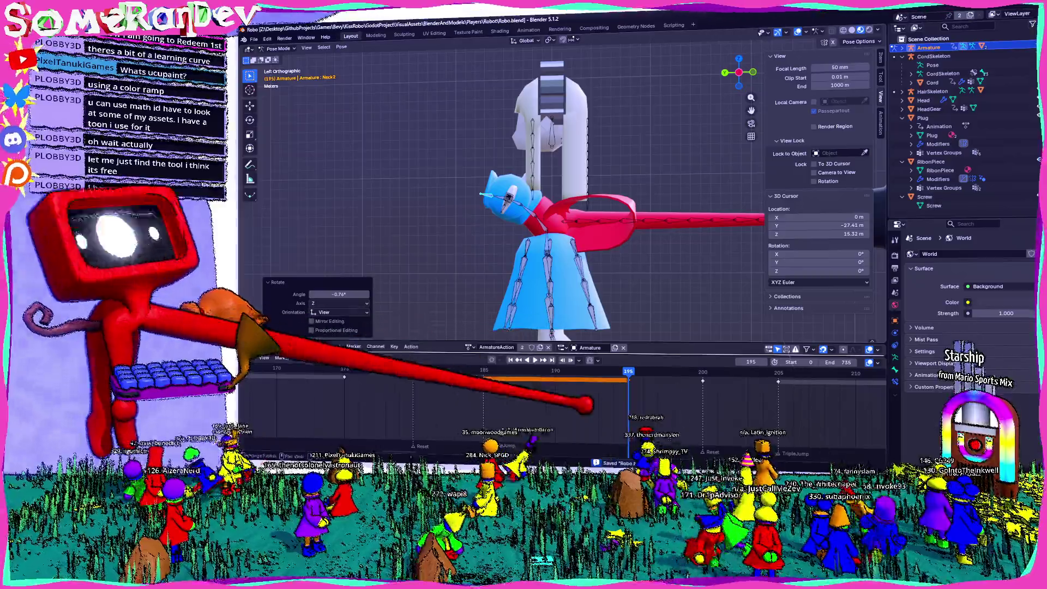
{"action": "key", "text": "space"}
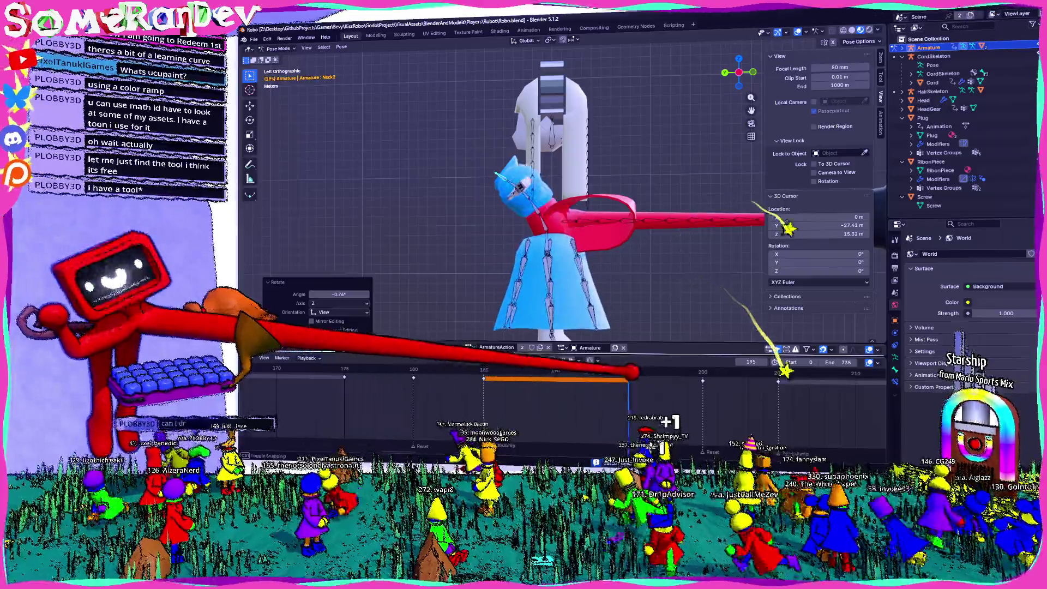
{"action": "key", "text": "Escape"}
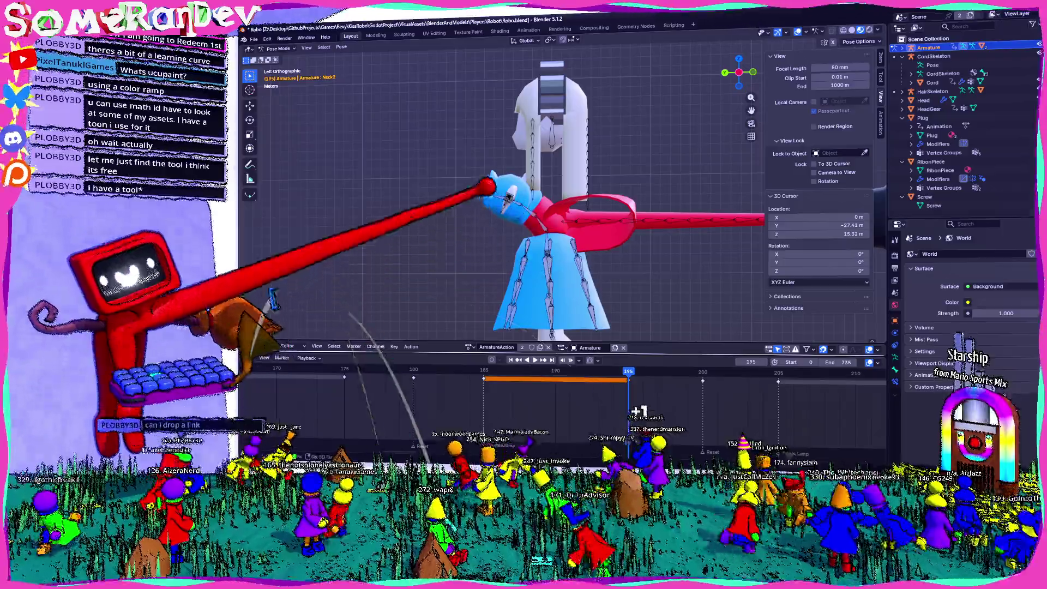
{"action": "left_click", "coordinate": [523, 210]}
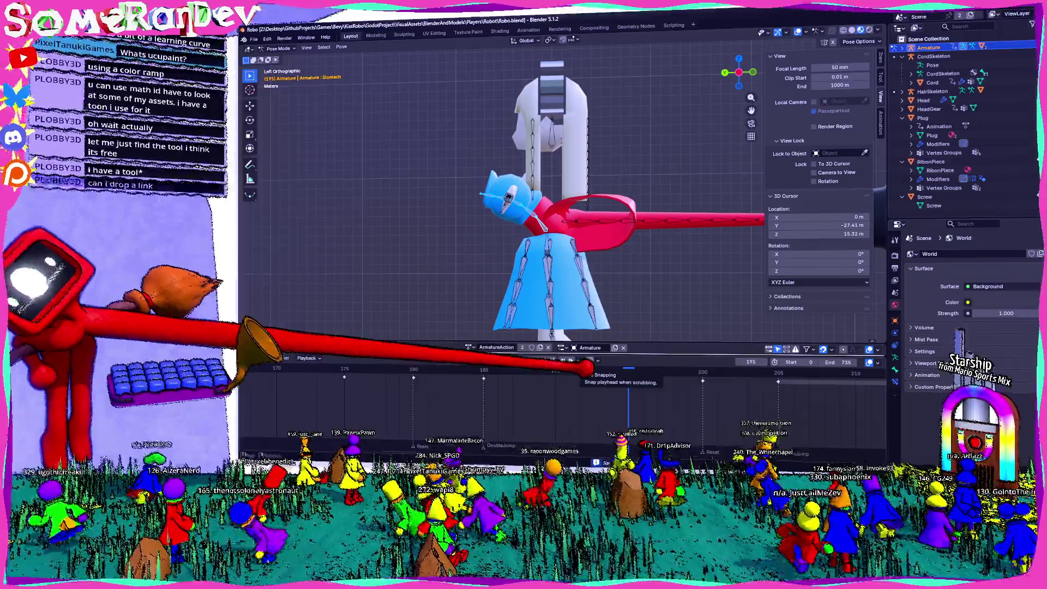
Replay the jump animation and select the UpperArm.R bone, viewed from the left side.
{"action": "key", "text": "space"}
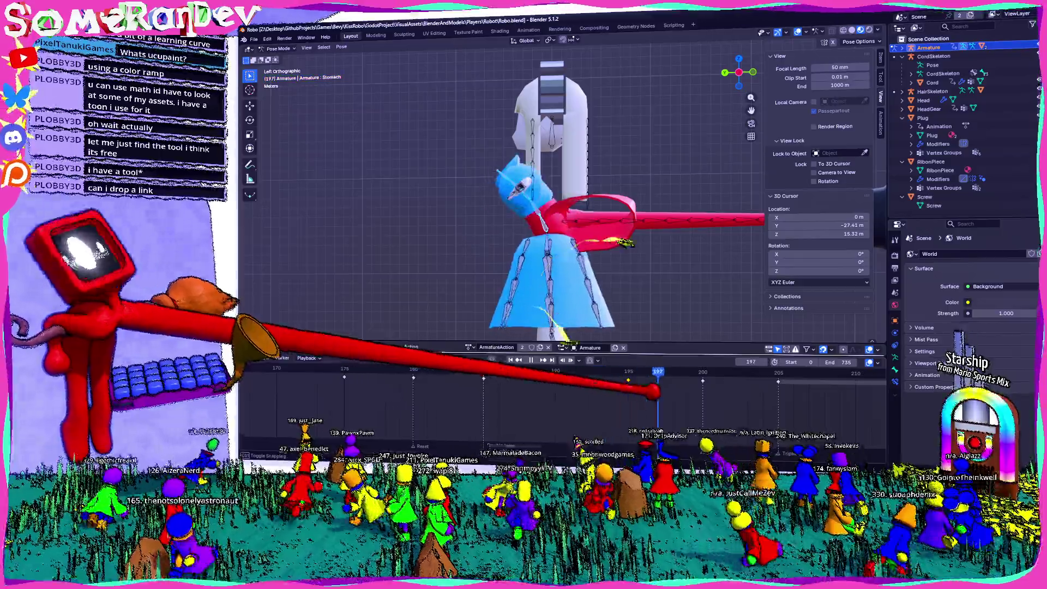
{"action": "left_click_drag", "start_coordinate": [508, 256], "coordinate": [600, 207]}
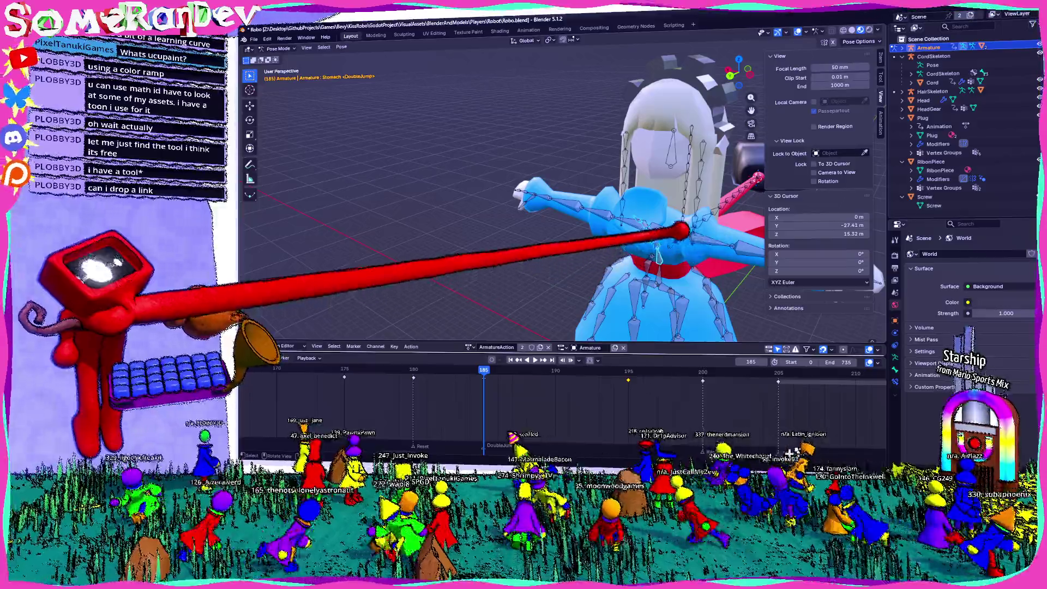
{"action": "left_click", "coordinate": [602, 206]}
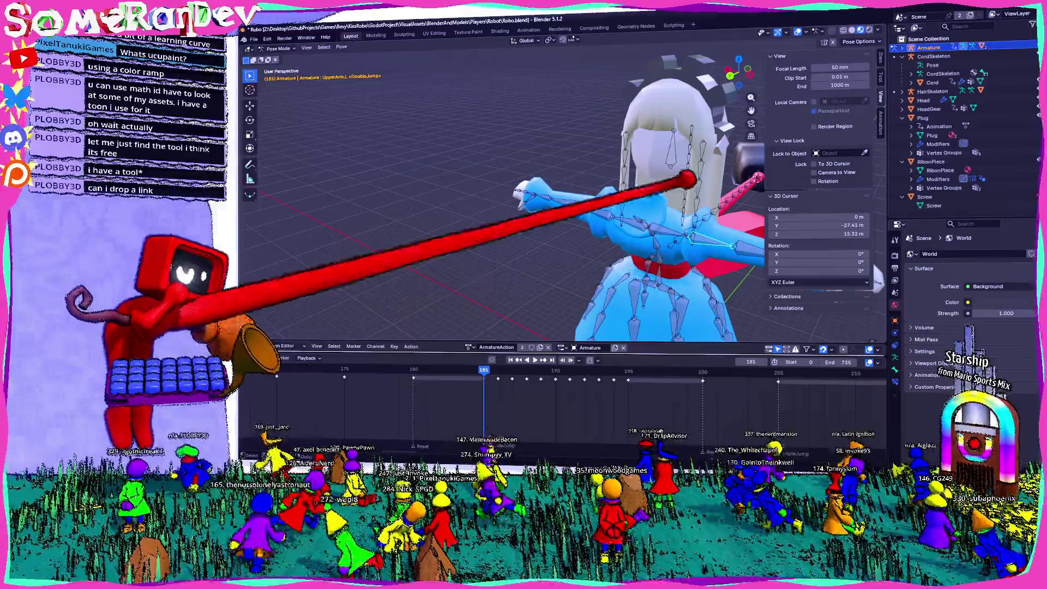
{"action": "left_click_drag", "start_coordinate": [739, 71], "coordinate": [752, 106]}
{"action": "key", "text": "ctrl+KP_3"}
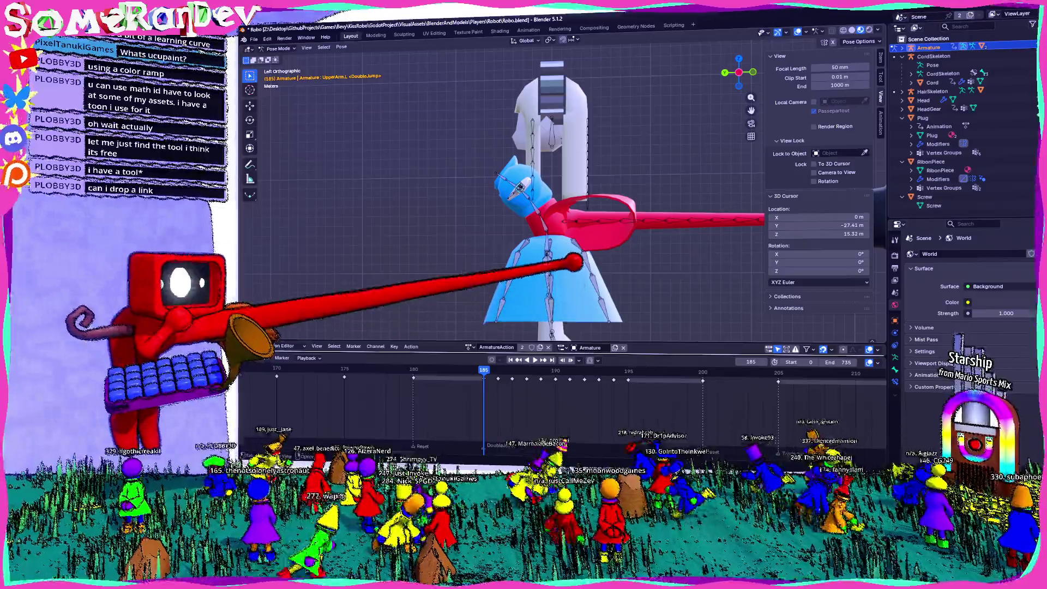
Preview the animation again and move the playhead back to frame 186.
{"action": "key", "text": "r"}
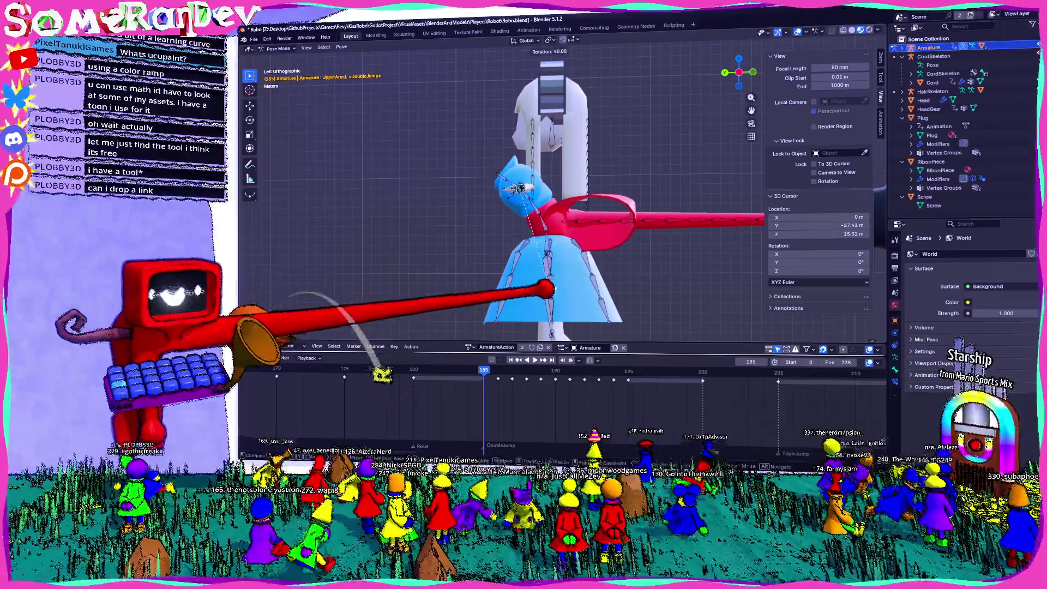
{"action": "left_click_drag", "start_coordinate": [739, 72], "coordinate": [726, 82]}
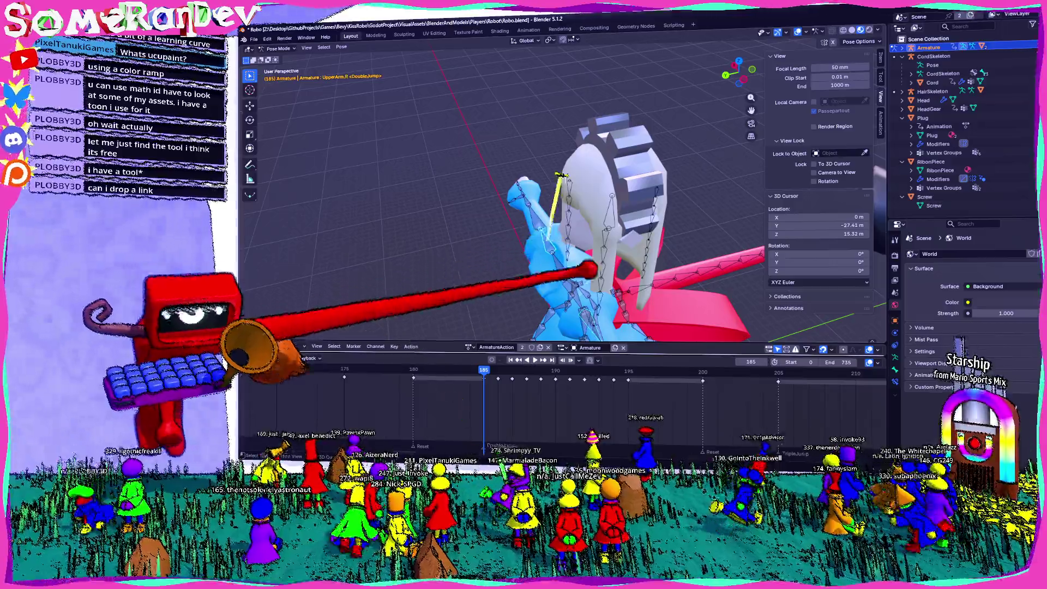
{"action": "left_click", "coordinate": [745, 76]}
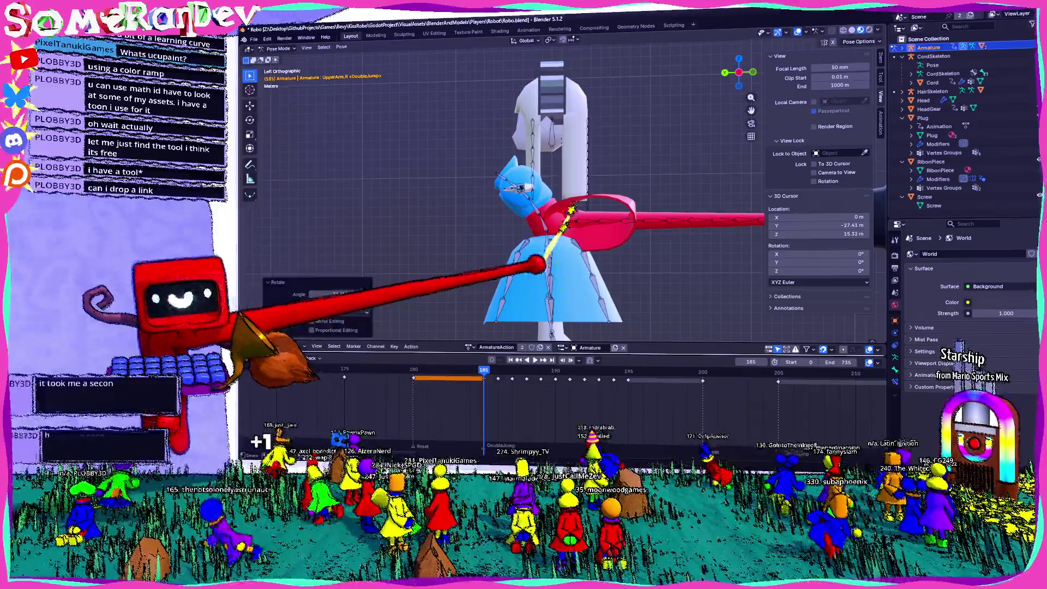
{"action": "key", "text": "space"}
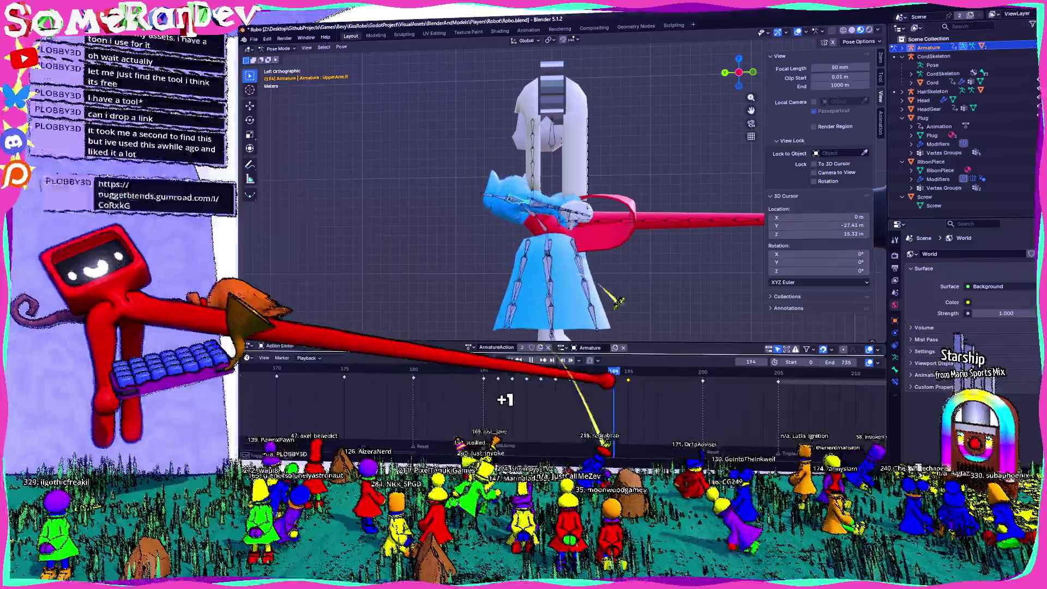
{"action": "left_click_drag", "start_coordinate": [627, 376], "coordinate": [484, 377]}
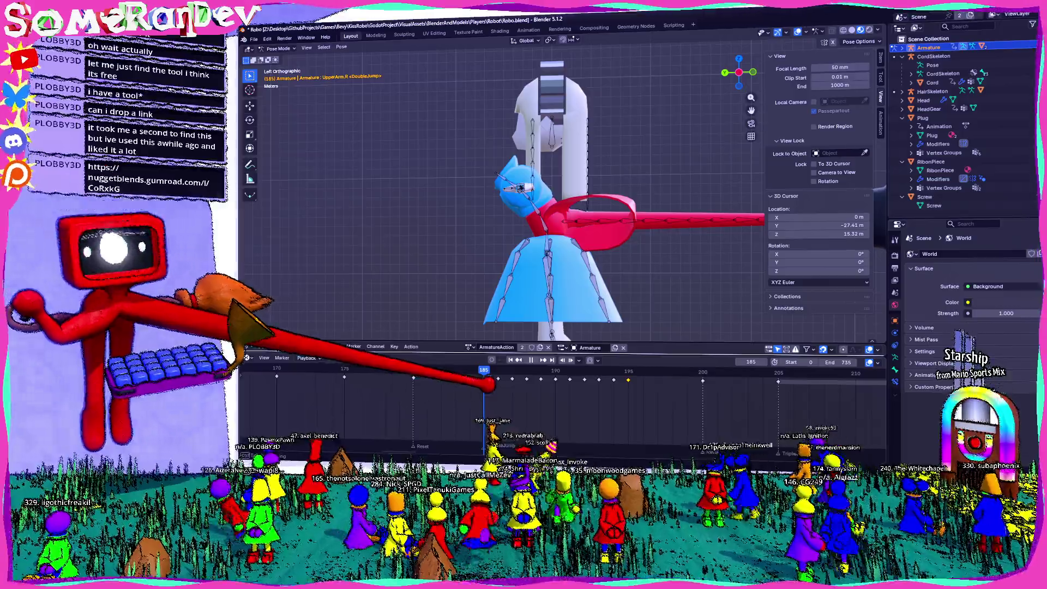
{"action": "left_click_drag", "start_coordinate": [545, 219], "coordinate": [606, 202]}
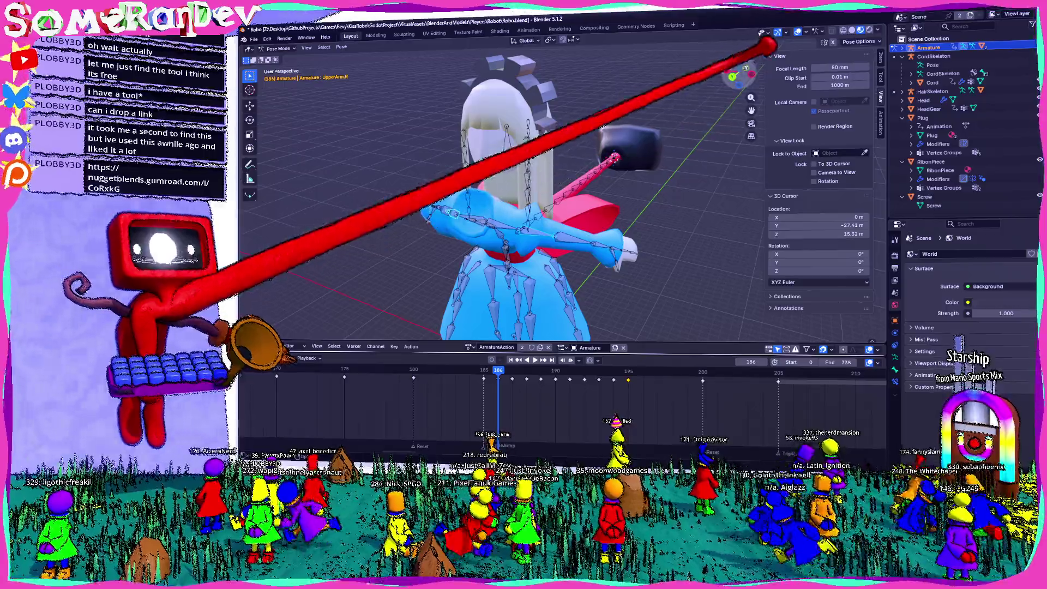
{"action": "key", "text": "ctrl+KP_3"}
Rotate the right upper arm and keyframe new poses on frames 186, 187 and 188.
{"action": "key", "text": "r"}
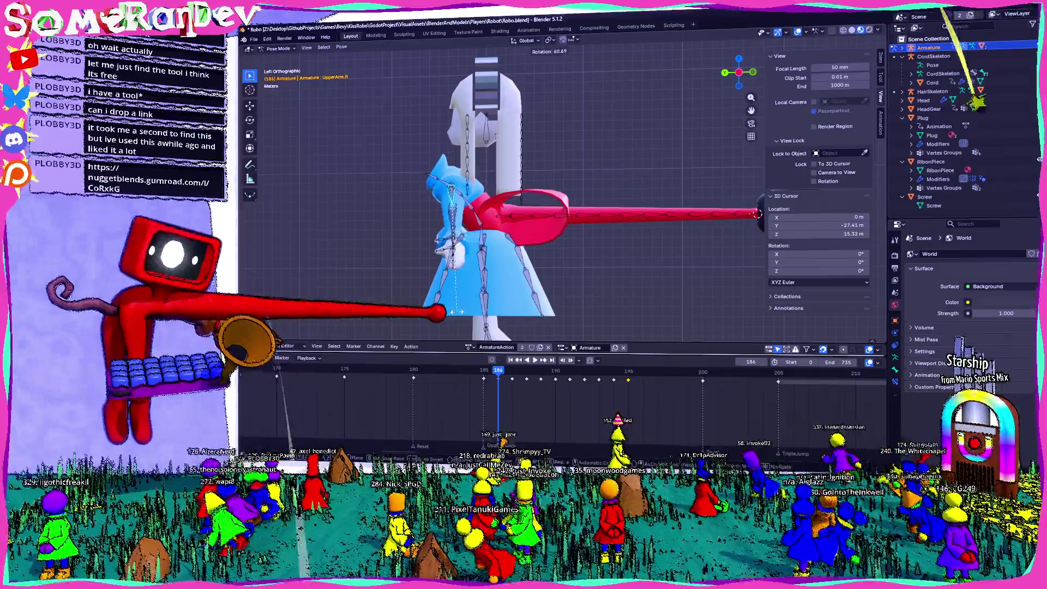
{"action": "left_click", "coordinate": [489, 159]}
{"action": "key", "text": "i"}
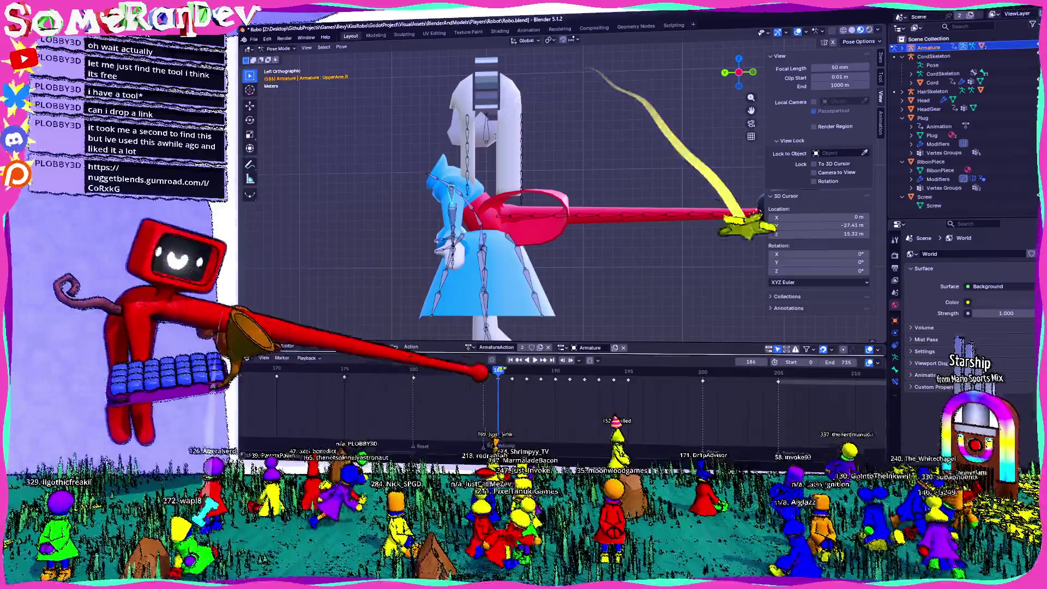
{"action": "key", "text": "Right"}
{"action": "key", "text": "r"}
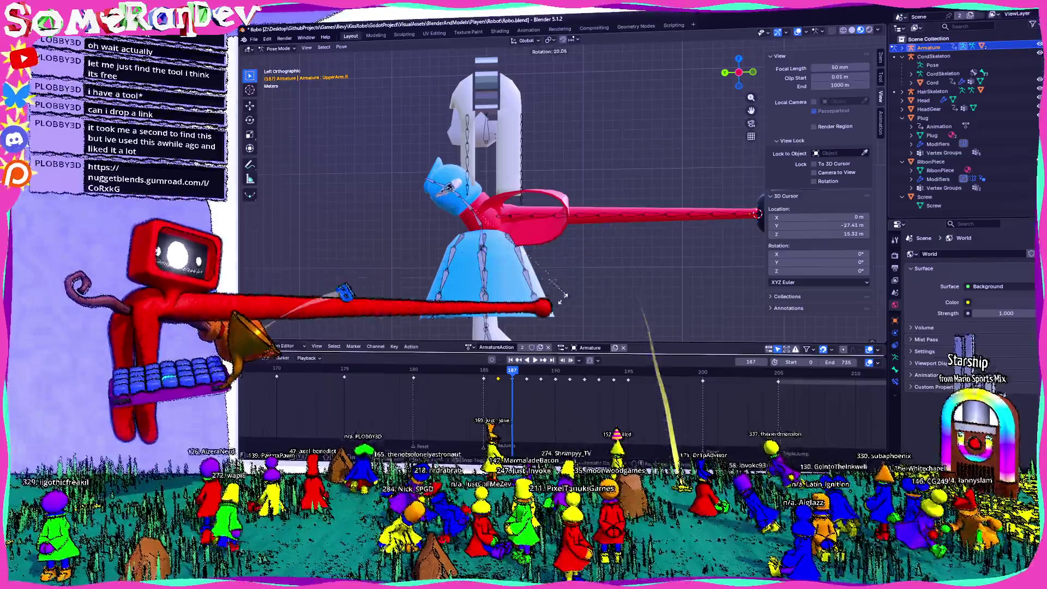
{"action": "left_click", "coordinate": [498, 316]}
{"action": "key", "text": "i"}
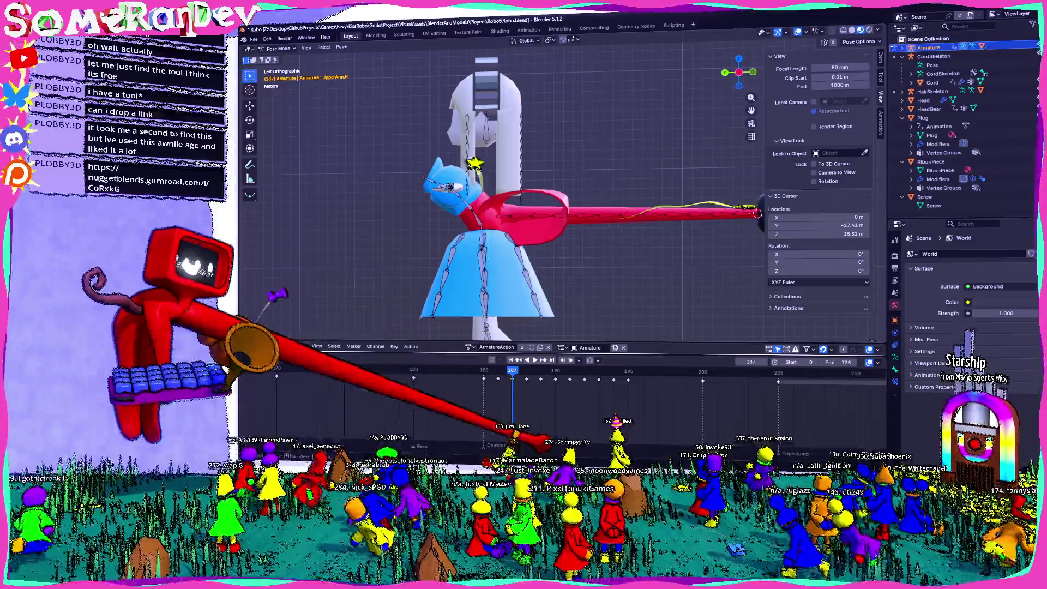
{"action": "key", "text": "Right"}
{"action": "key", "text": "r"}
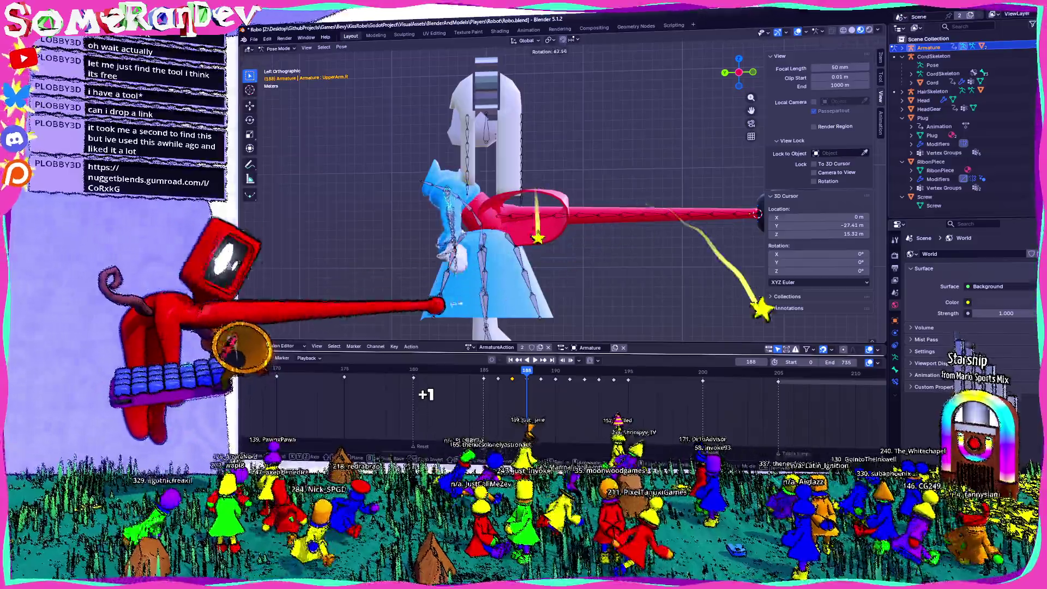
{"action": "left_click", "coordinate": [452, 308]}
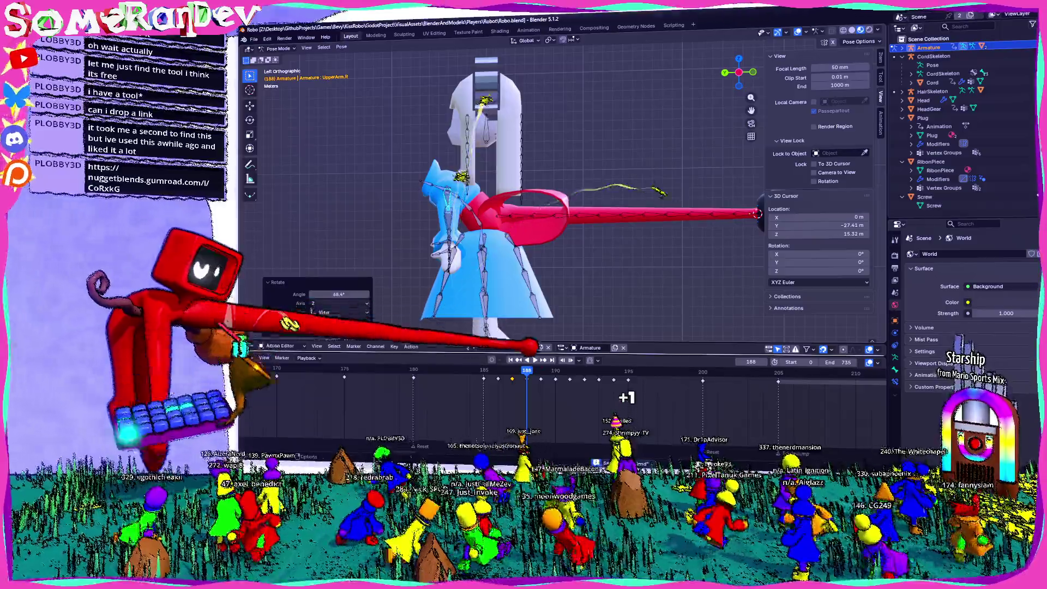
{"action": "key", "text": "i"}
{"action": "key", "text": "Right"}
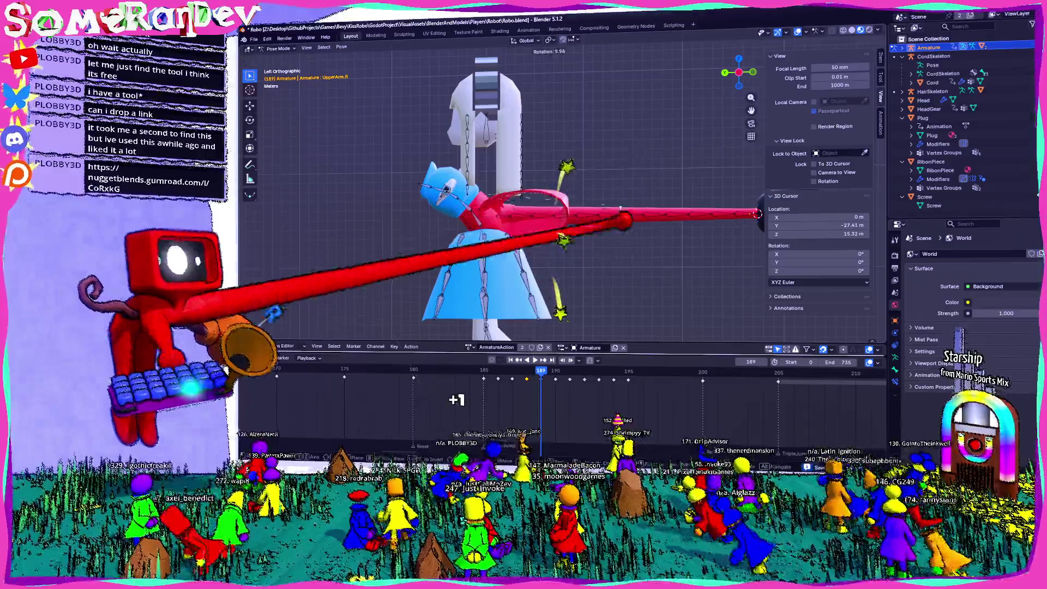
Swing the arm toward horizontal and down, keyframing frames 189, 190 and 191.
{"action": "key", "text": "r"}
{"action": "left_click", "coordinate": [506, 284]}
{"action": "key", "text": "i"}
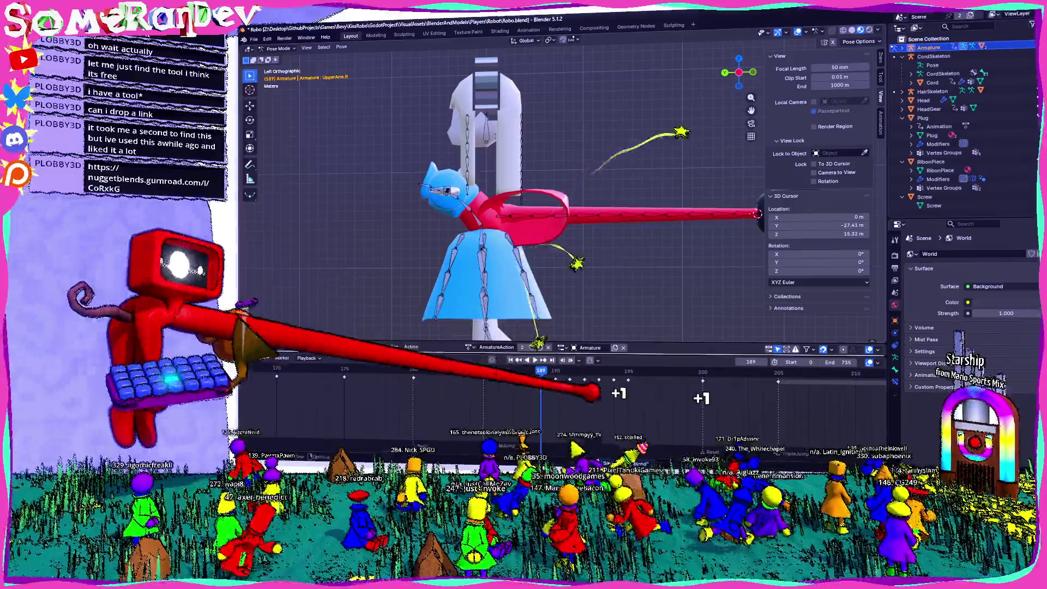
{"action": "key", "text": "Right"}
{"action": "key", "text": "r"}
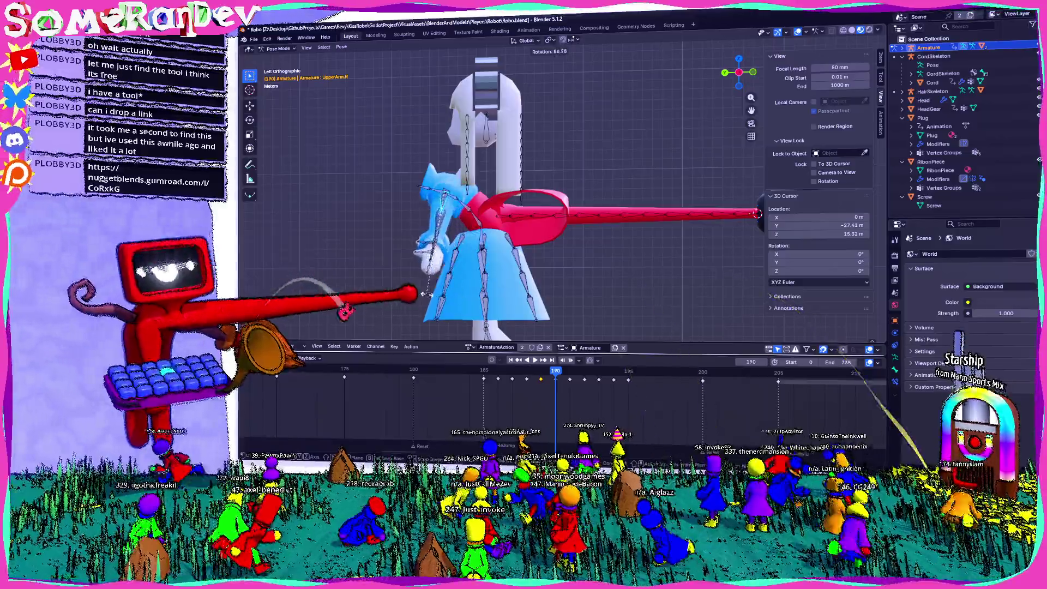
{"action": "left_click", "coordinate": [423, 295]}
{"action": "key", "text": "i"}
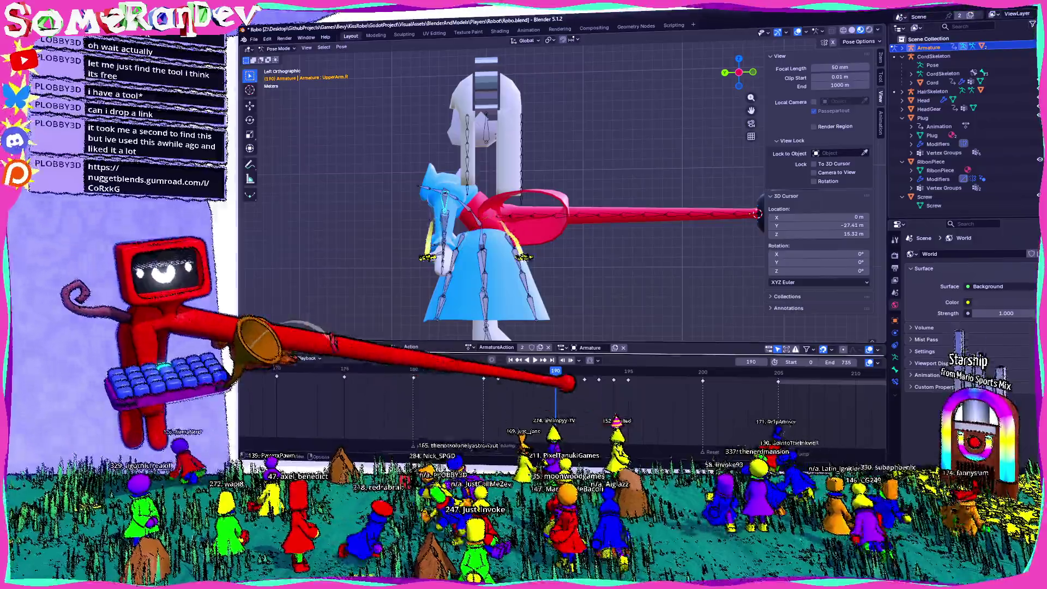
{"action": "key", "text": "Right"}
{"action": "key", "text": "r"}
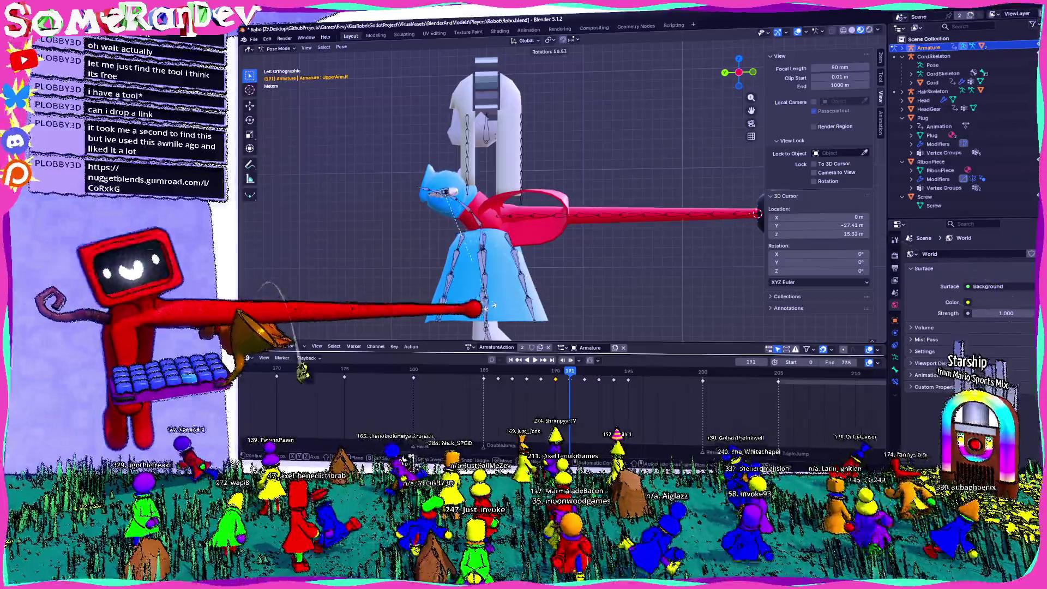
{"action": "key", "text": "i"}
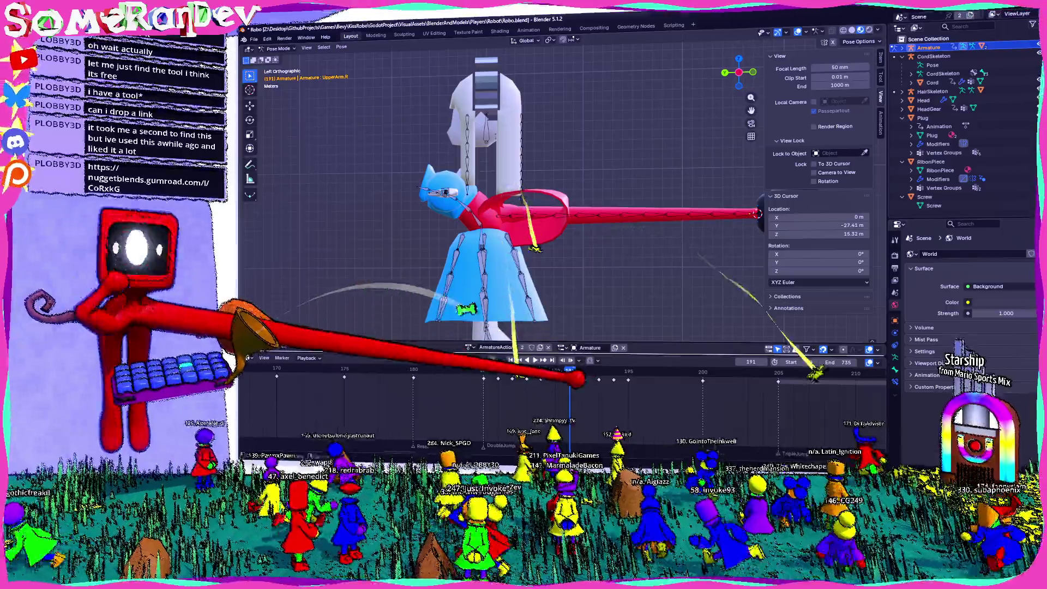
{"action": "key", "text": "Right"}
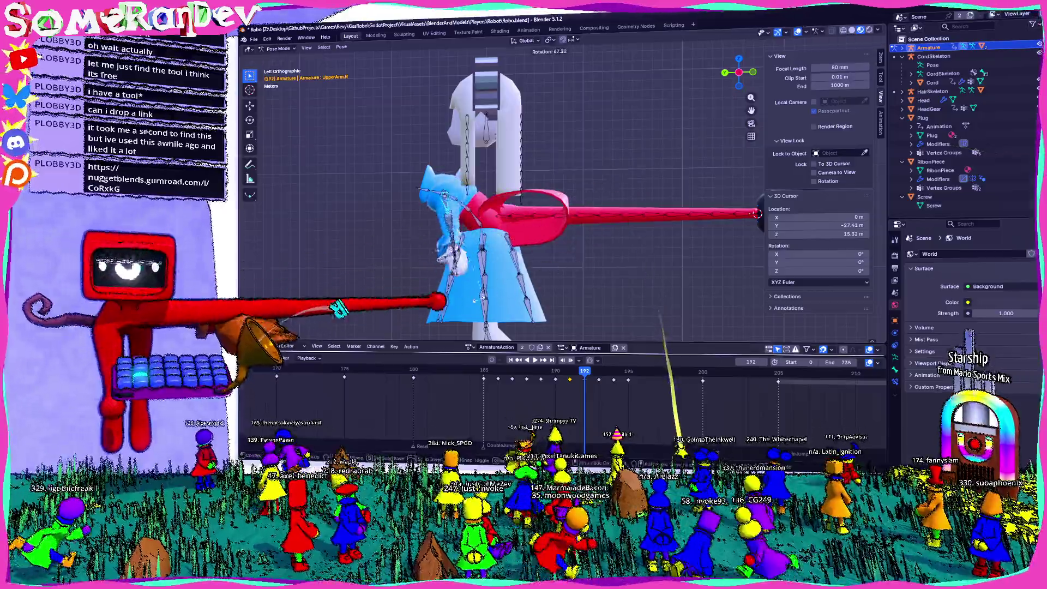
Keyframe the arm rotation on frames 192, 193 and 194, then rotate it near horizontal at 195.
{"action": "key", "text": "r"}
{"action": "left_click", "coordinate": [466, 304]}
{"action": "key", "text": "i"}
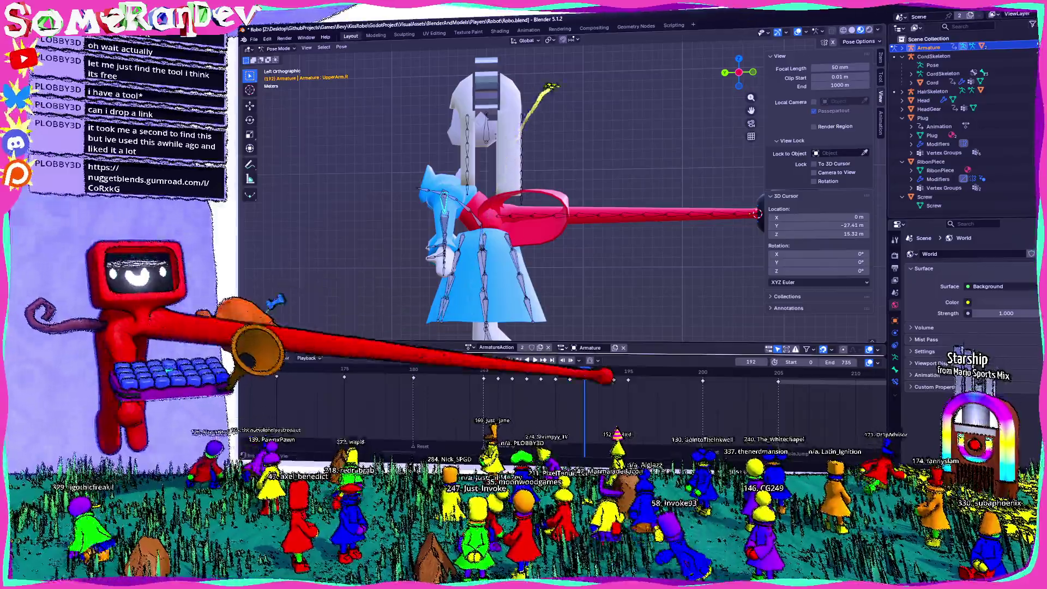
{"action": "key", "text": "Right"}
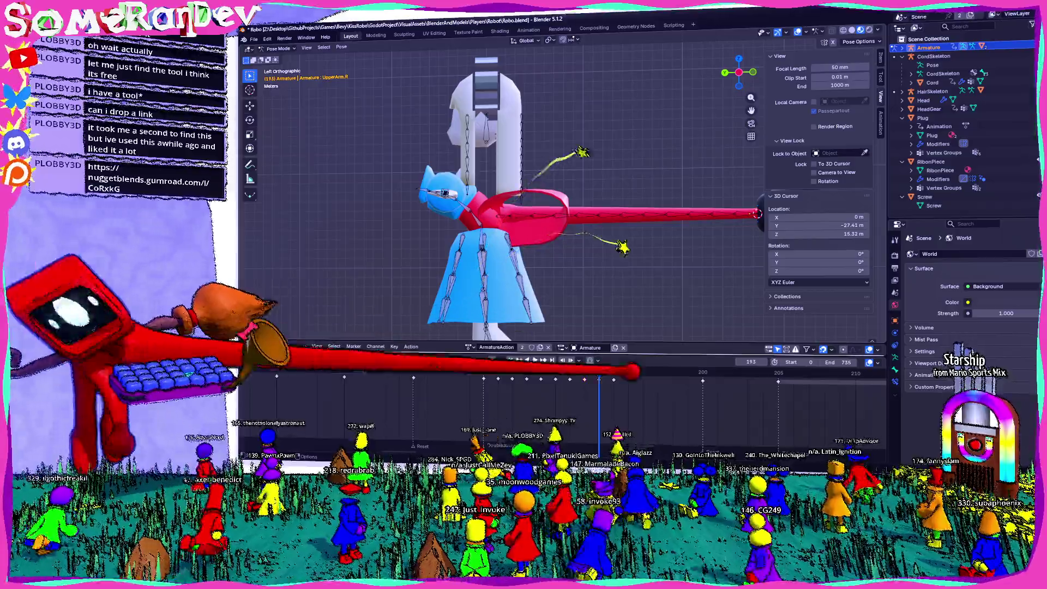
{"action": "key", "text": "i"}
{"action": "key", "text": "Right"}
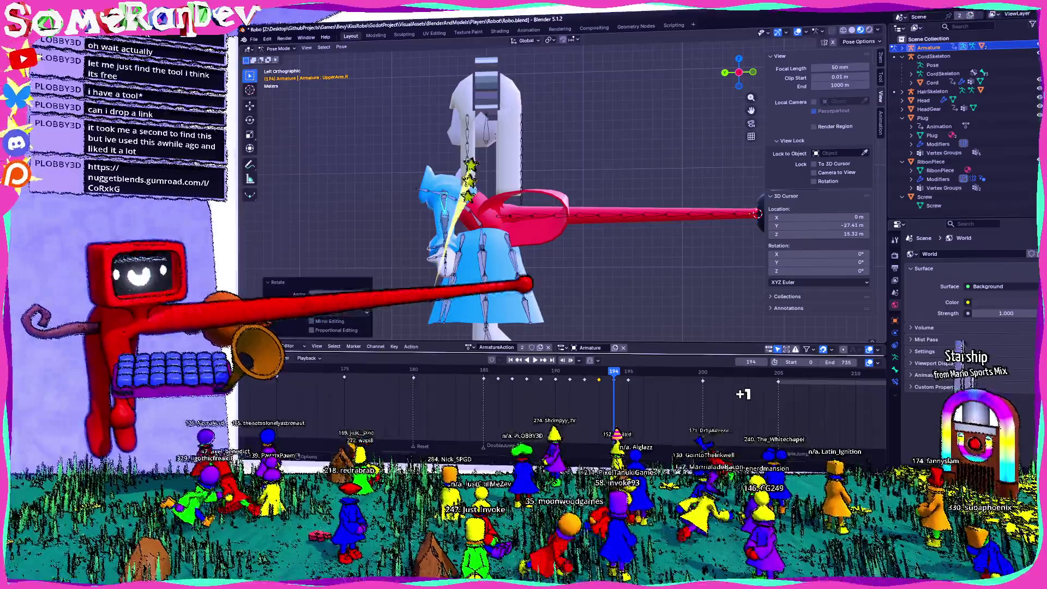
{"action": "key", "text": "i"}
{"action": "key", "text": "Right"}
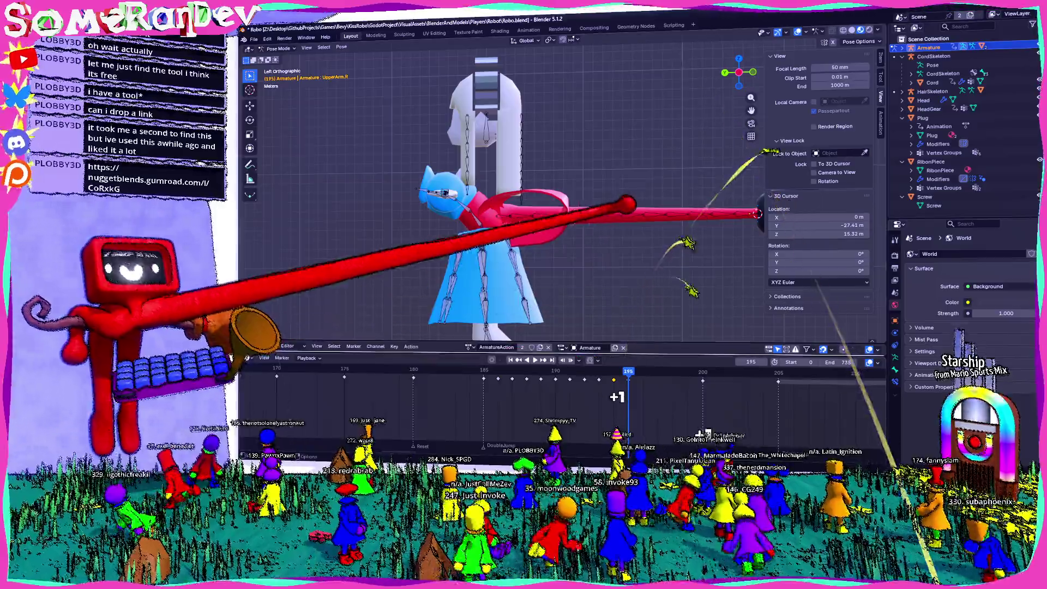
{"action": "key", "text": "r"}
{"action": "left_click", "coordinate": [599, 210]}
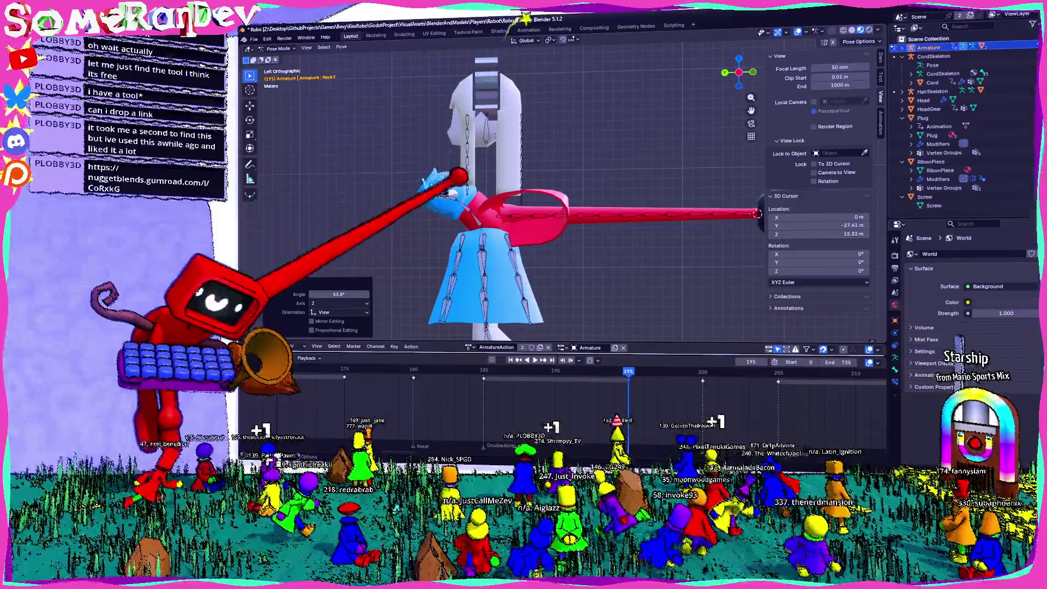
Cancel and undo a chest-bone rotation, play back the arm animation, and switch to Godot.
{"action": "left_click", "coordinate": [468, 186]}
{"action": "key", "text": "r"}
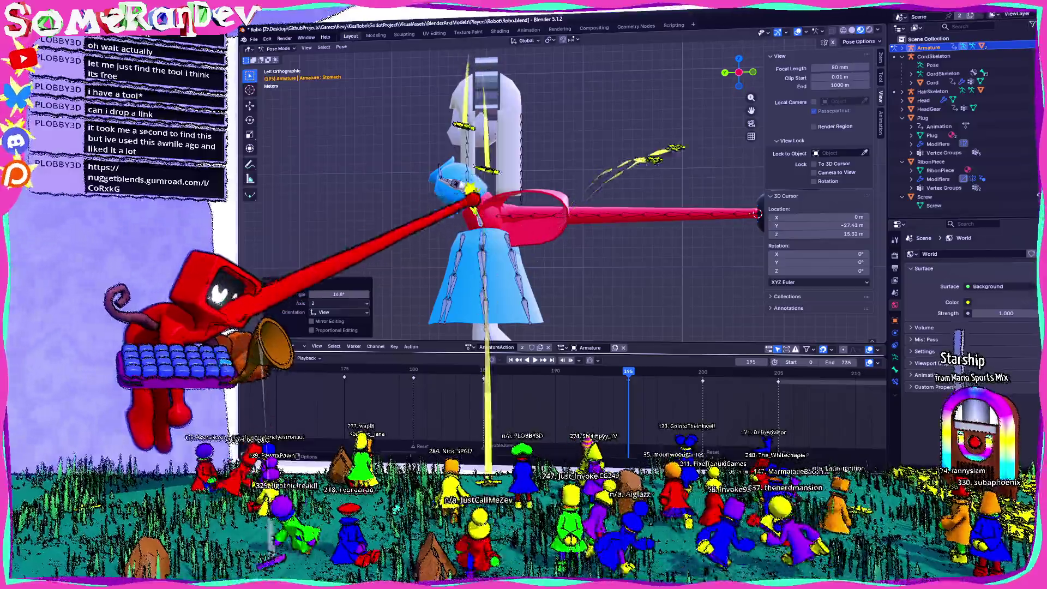
{"action": "key", "text": "Escape"}
{"action": "key", "text": "ctrl+z"}
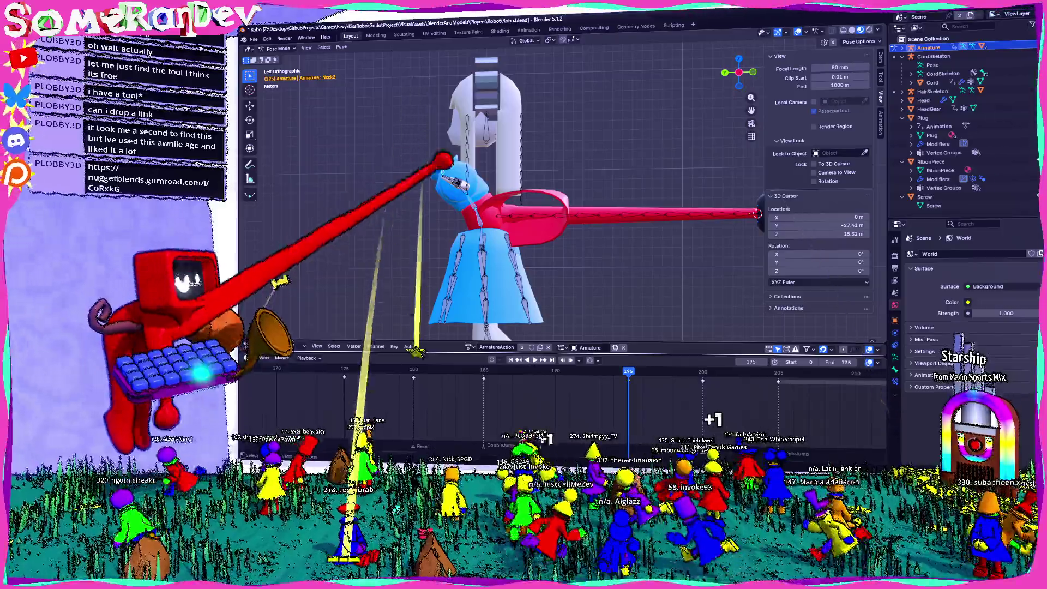
{"action": "key", "text": "space"}
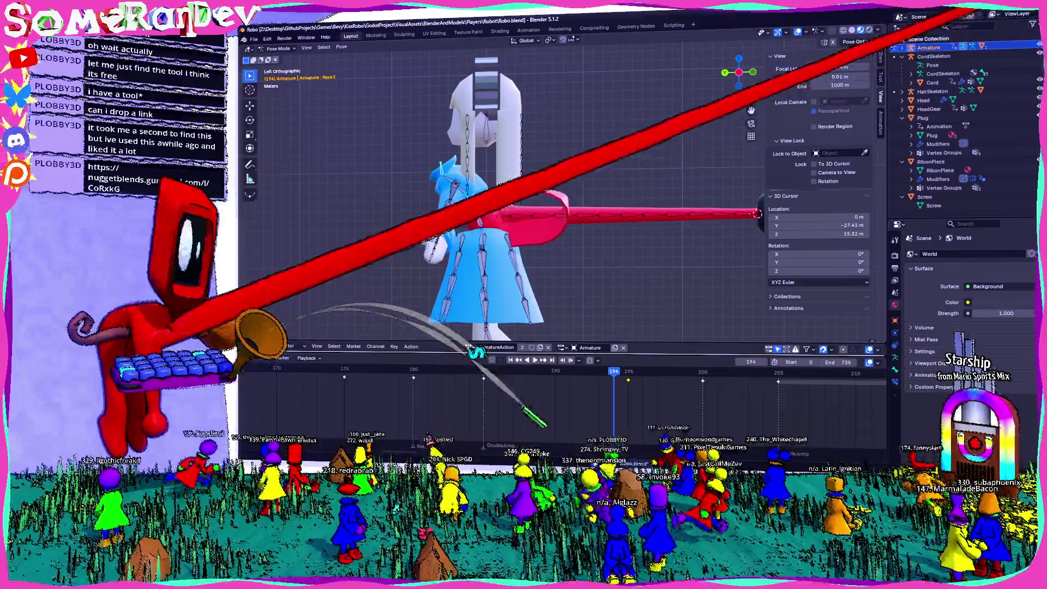
{"action": "key", "text": "alt+Tab"}
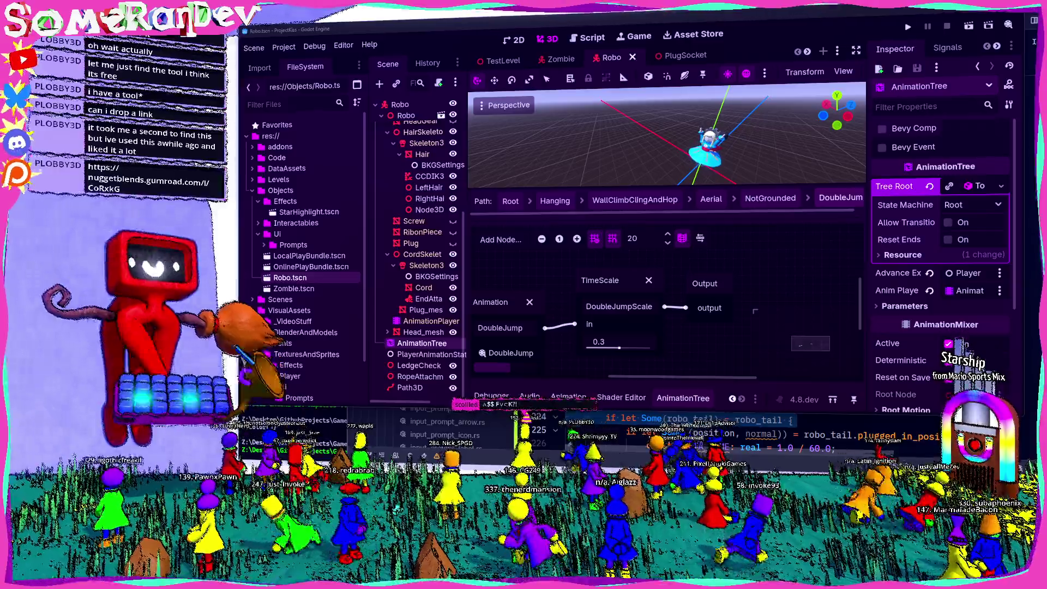
{"action": "key", "text": "alt+Tab"}
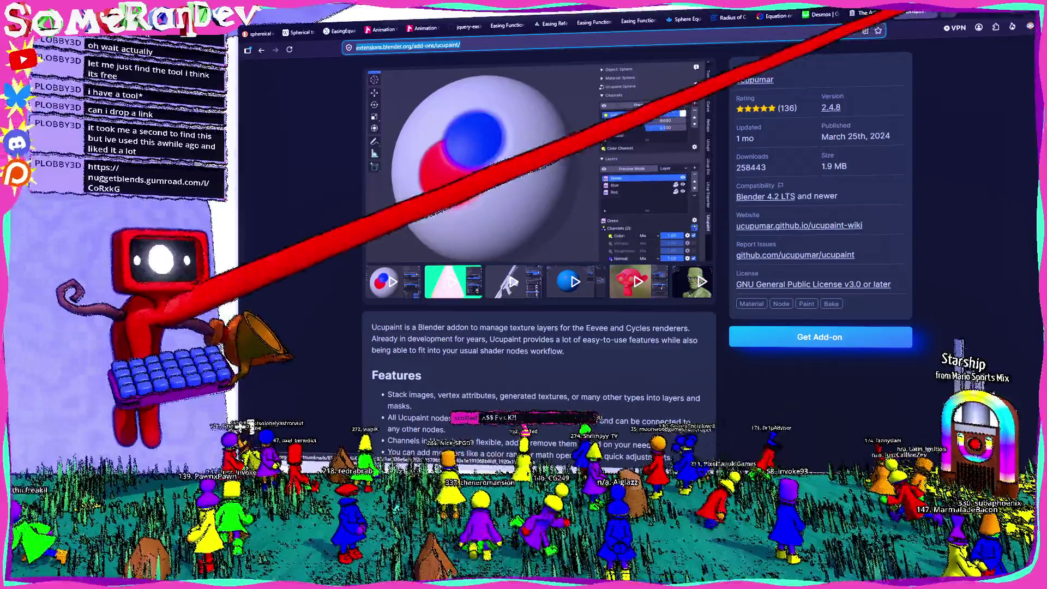
{"action": "key", "text": "ctrl+t"}
{"action": "type", "text": "https://nuggetblends.gumroad.com/l/CoRxkG"}
{"action": "key", "text": "Return"}
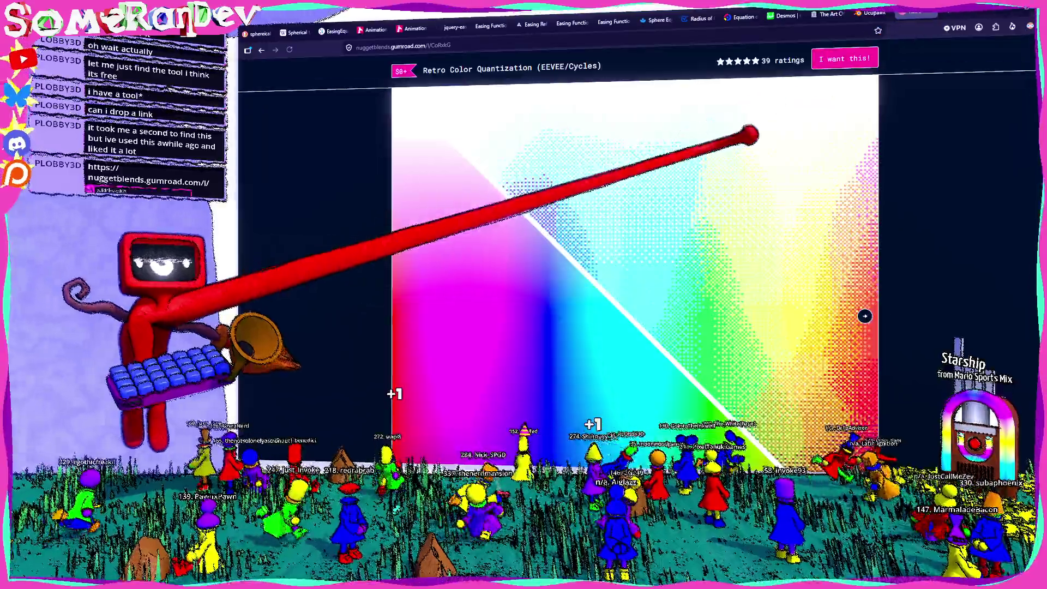
{"action": "scroll", "coordinate": [633, 272], "scroll_direction": "down", "scroll_amount": 5}
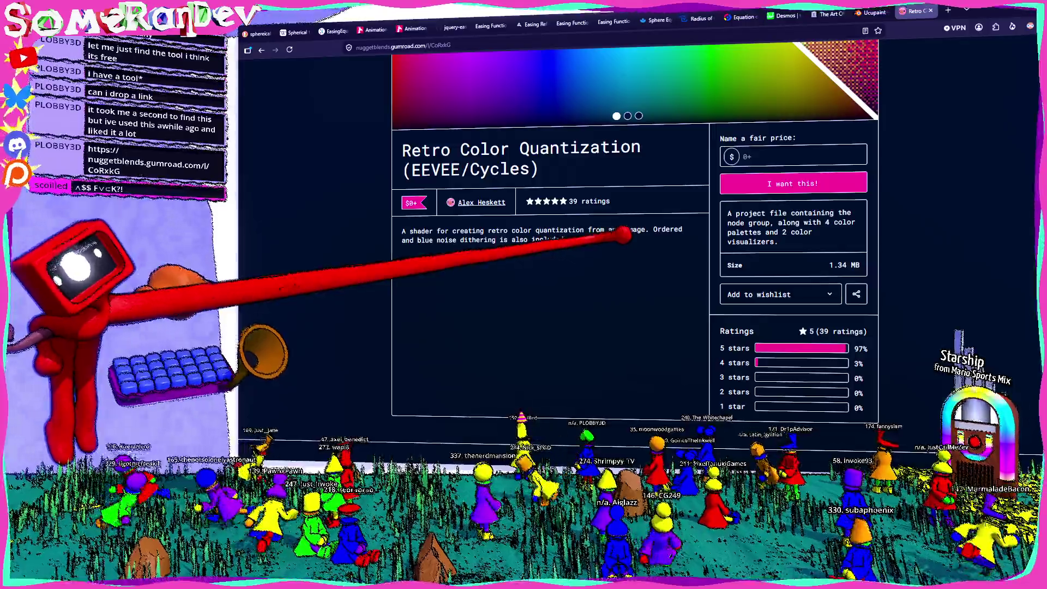
{"action": "scroll", "coordinate": [623, 235], "scroll_direction": "up", "scroll_amount": 5}
Step through the preview gallery and play the monkey video preview.
{"action": "left_click", "coordinate": [866, 139]}
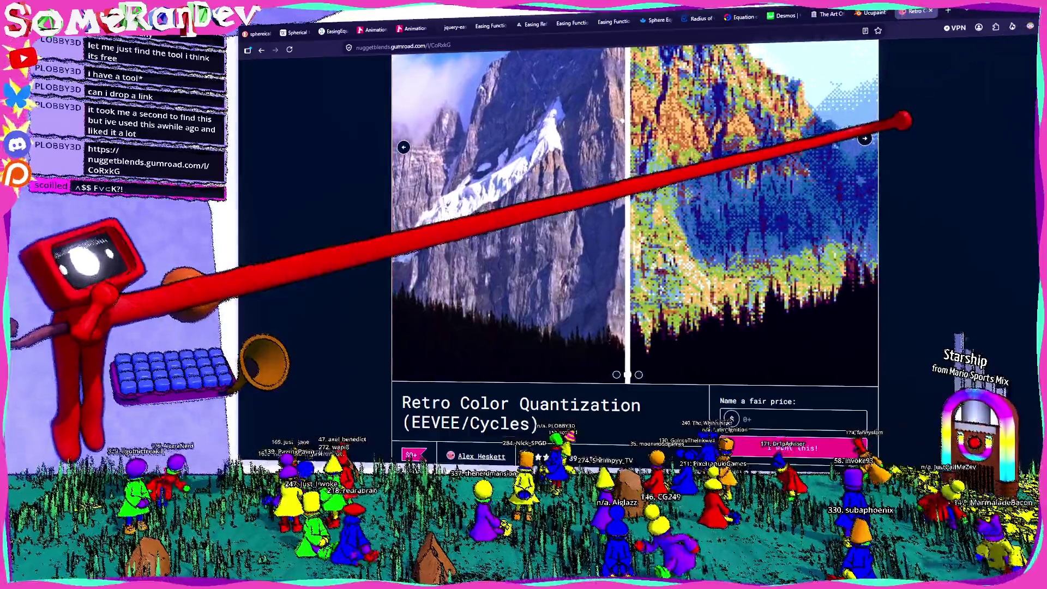
{"action": "scroll", "coordinate": [718, 264], "scroll_direction": "up", "scroll_amount": 3}
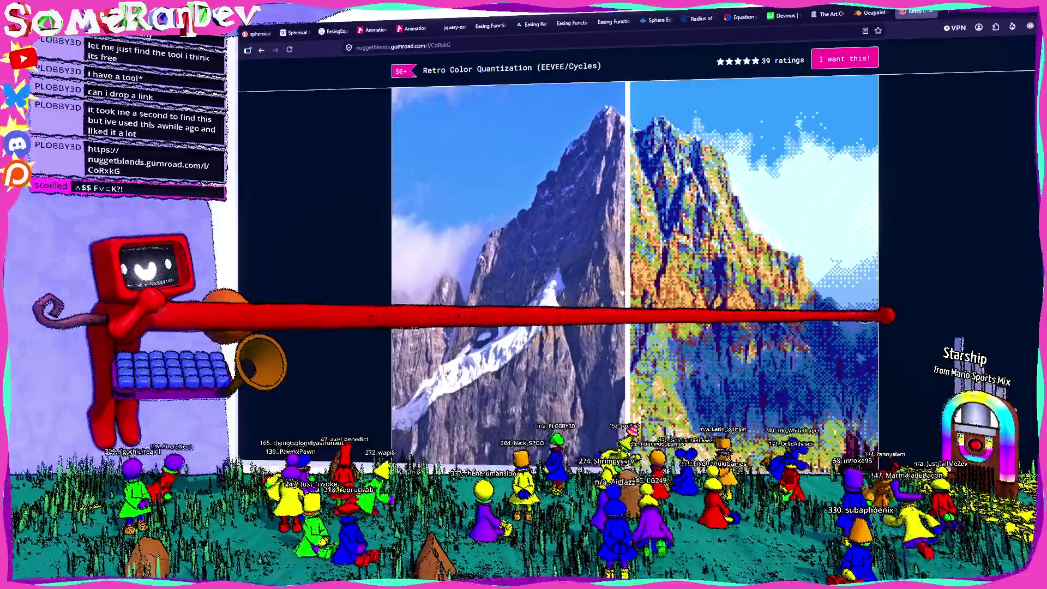
{"action": "left_click", "coordinate": [867, 316]}
{"action": "left_click", "coordinate": [627, 314]}
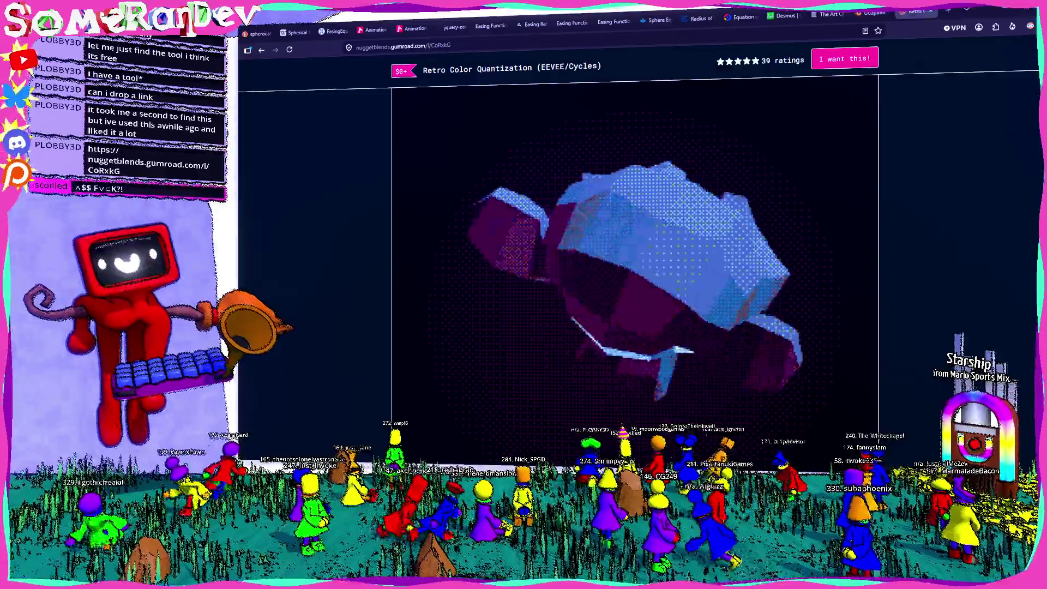
{"action": "left_click", "coordinate": [403, 315]}
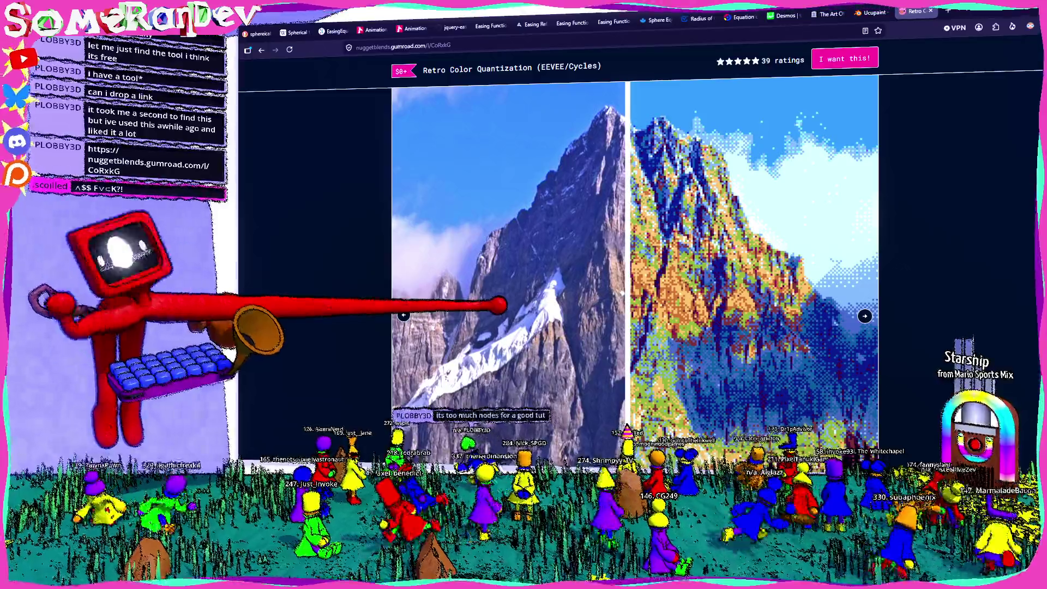
Scroll the product page and revisit the animated monkey, mountain and colour-gradient previews.
{"action": "scroll", "coordinate": [636, 246], "scroll_direction": "down", "scroll_amount": 5}
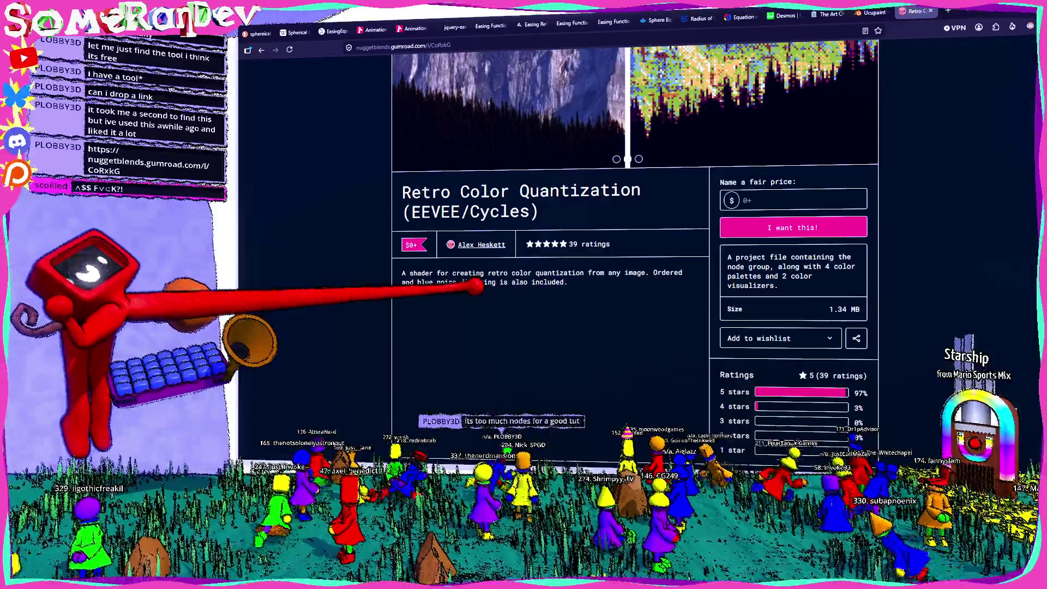
{"action": "scroll", "coordinate": [636, 246], "scroll_direction": "down", "scroll_amount": 2}
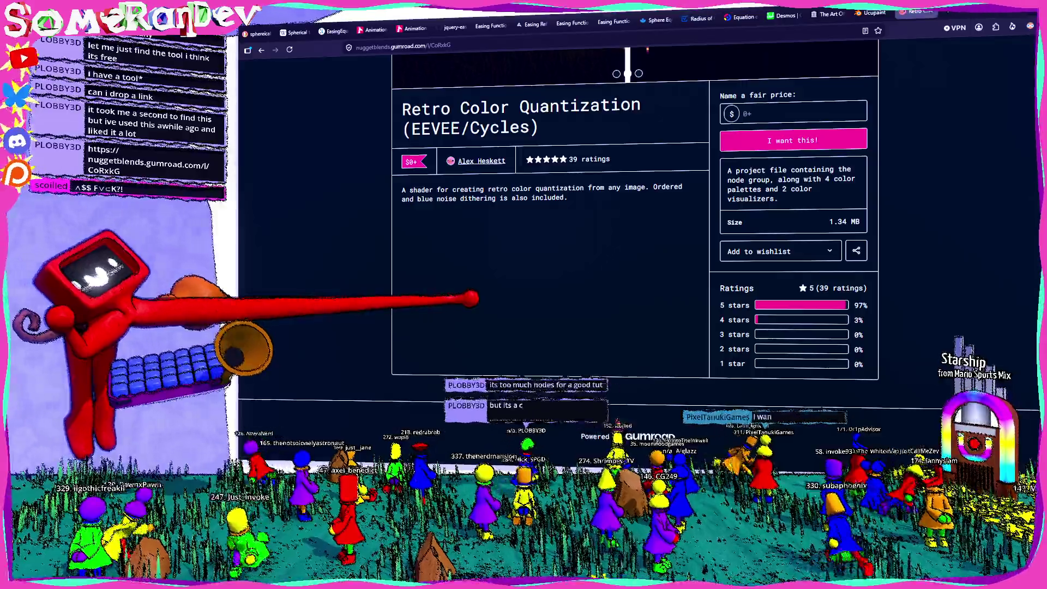
{"action": "scroll", "coordinate": [404, 315], "scroll_direction": "up", "scroll_amount": 5}
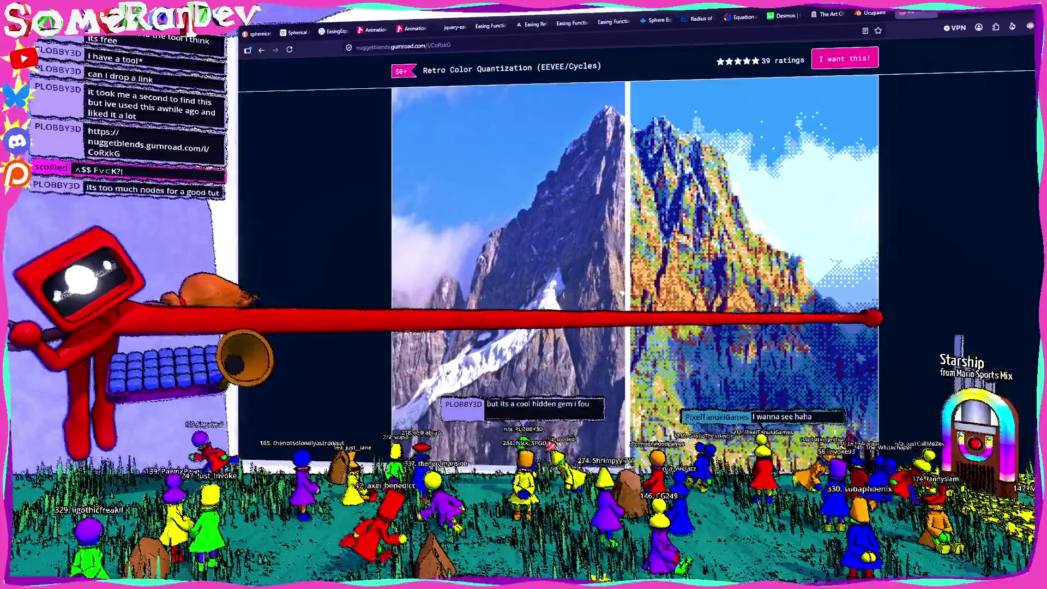
{"action": "left_click", "coordinate": [870, 316]}
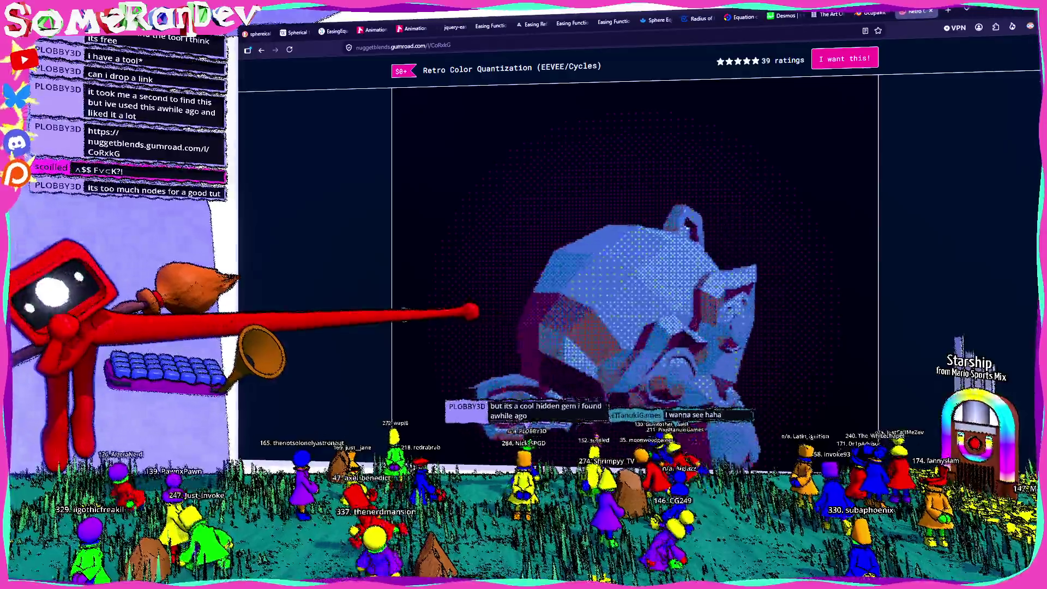
{"action": "left_click", "coordinate": [404, 315]}
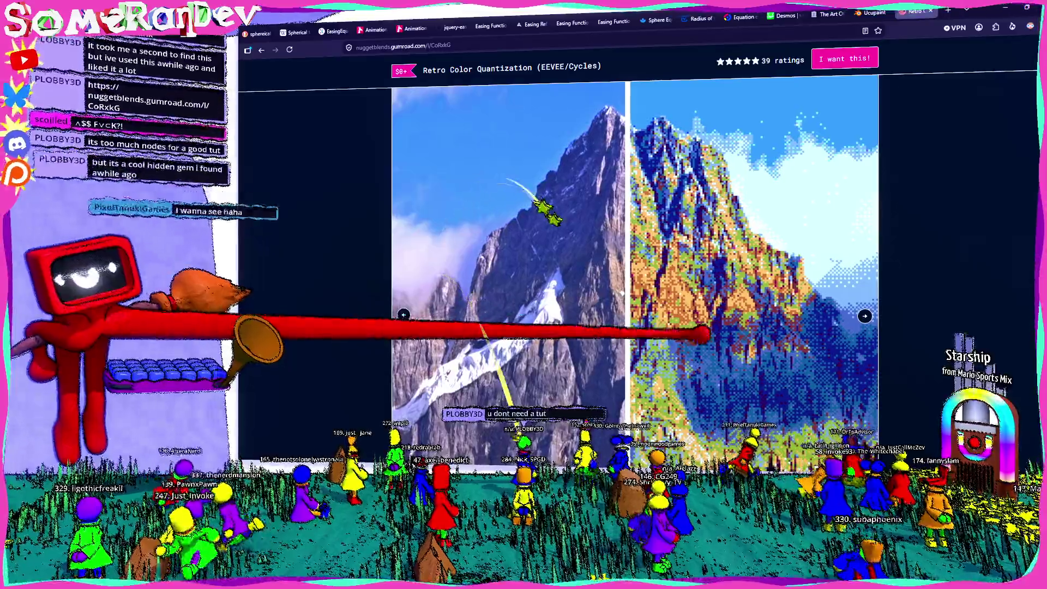
{"action": "left_click", "coordinate": [404, 315]}
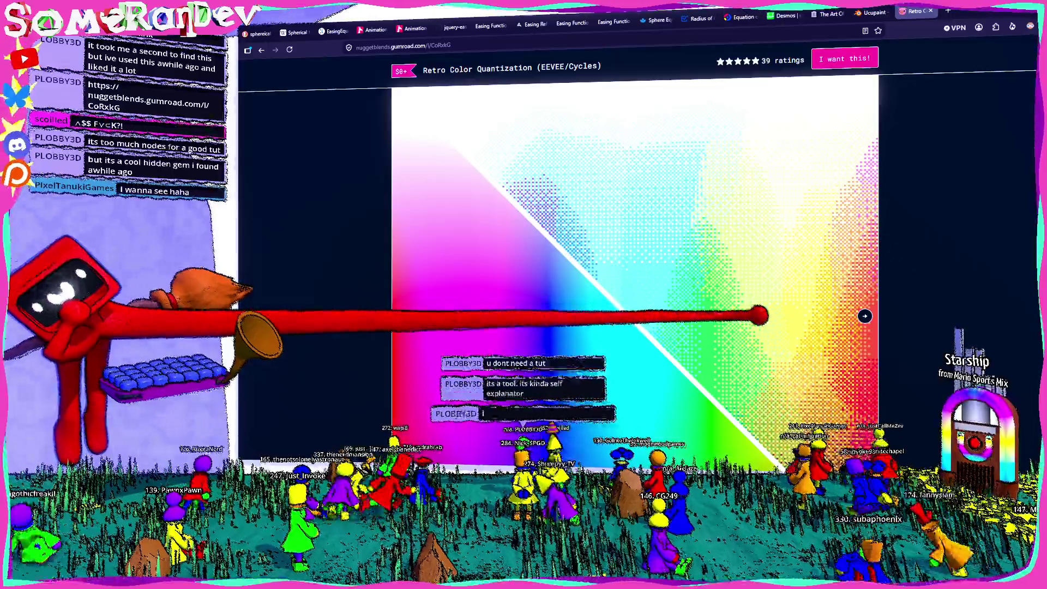
{"action": "scroll", "coordinate": [633, 273], "scroll_direction": "down", "scroll_amount": 6}
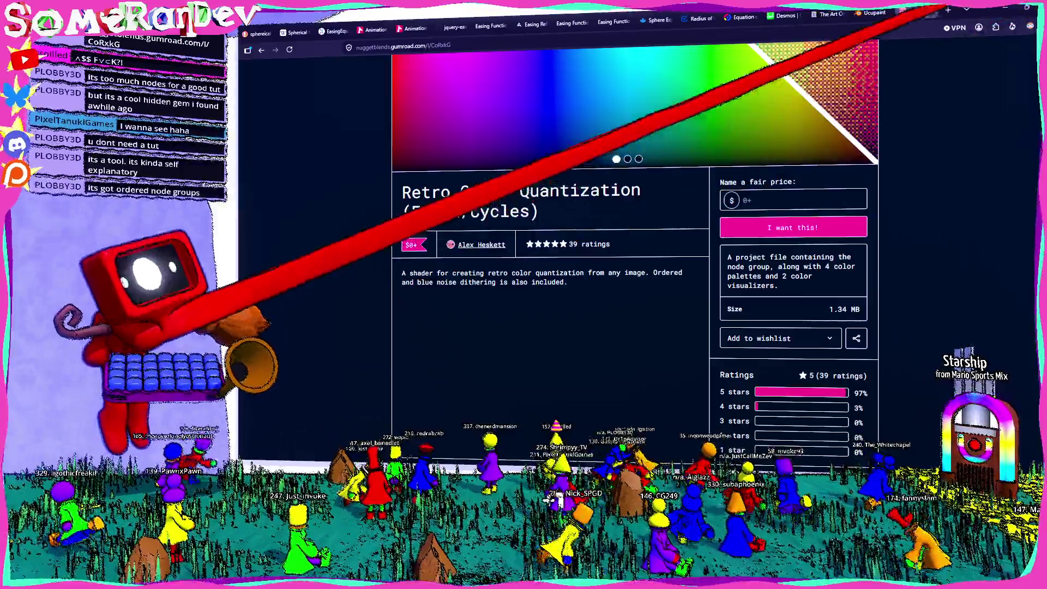
{"action": "key", "text": "alt+Tab"}
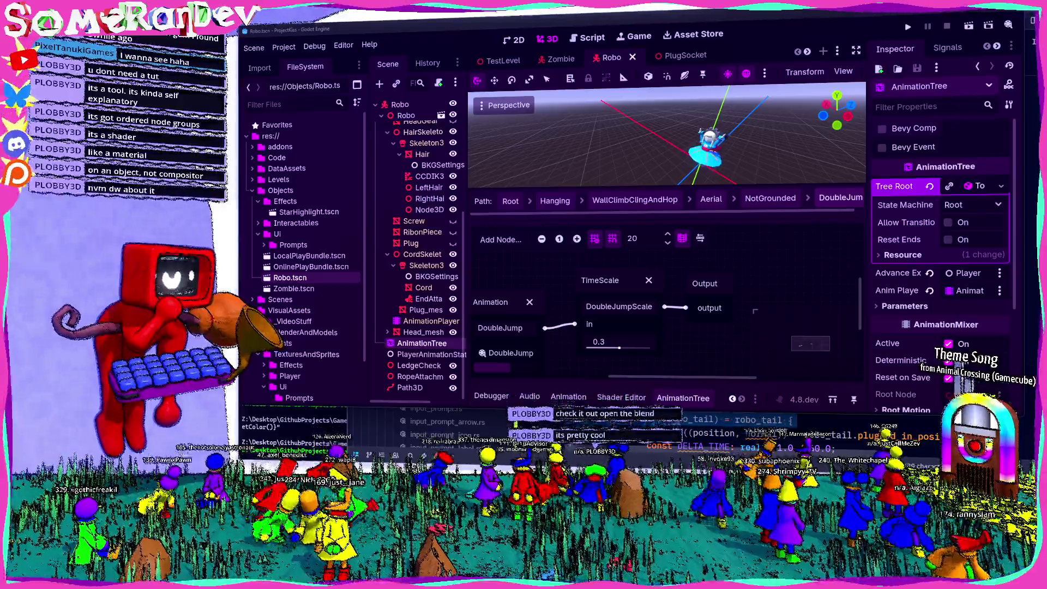
Open File Explorer to reach the Downloads folder holding Quantization.blend.
{"action": "key", "text": "super+e"}
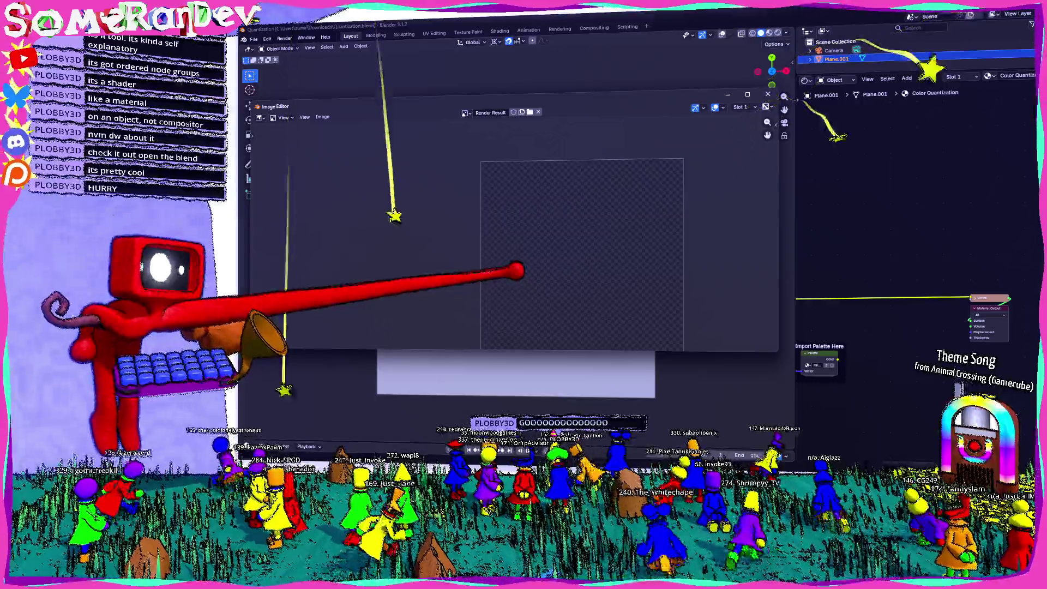
Close the render result window and view the plane's quantization material nodes.
{"action": "left_click", "coordinate": [768, 94]}
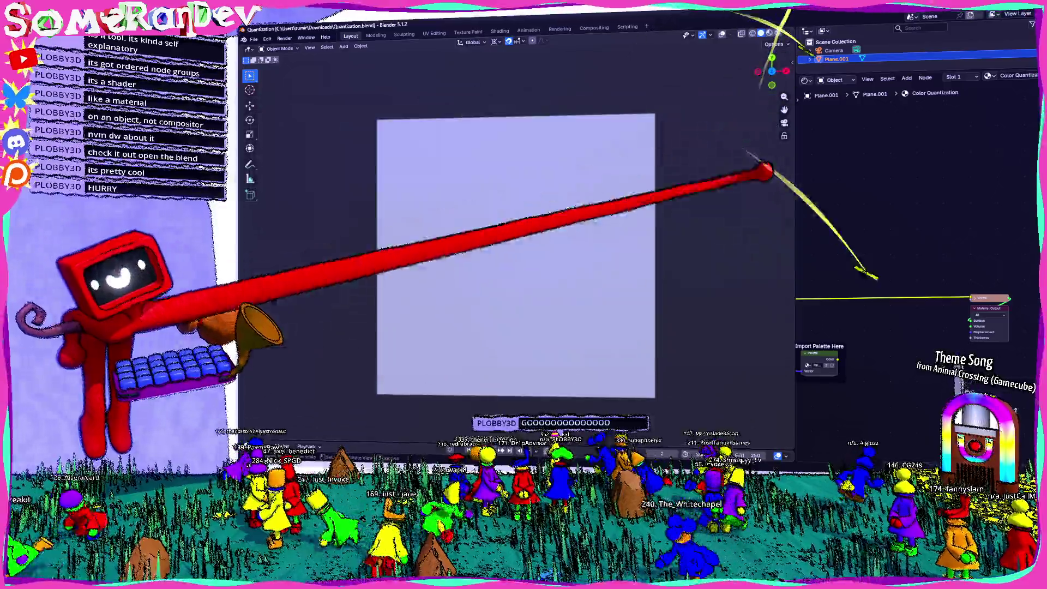
{"action": "scroll", "coordinate": [900, 280], "scroll_direction": "down", "scroll_amount": 1}
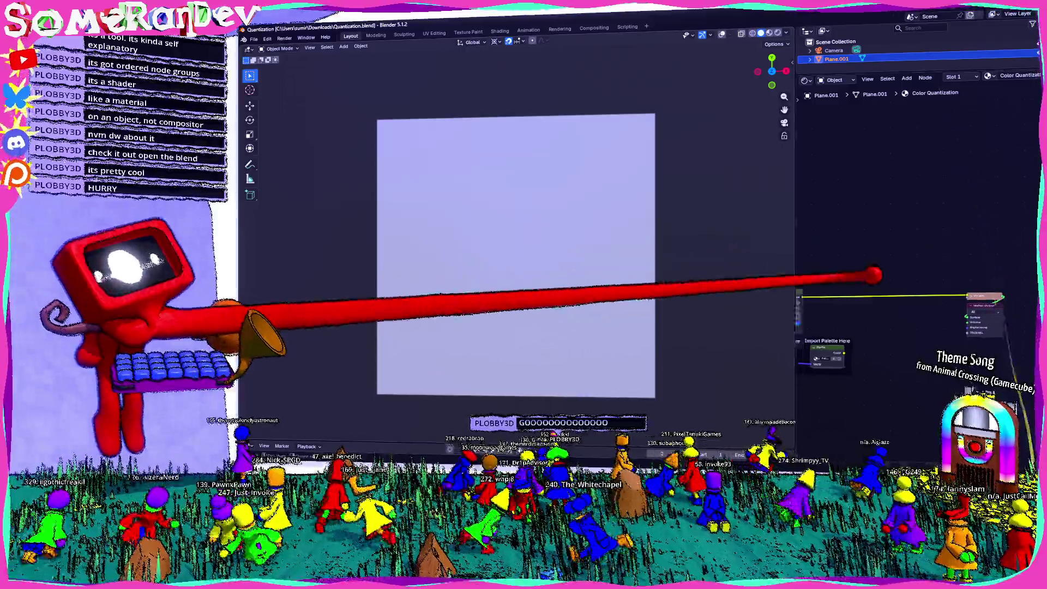
{"action": "scroll", "coordinate": [883, 272], "scroll_direction": "up", "scroll_amount": 3}
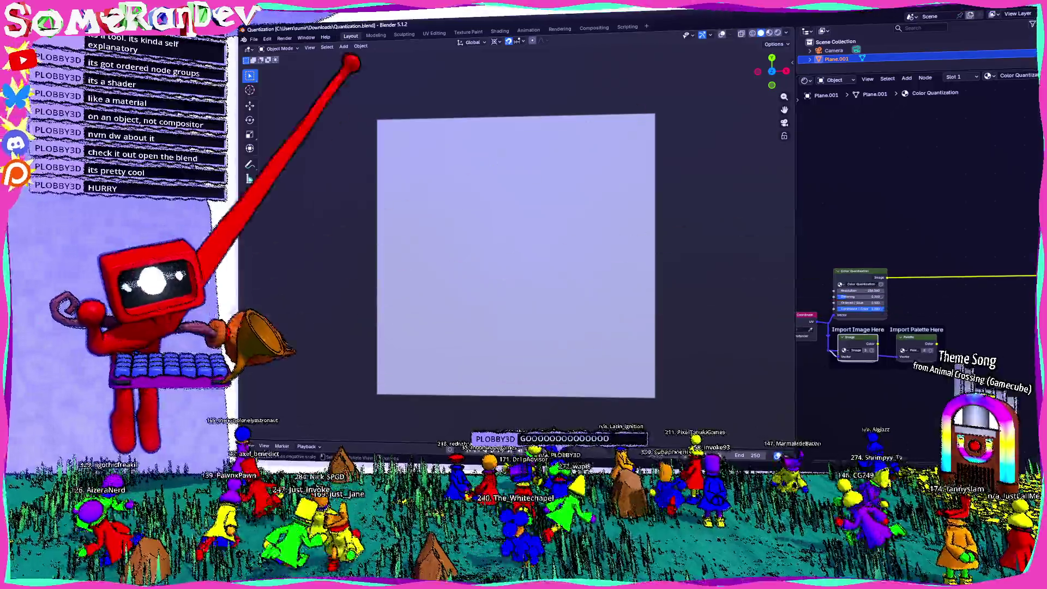
{"action": "left_click", "coordinate": [500, 31]}
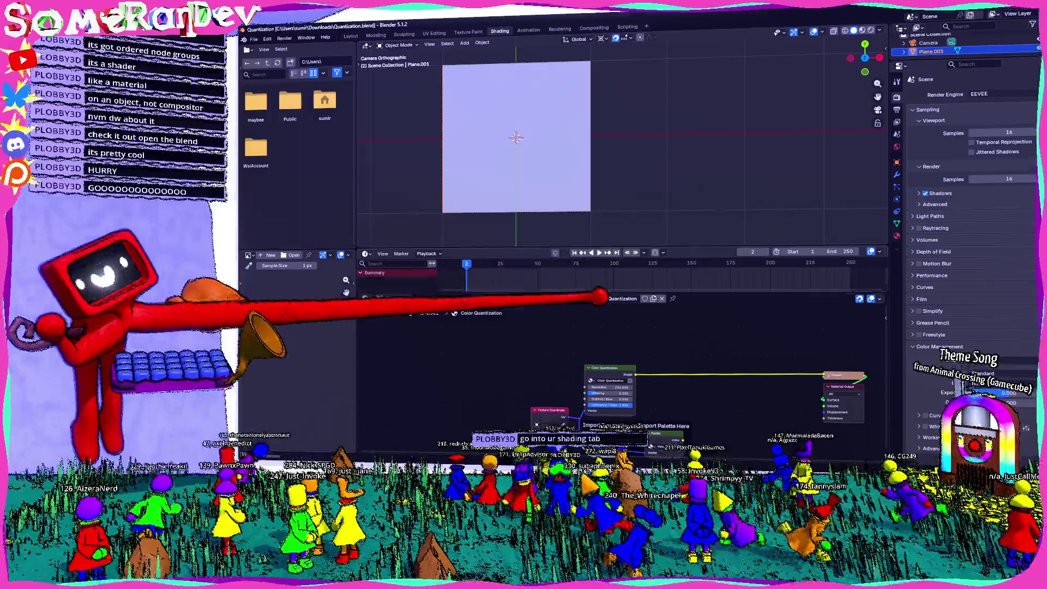
Inspect the pixelated mountain plane in Rendered shading from the Layout workspace, then return to Shading.
{"action": "left_click", "coordinate": [350, 36]}
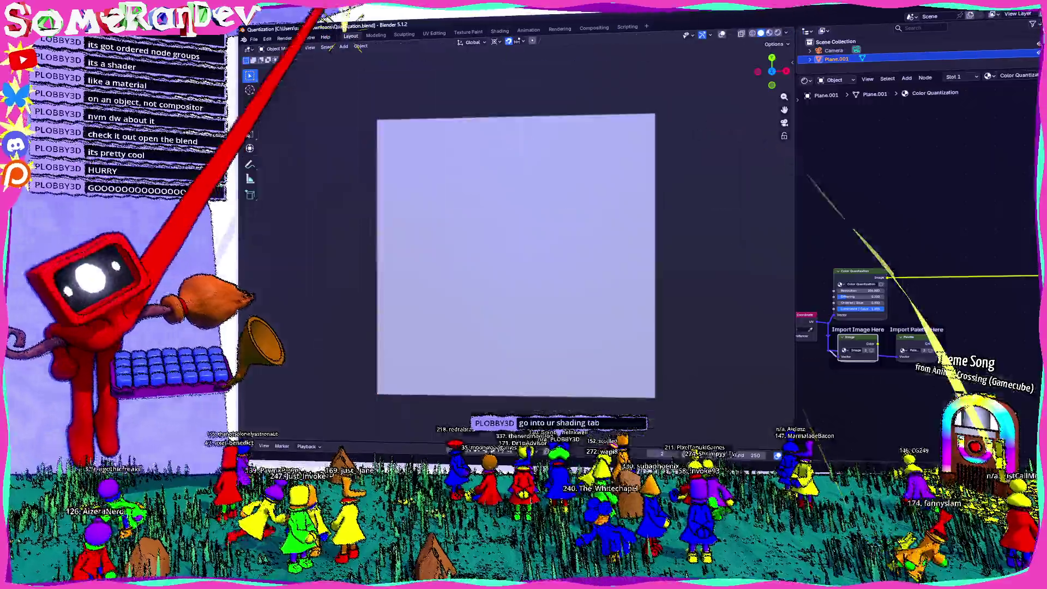
{"action": "left_click", "coordinate": [777, 32]}
{"action": "mouse_move", "coordinate": [772, 71]}
{"action": "left_mouse_down"}
{"action": "mouse_move", "coordinate": [596, 256]}
{"action": "mouse_move", "coordinate": [638, 218]}
{"action": "left_mouse_up"}
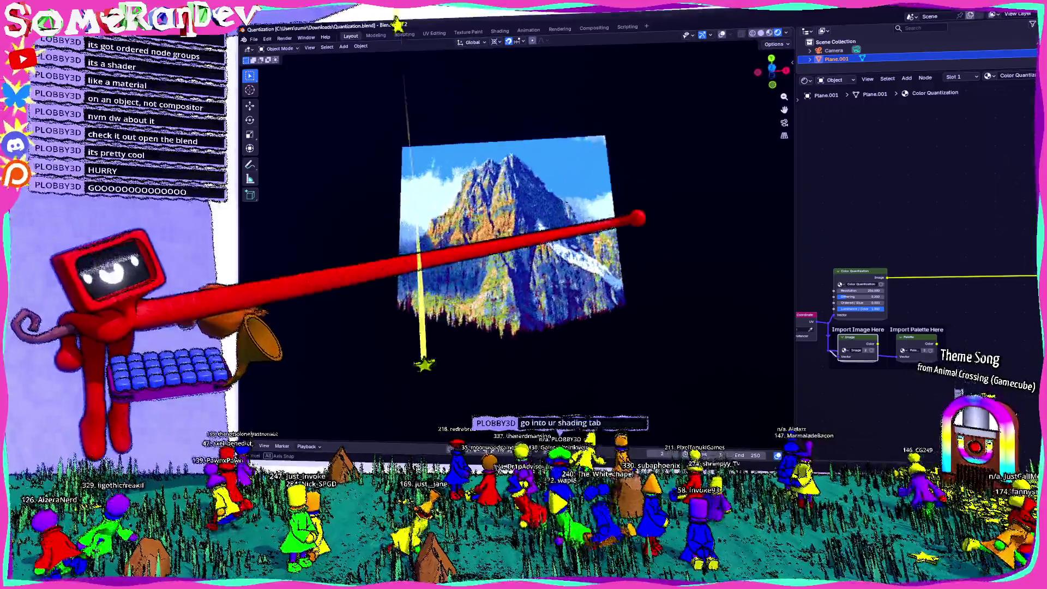
{"action": "scroll", "coordinate": [627, 229], "scroll_direction": "up", "scroll_amount": 5}
{"action": "left_click_drag", "start_coordinate": [507, 227], "coordinate": [546, 197]}
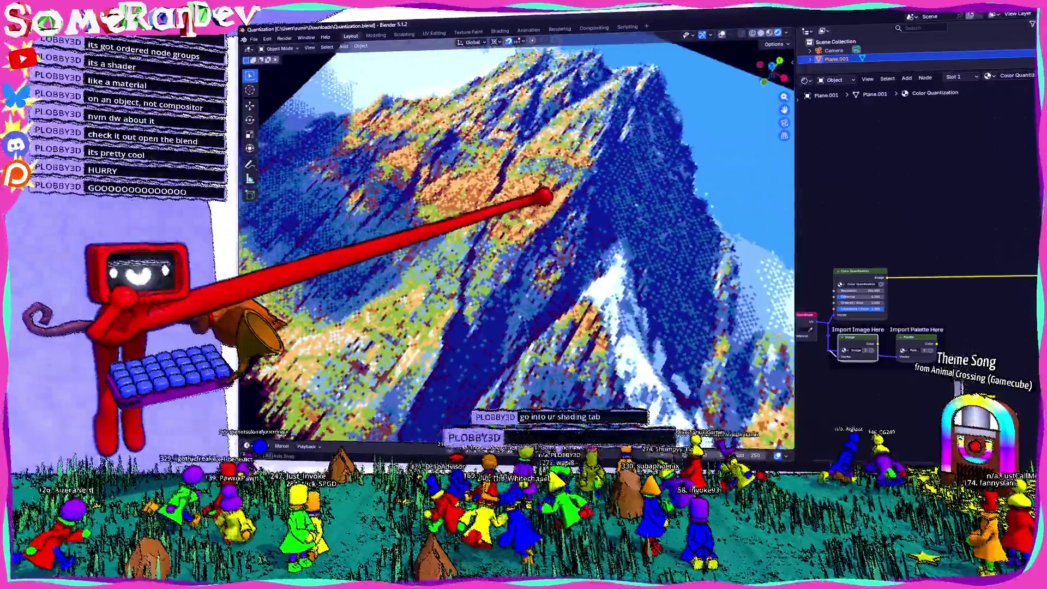
{"action": "scroll", "coordinate": [545, 197], "scroll_direction": "down", "scroll_amount": 5}
{"action": "left_click_drag", "start_coordinate": [498, 146], "coordinate": [510, 158]}
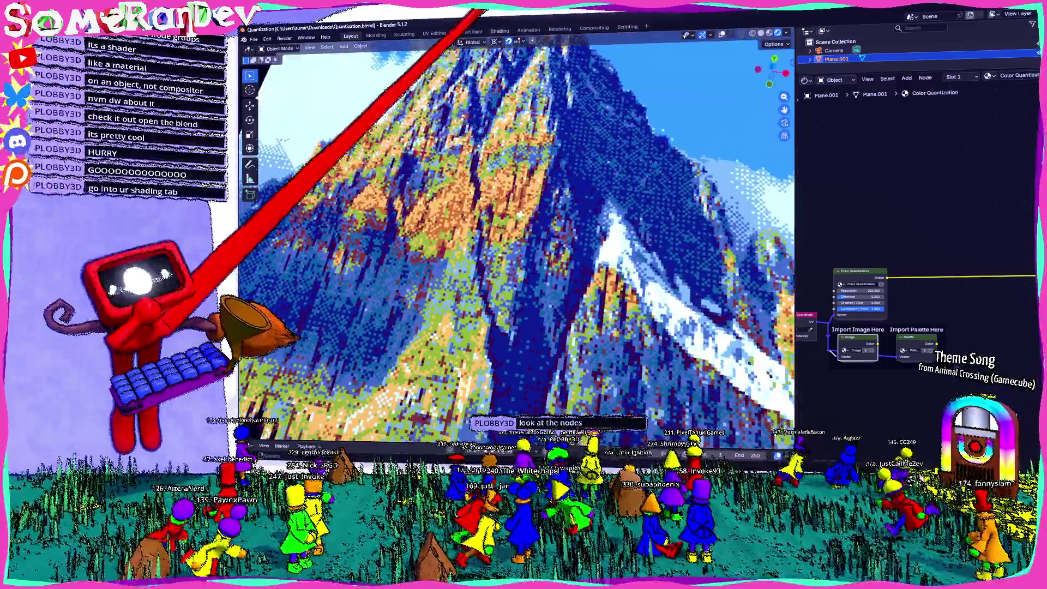
{"action": "left_click", "coordinate": [500, 31]}
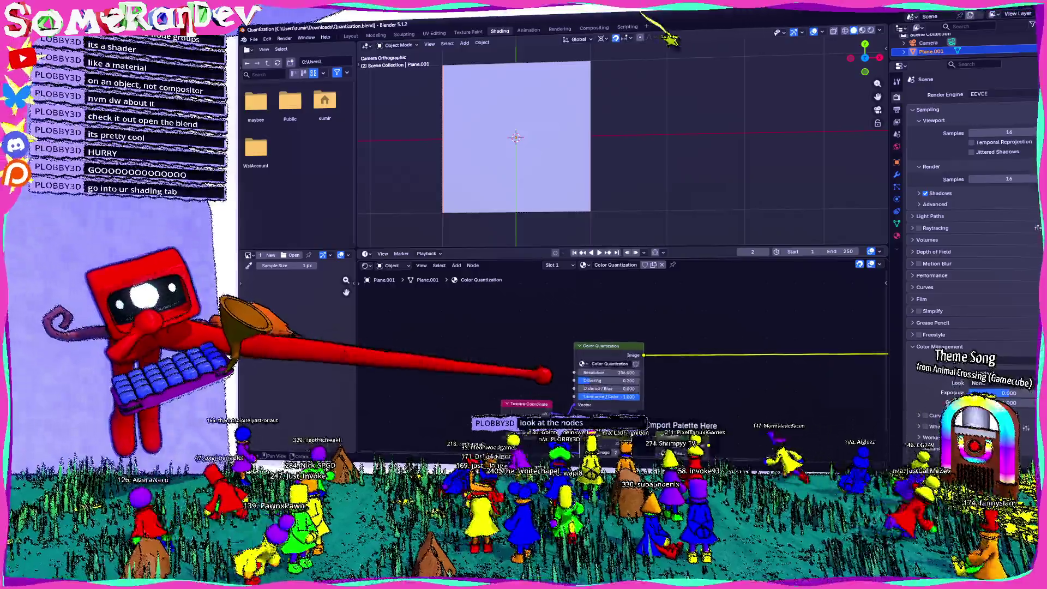
Zoom in on the Texture Coordinate and import nodes and list the palette node's images.
{"action": "scroll", "coordinate": [764, 355], "scroll_direction": "up", "scroll_amount": 2}
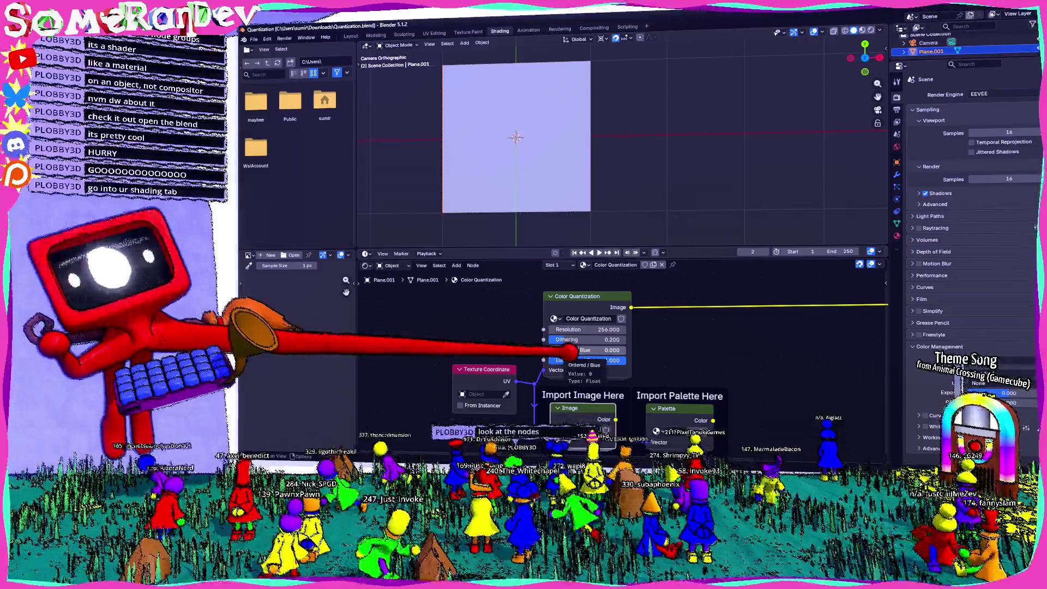
{"action": "scroll", "coordinate": [611, 360], "scroll_direction": "up", "scroll_amount": 1}
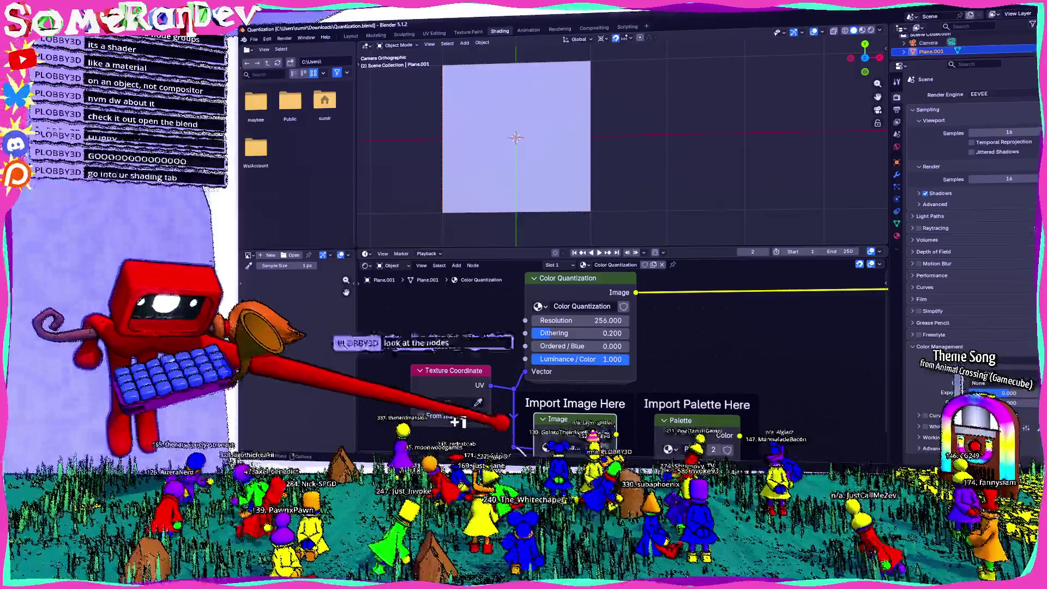
{"action": "scroll", "coordinate": [600, 355], "scroll_direction": "down", "scroll_amount": 1}
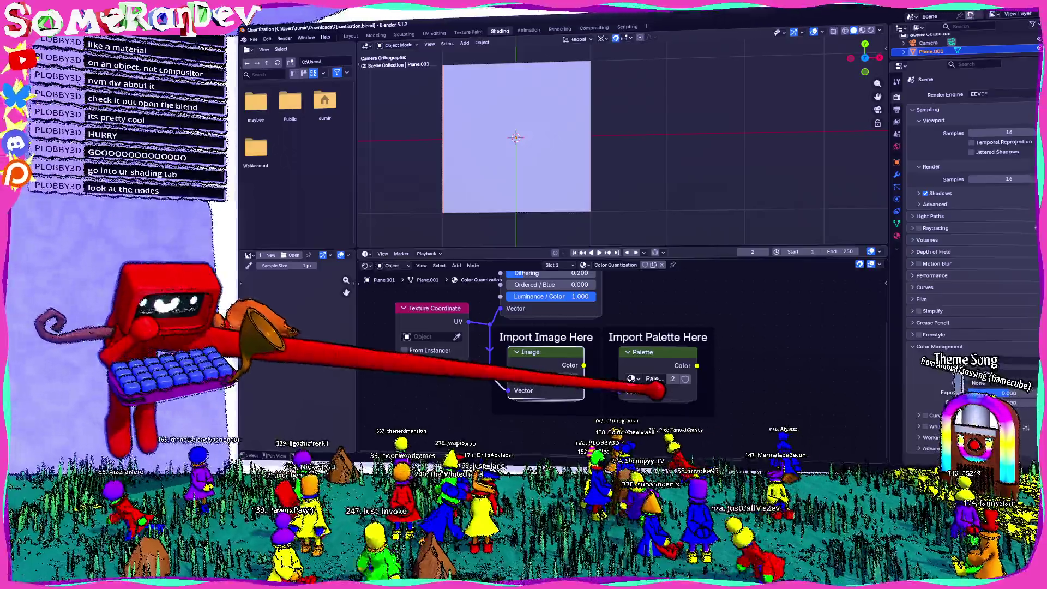
{"action": "left_click", "coordinate": [632, 379]}
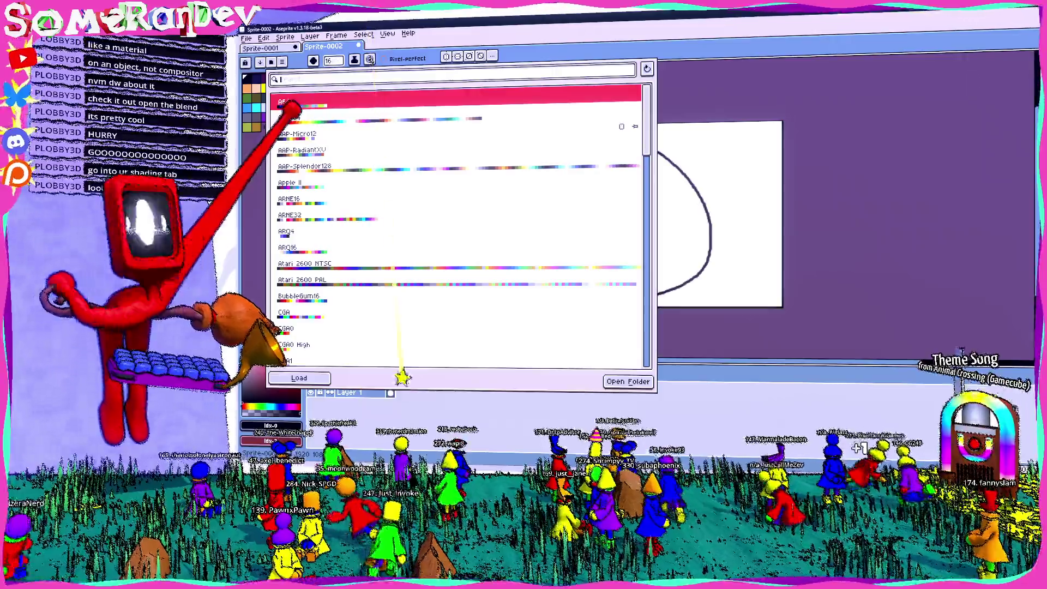
Apply the AAP-Micro12 palette preset in Aseprite, glance at its presets folder, and return to Blender.
{"action": "key", "text": "Down"}
{"action": "key", "text": "Down"}
{"action": "key", "text": "Return"}
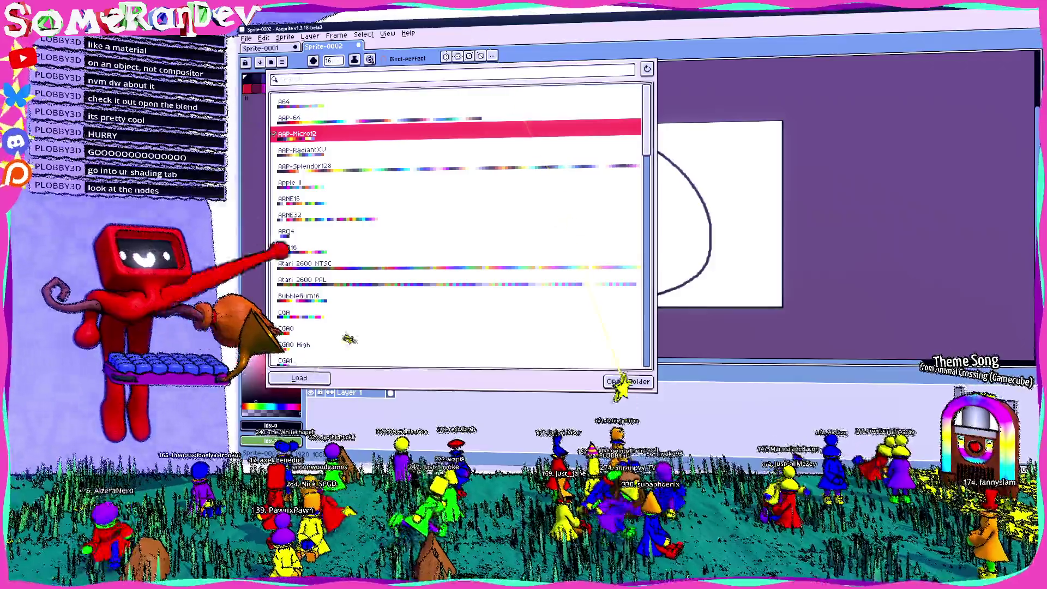
{"action": "left_click", "coordinate": [627, 381]}
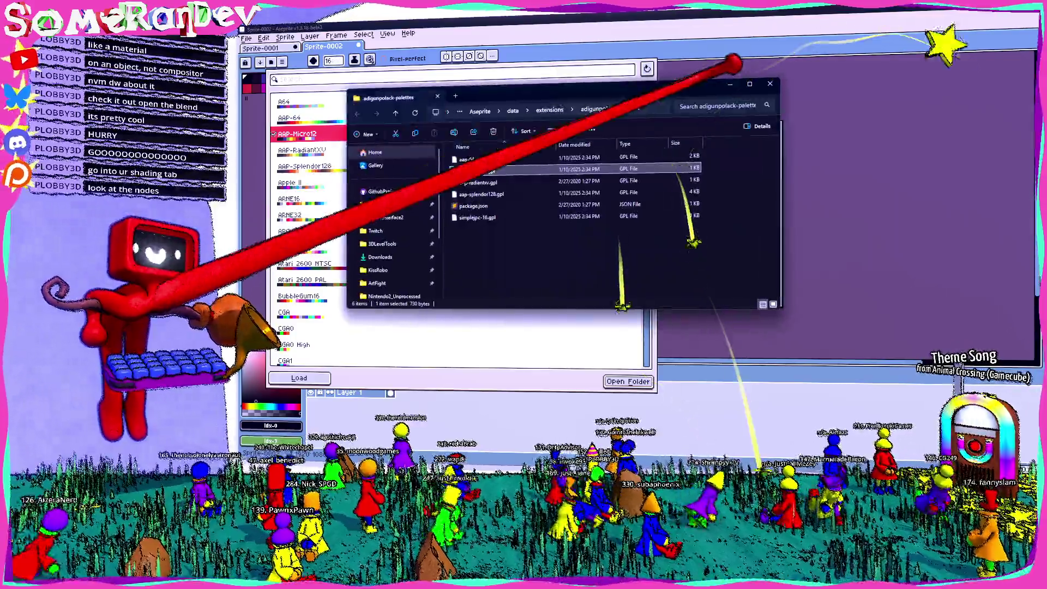
{"action": "left_click", "coordinate": [731, 63]}
{"action": "key", "text": "alt+Tab"}
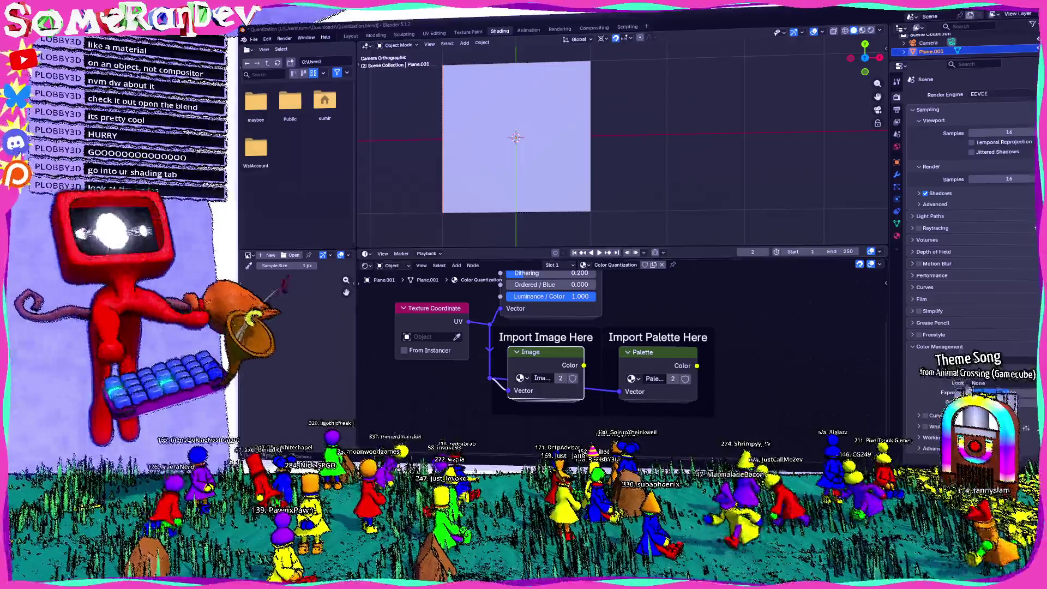
Set the Import Palette Here node's image to Palette and widen the node to show its name.
{"action": "left_click", "coordinate": [633, 379]}
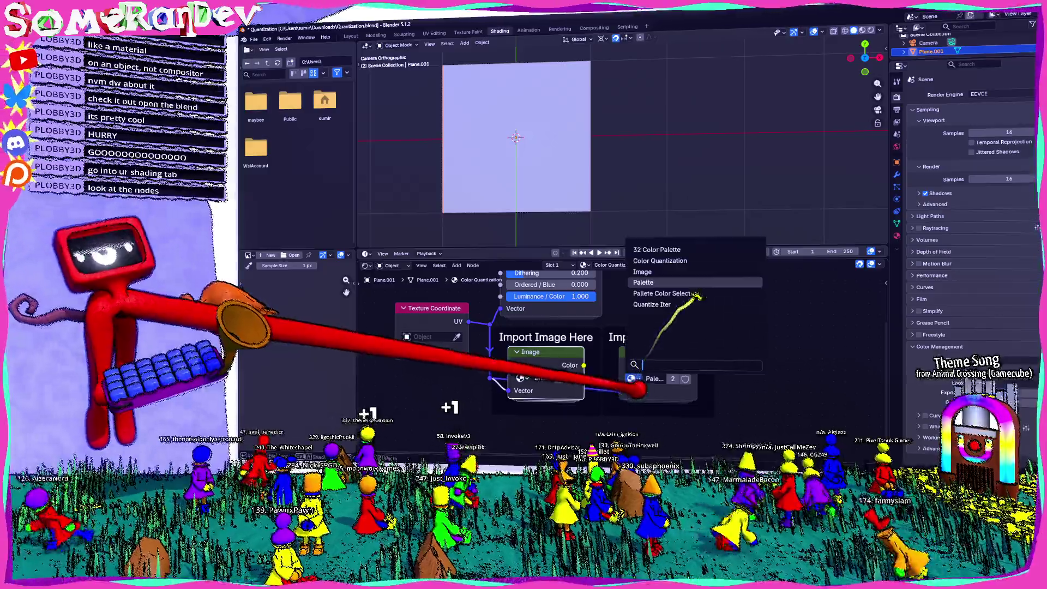
{"action": "left_click", "coordinate": [644, 282]}
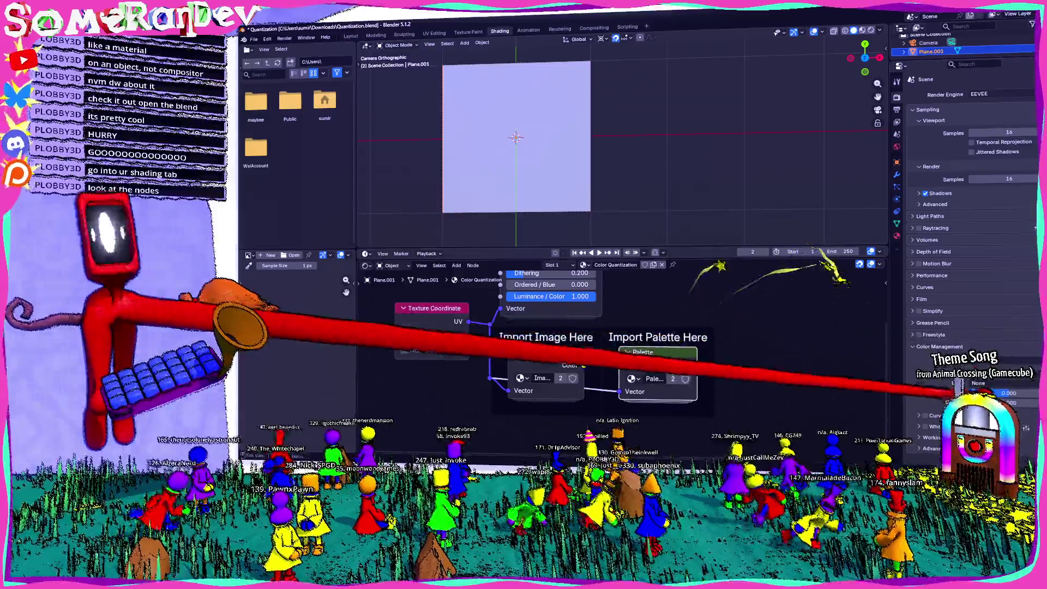
{"action": "scroll", "coordinate": [609, 364], "scroll_direction": "up", "scroll_amount": 2}
{"action": "scroll", "coordinate": [709, 382], "scroll_direction": "down", "scroll_amount": 3}
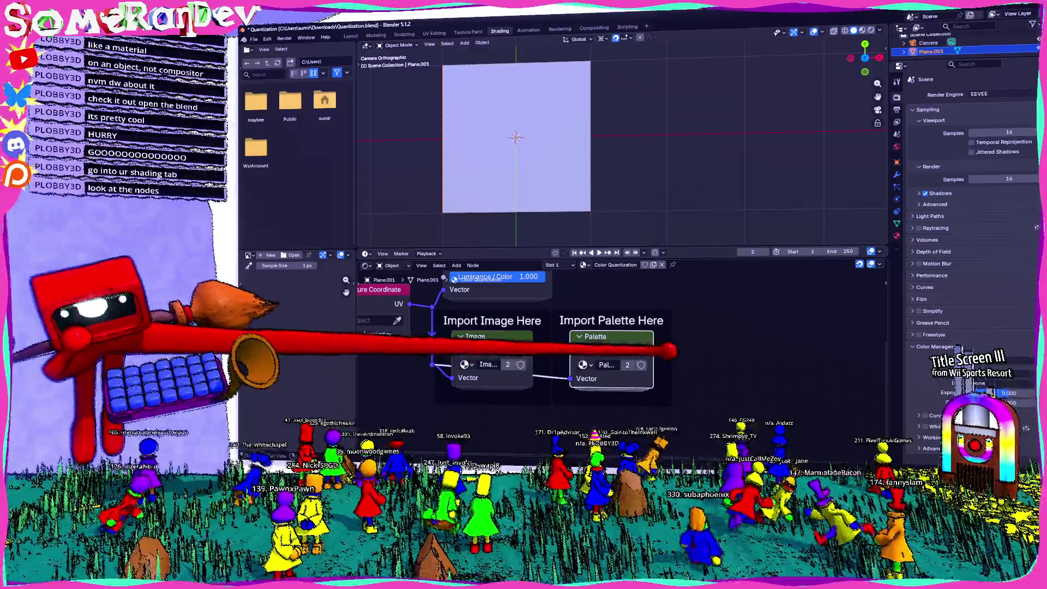
{"action": "left_click_drag", "start_coordinate": [654, 344], "coordinate": [823, 355]}
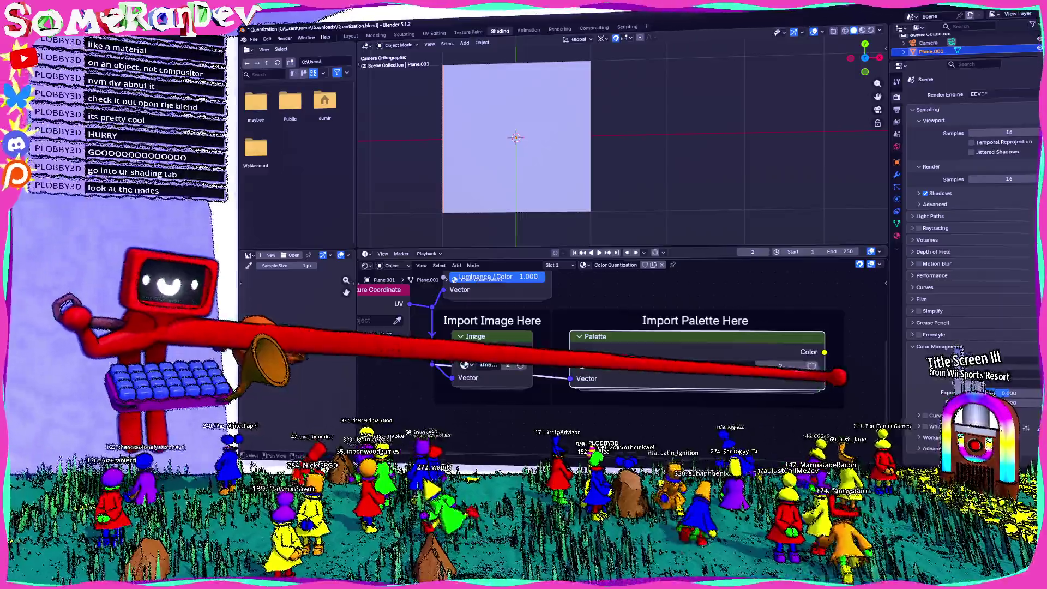
{"action": "left_click", "coordinate": [583, 365]}
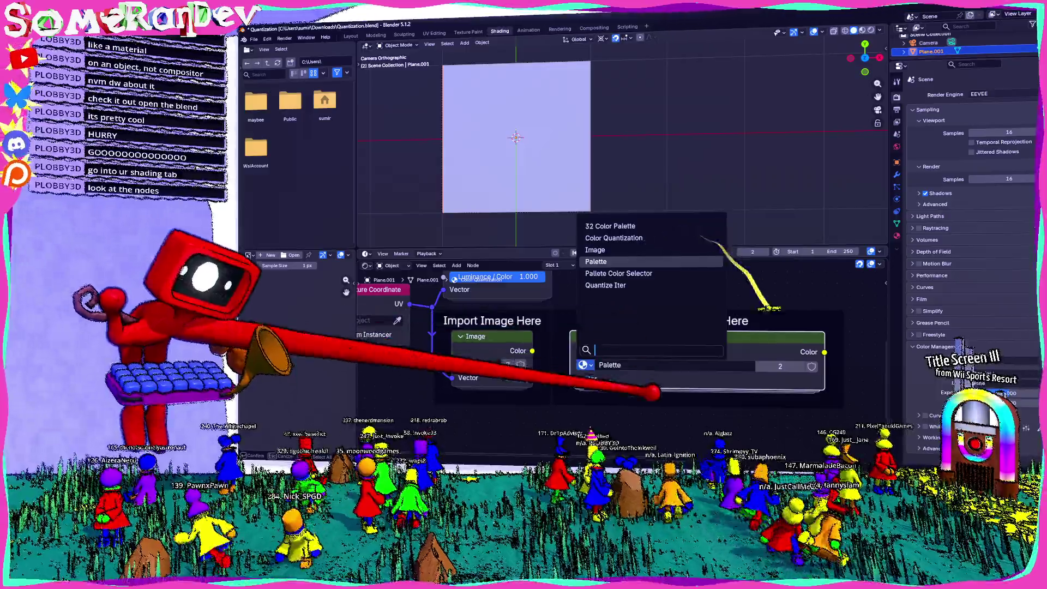
{"action": "key", "text": "Escape"}
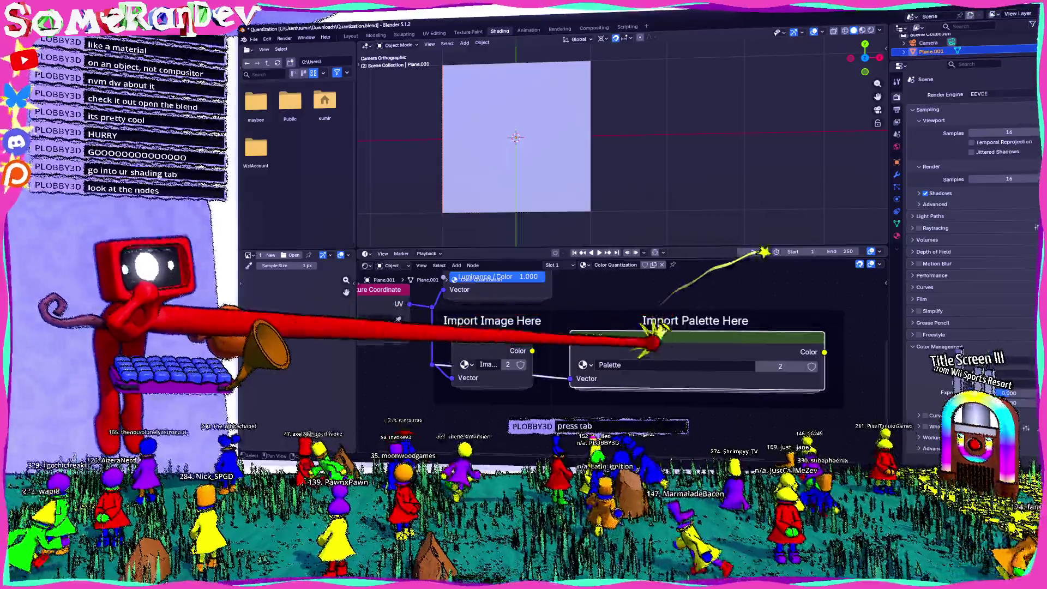
Enter the Palette group and pan through its Sheltzy 32, Endesga 32 and Sweetie 16 image nodes.
{"action": "key", "text": "Tab"}
{"action": "scroll", "coordinate": [621, 354], "scroll_direction": "up", "scroll_amount": 3}
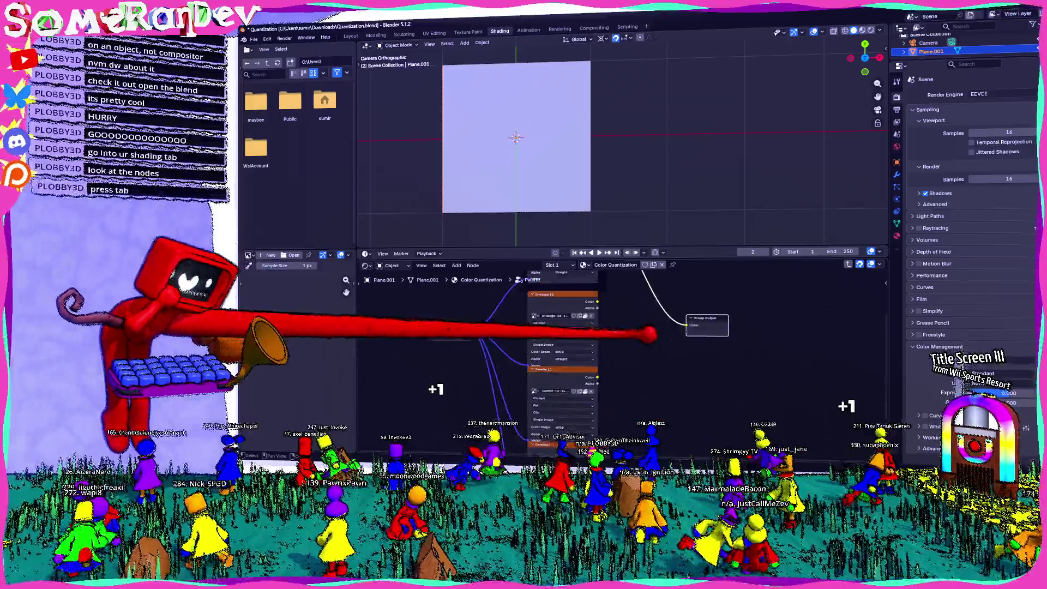
{"action": "scroll", "coordinate": [616, 328], "scroll_direction": "down", "scroll_amount": 4}
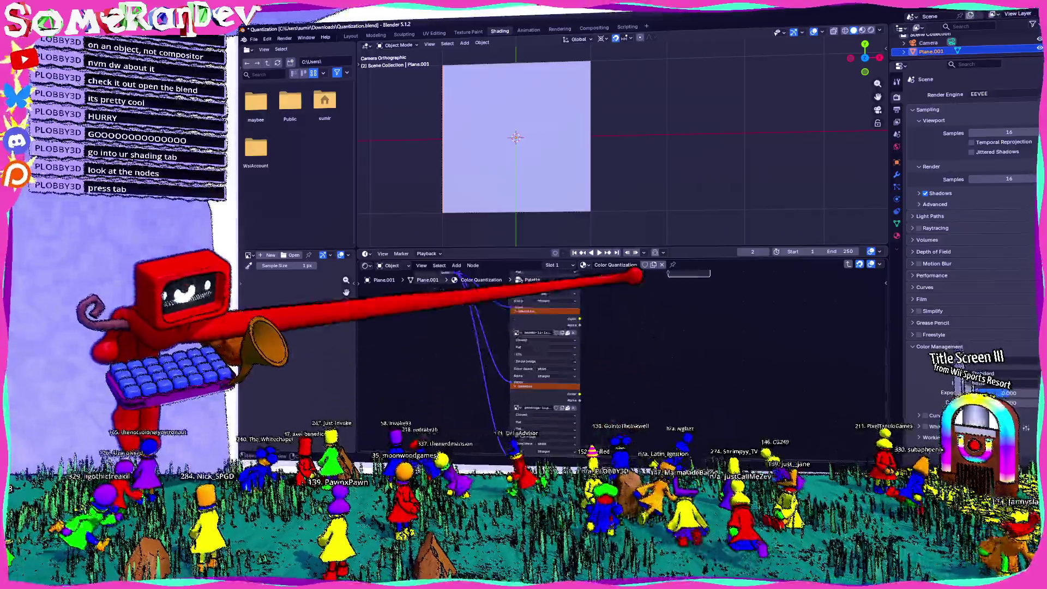
{"action": "scroll", "coordinate": [611, 362], "scroll_direction": "up", "scroll_amount": 2}
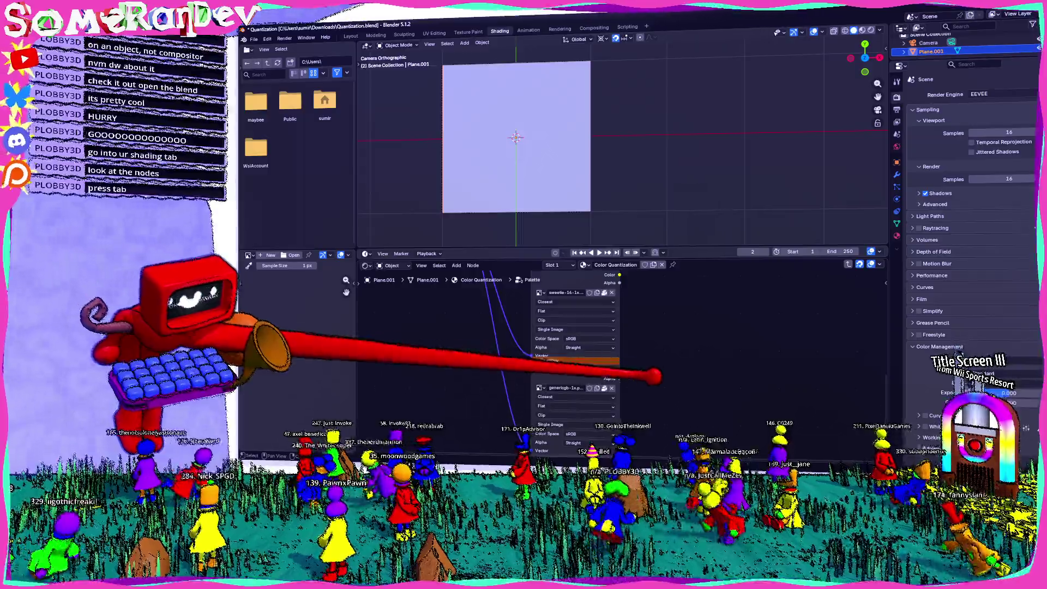
{"action": "scroll", "coordinate": [572, 338], "scroll_direction": "down", "scroll_amount": 5}
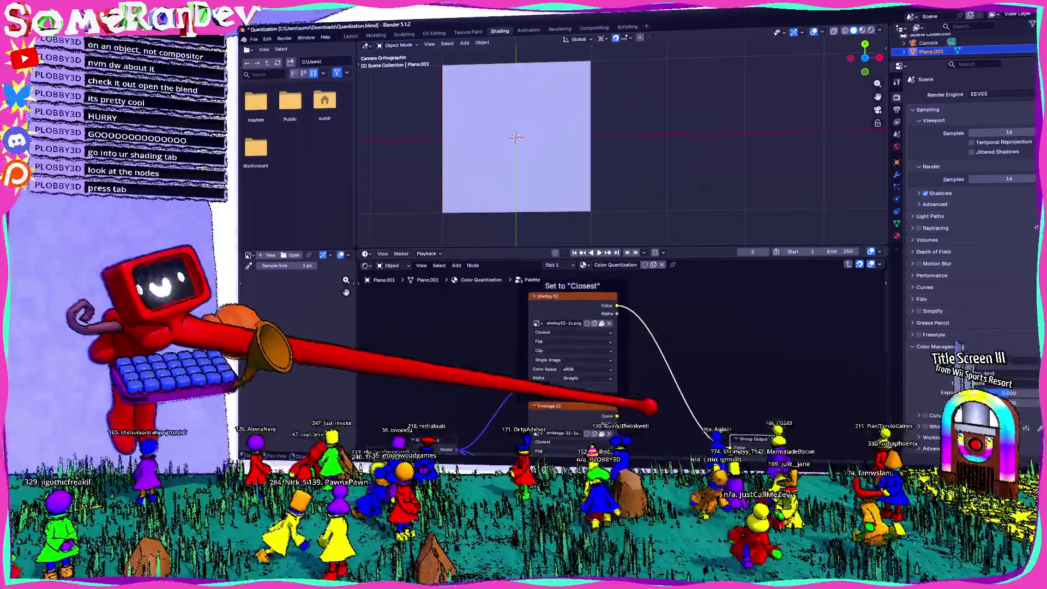
{"action": "scroll", "coordinate": [573, 354], "scroll_direction": "up", "scroll_amount": 3}
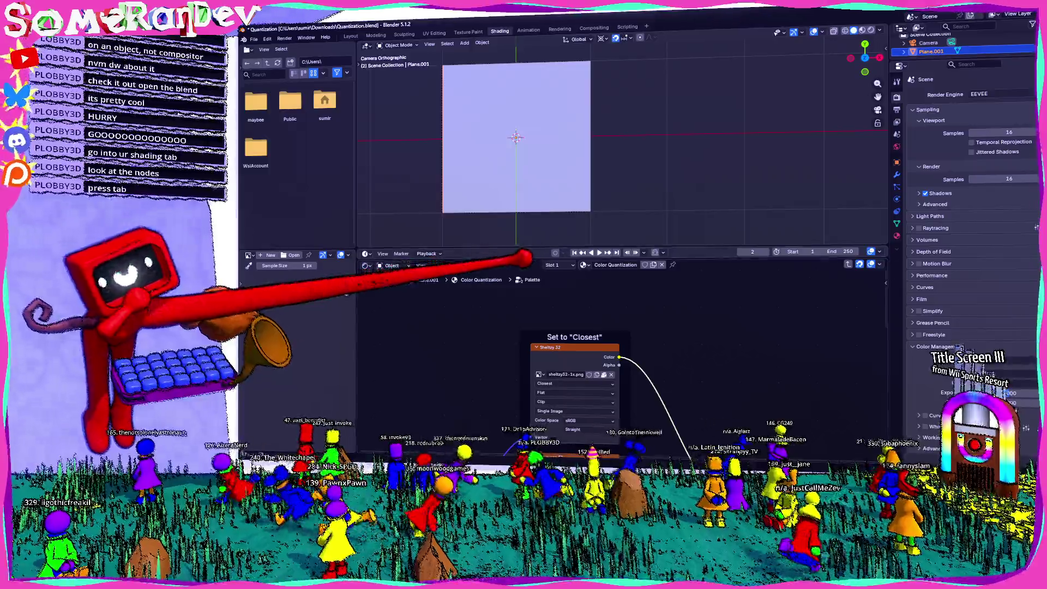
{"action": "scroll", "coordinate": [572, 354], "scroll_direction": "down", "scroll_amount": 2}
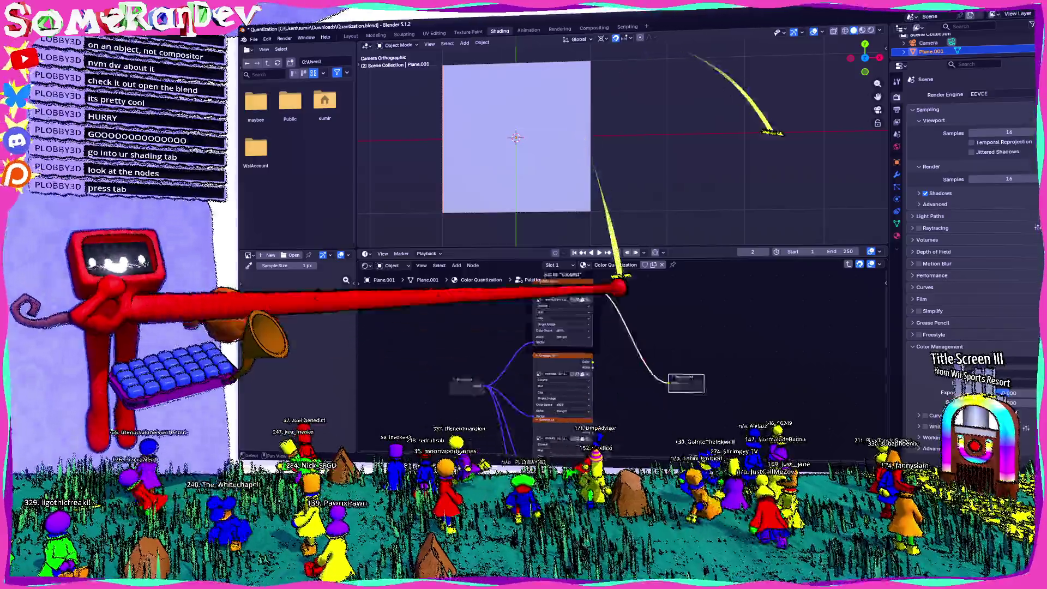
{"action": "scroll", "coordinate": [572, 355], "scroll_direction": "down", "scroll_amount": 3}
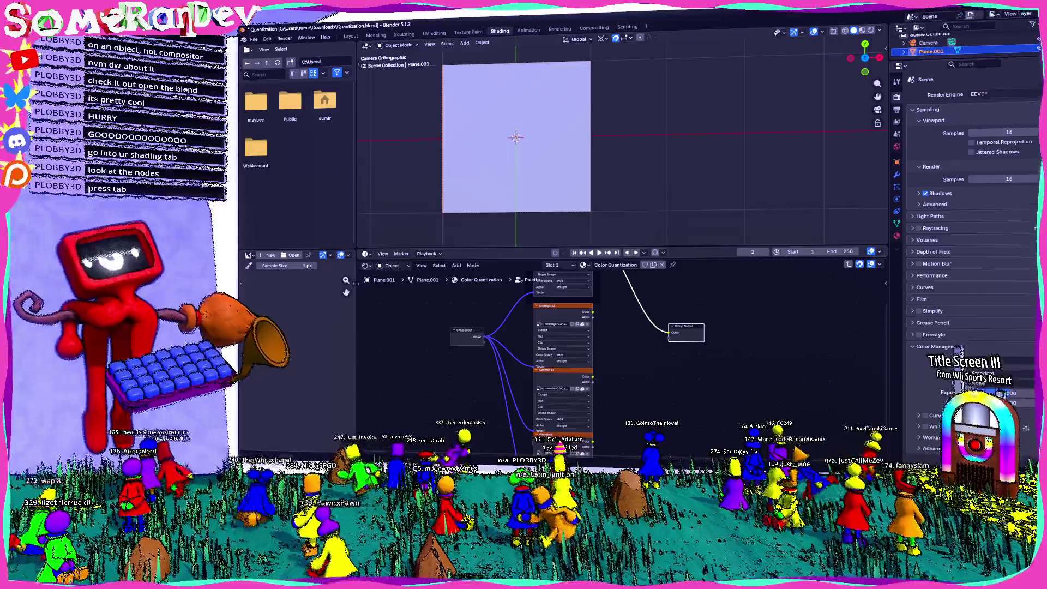
{"action": "scroll", "coordinate": [618, 366], "scroll_direction": "up", "scroll_amount": 2}
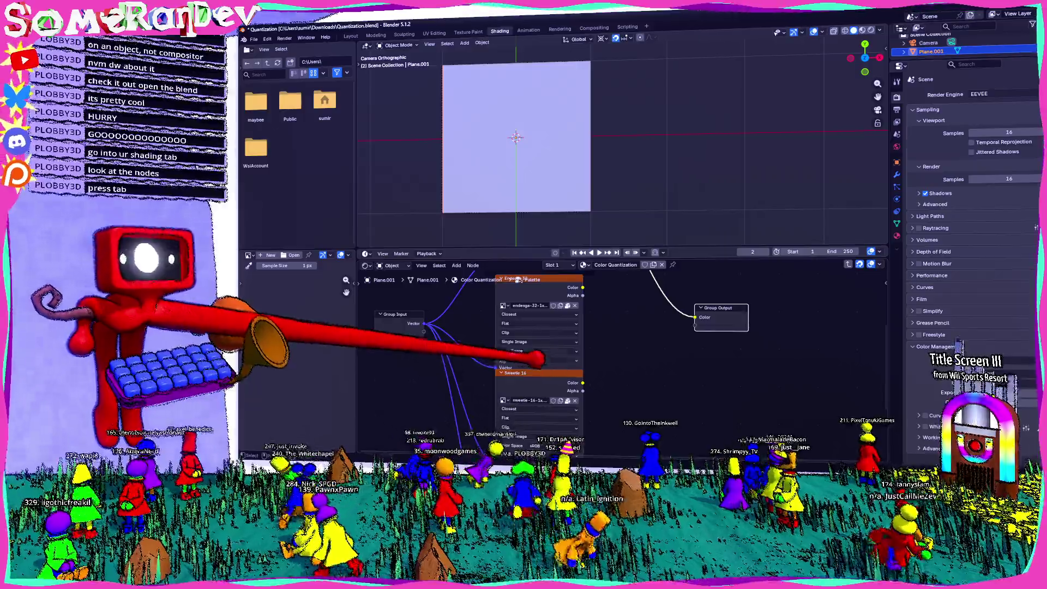
{"action": "scroll", "coordinate": [537, 359], "scroll_direction": "up", "scroll_amount": 5}
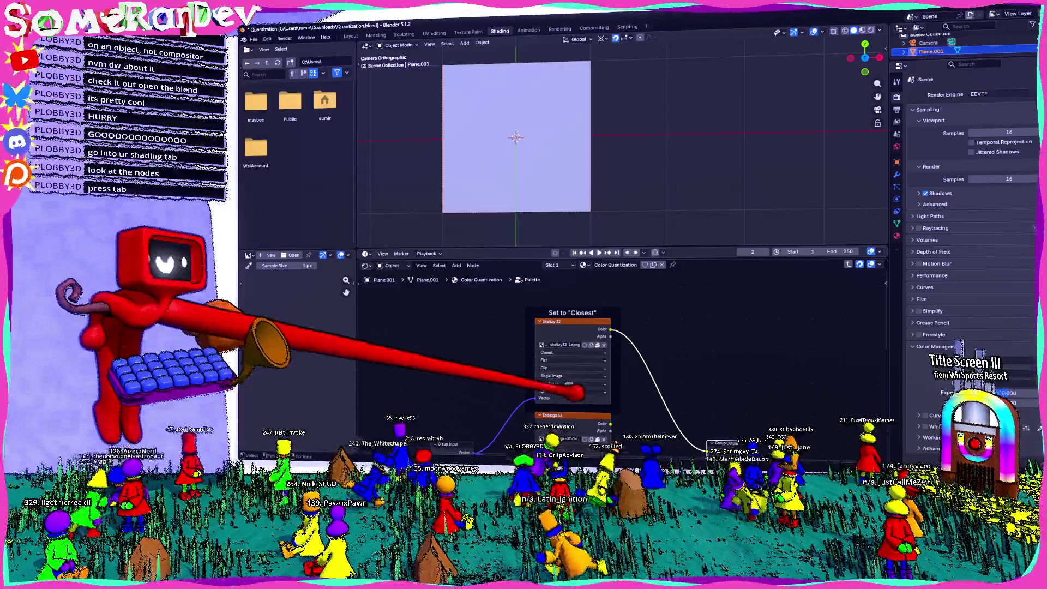
{"action": "scroll", "coordinate": [600, 381], "scroll_direction": "down", "scroll_amount": 3}
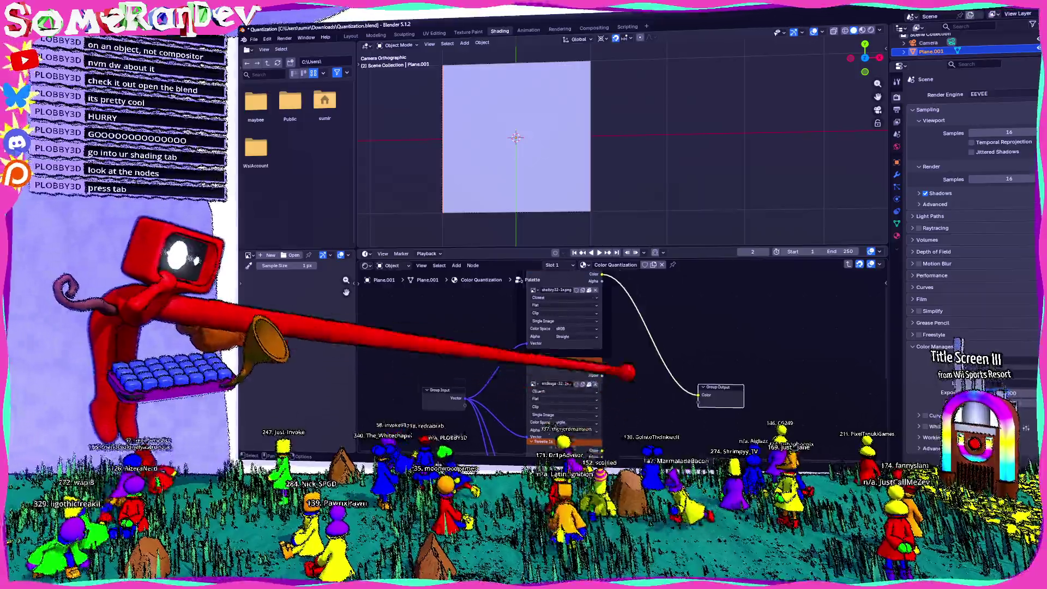
{"action": "scroll", "coordinate": [600, 355], "scroll_direction": "down", "scroll_amount": 5}
Try routing the Game Boy and Sweetie 16 palette images to the group output.
{"action": "left_click_drag", "start_coordinate": [601, 425], "coordinate": [698, 289]}
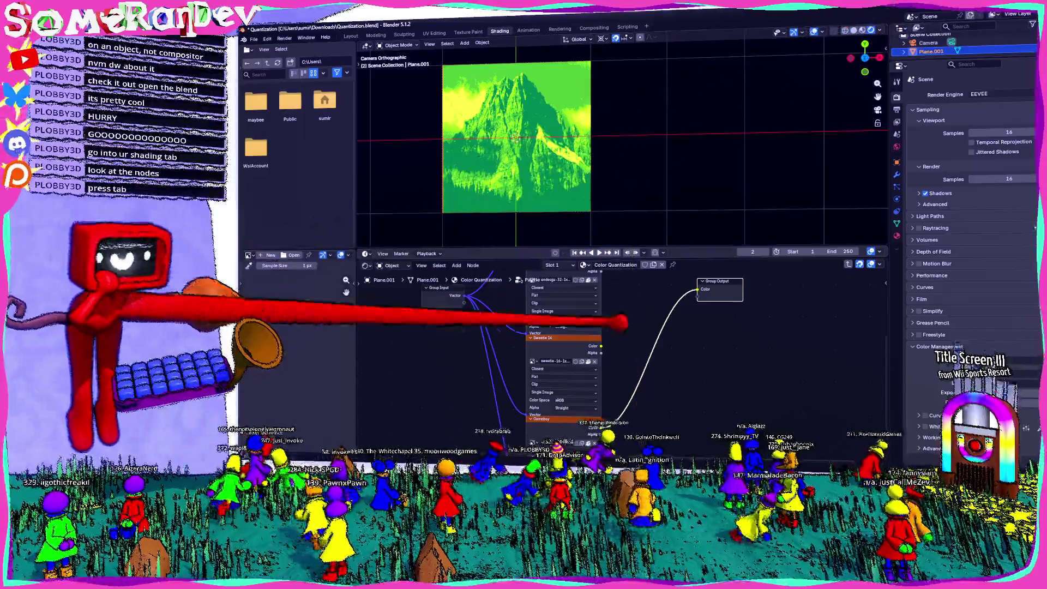
{"action": "left_click_drag", "start_coordinate": [601, 346], "coordinate": [698, 290]}
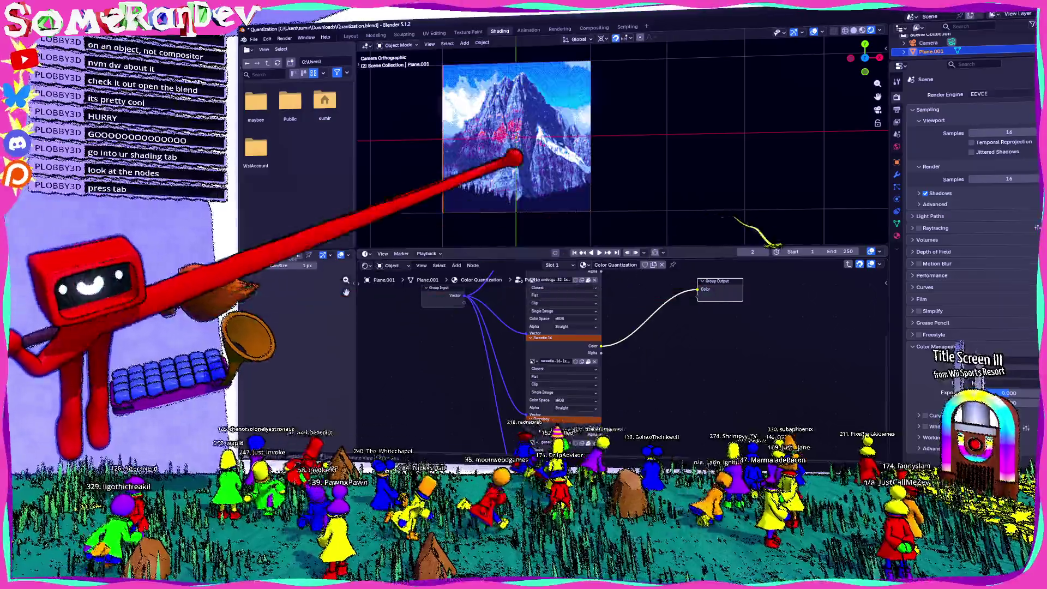
{"action": "scroll", "coordinate": [486, 159], "scroll_direction": "up", "scroll_amount": 3}
{"action": "scroll", "coordinate": [486, 159], "scroll_direction": "down", "scroll_amount": 3}
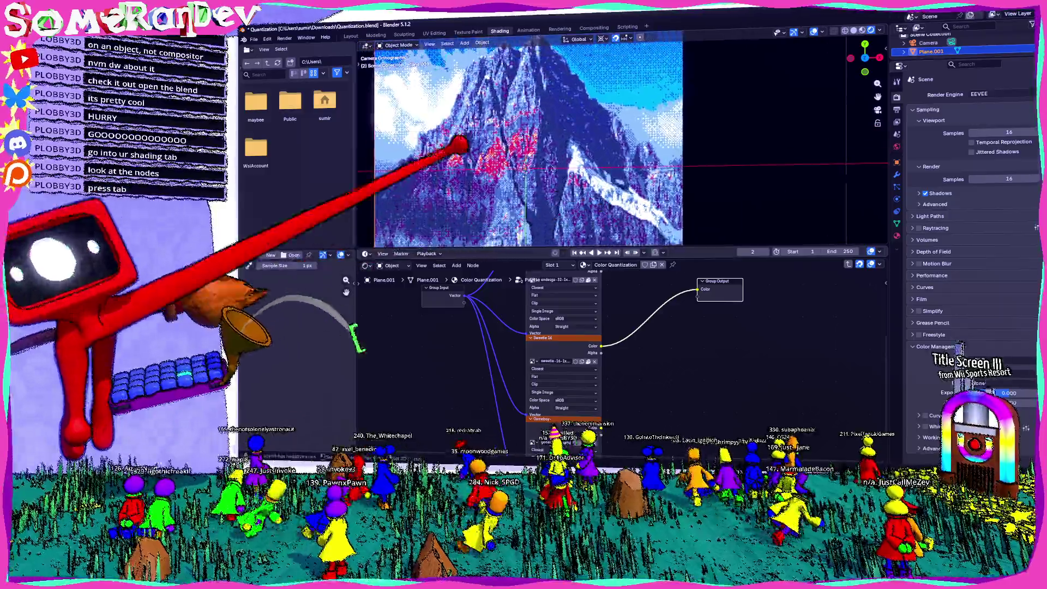
{"action": "scroll", "coordinate": [485, 164], "scroll_direction": "up", "scroll_amount": 3}
{"action": "scroll", "coordinate": [491, 174], "scroll_direction": "down", "scroll_amount": 3}
{"action": "scroll", "coordinate": [597, 310], "scroll_direction": "up", "scroll_amount": 3}
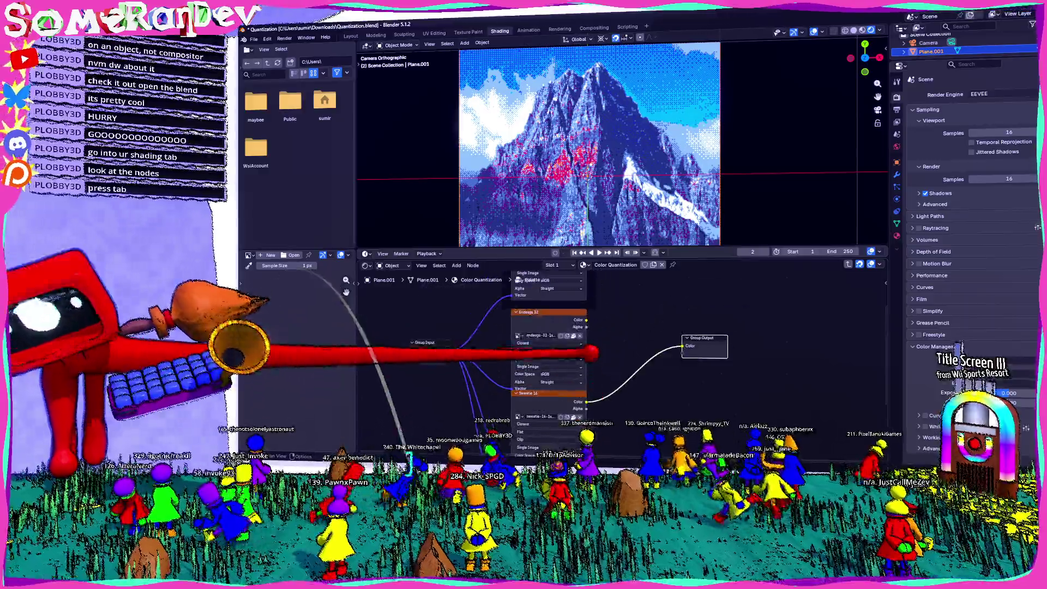
Connect Endesga 32, then the genericgb-1x.png Game Boy palette, to the output, and switch to Godot.
{"action": "left_click_drag", "start_coordinate": [586, 320], "coordinate": [680, 347]}
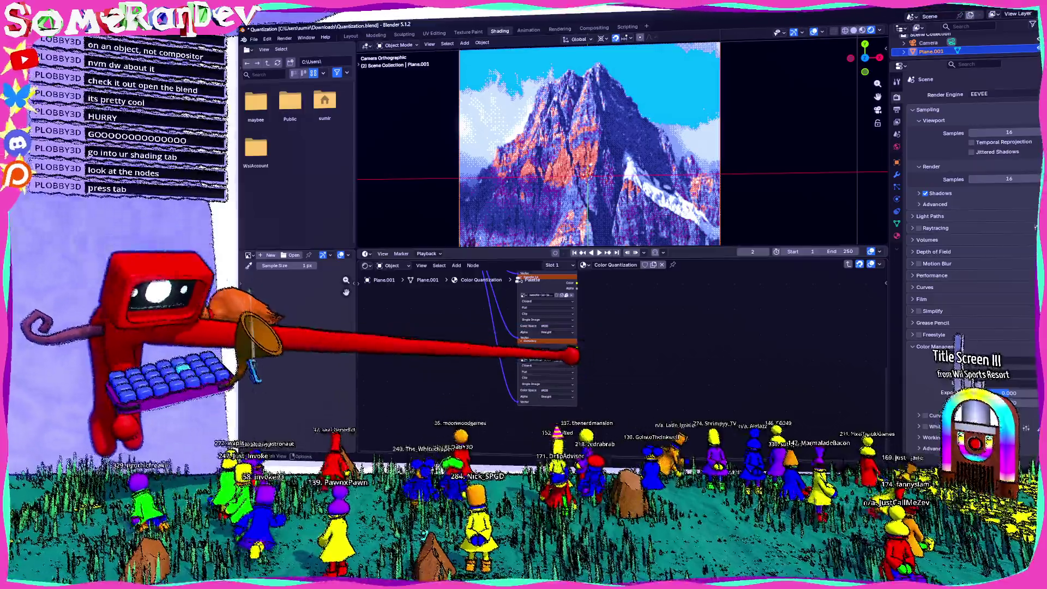
{"action": "mouse_move", "coordinate": [565, 404]}
{"action": "left_mouse_down"}
{"action": "mouse_move", "coordinate": [622, 350]}
{"action": "mouse_move", "coordinate": [641, 295]}
{"action": "left_mouse_up"}
{"action": "scroll", "coordinate": [545, 185], "scroll_direction": "up", "scroll_amount": 3}
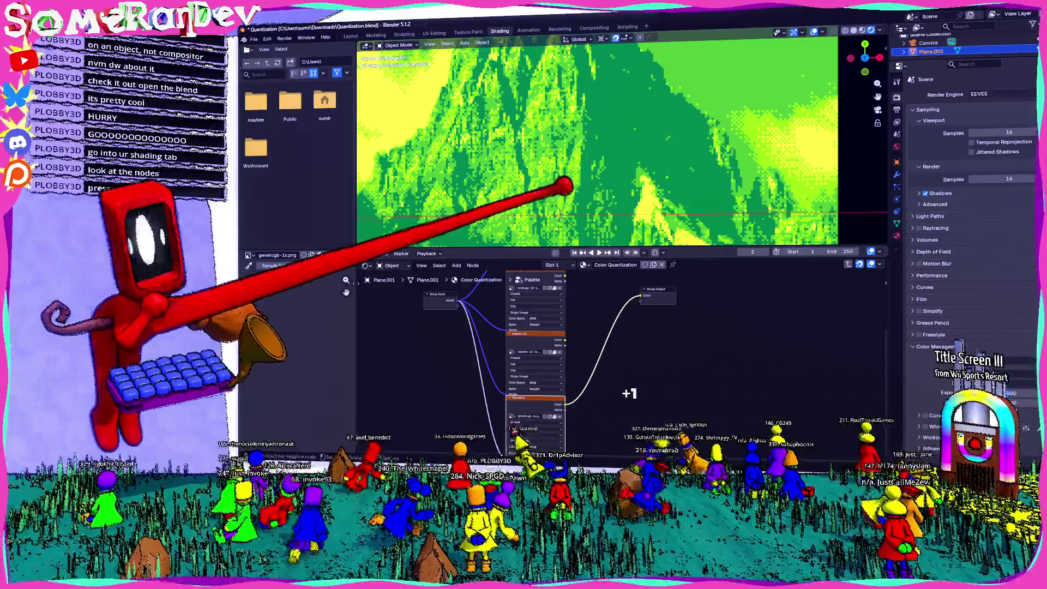
{"action": "scroll", "coordinate": [490, 354], "scroll_direction": "up", "scroll_amount": 3}
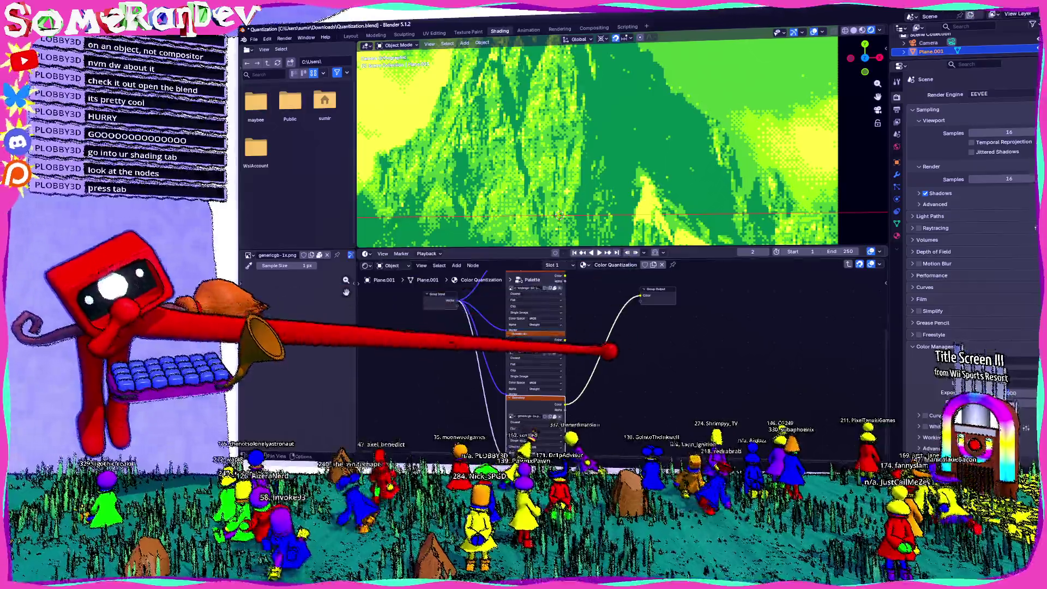
{"action": "scroll", "coordinate": [546, 354], "scroll_direction": "up", "scroll_amount": 1}
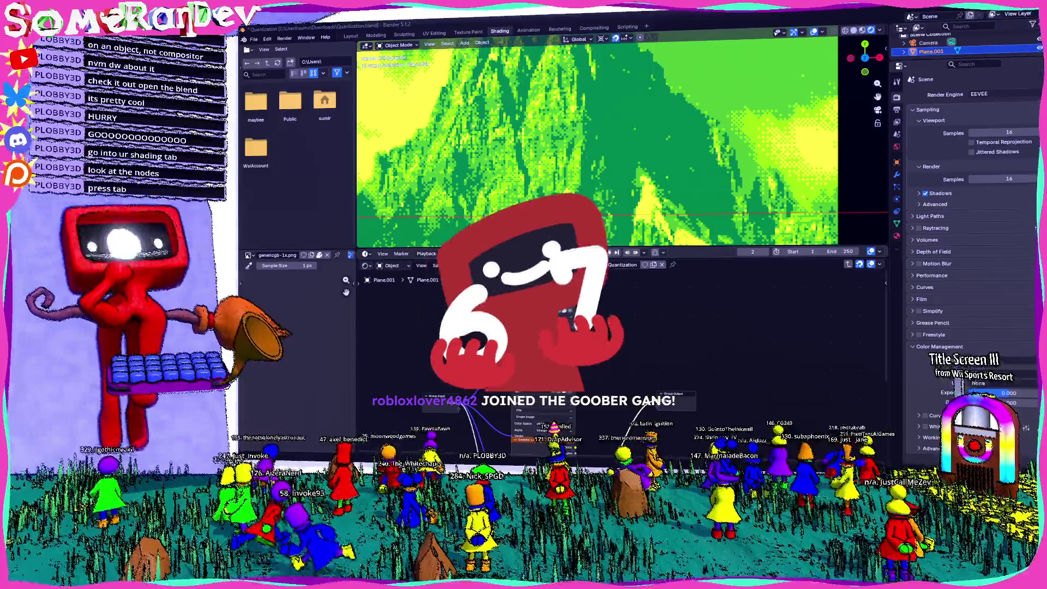
{"action": "key", "text": "alt+Tab"}
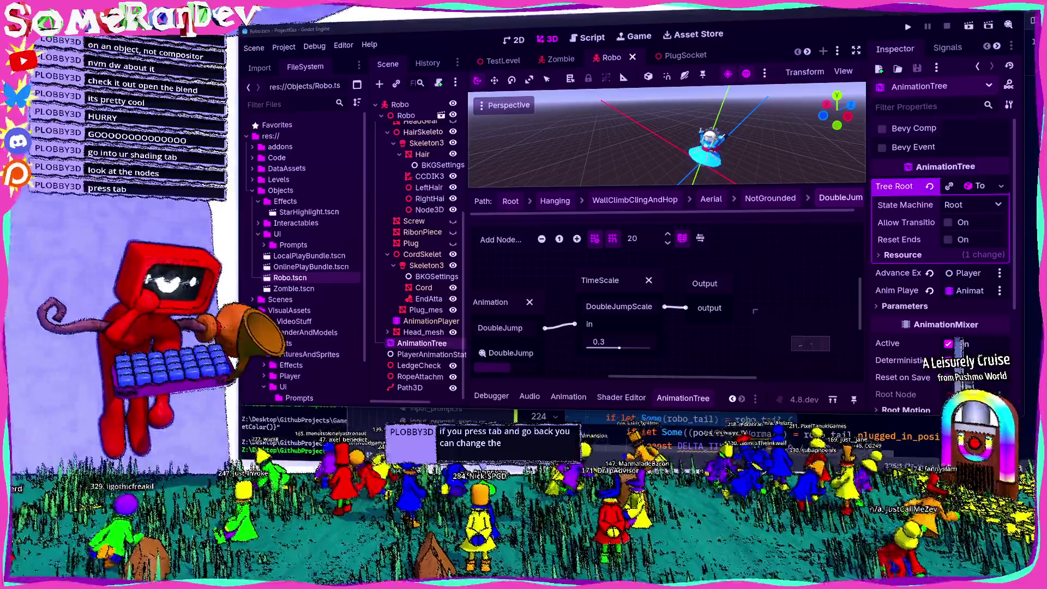
Switch from Godot back to the Blender window showing Robo.blend.
{"action": "key", "text": "alt+Tab"}
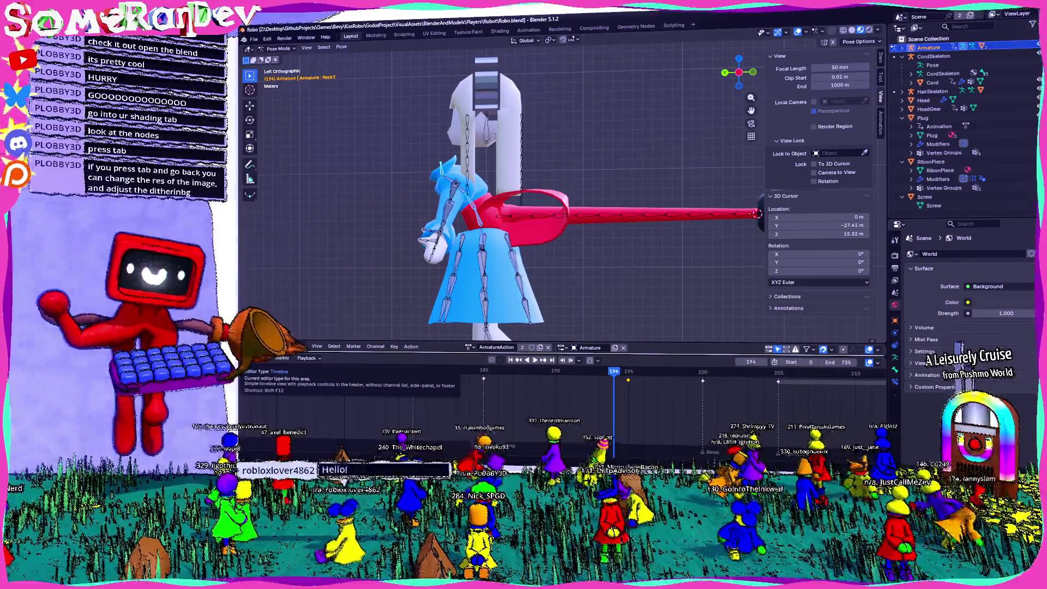
In Quantization.blend, cut the Color Quantization dithering to 0.027.
{"action": "key", "text": "alt+Tab"}
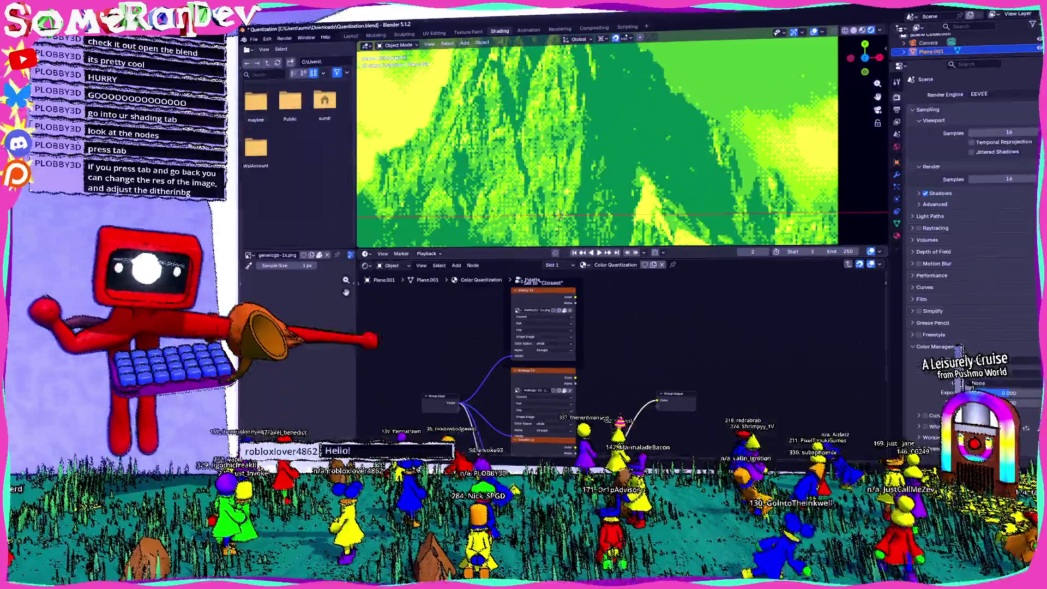
{"action": "scroll", "coordinate": [532, 313], "scroll_direction": "up", "scroll_amount": 5}
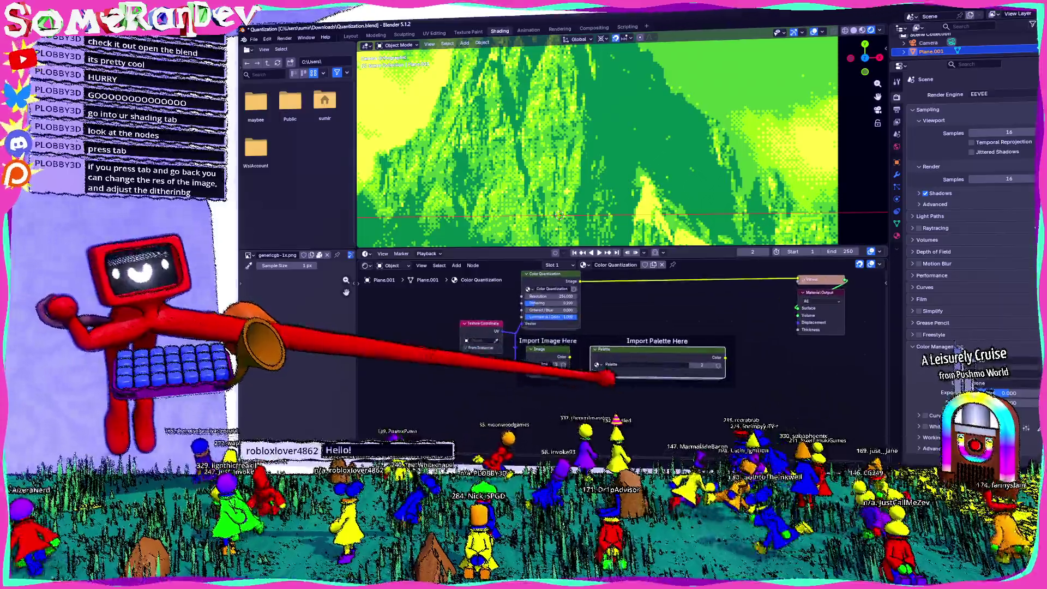
{"action": "mouse_move", "coordinate": [531, 313]}
{"action": "left_mouse_down"}
{"action": "mouse_move", "coordinate": [509, 312]}
{"action": "mouse_move", "coordinate": [562, 350]}
{"action": "mouse_move", "coordinate": [689, 352]}
{"action": "left_mouse_up"}
{"action": "scroll", "coordinate": [584, 198], "scroll_direction": "down", "scroll_amount": 5}
{"action": "scroll", "coordinate": [551, 272], "scroll_direction": "up", "scroll_amount": 1}
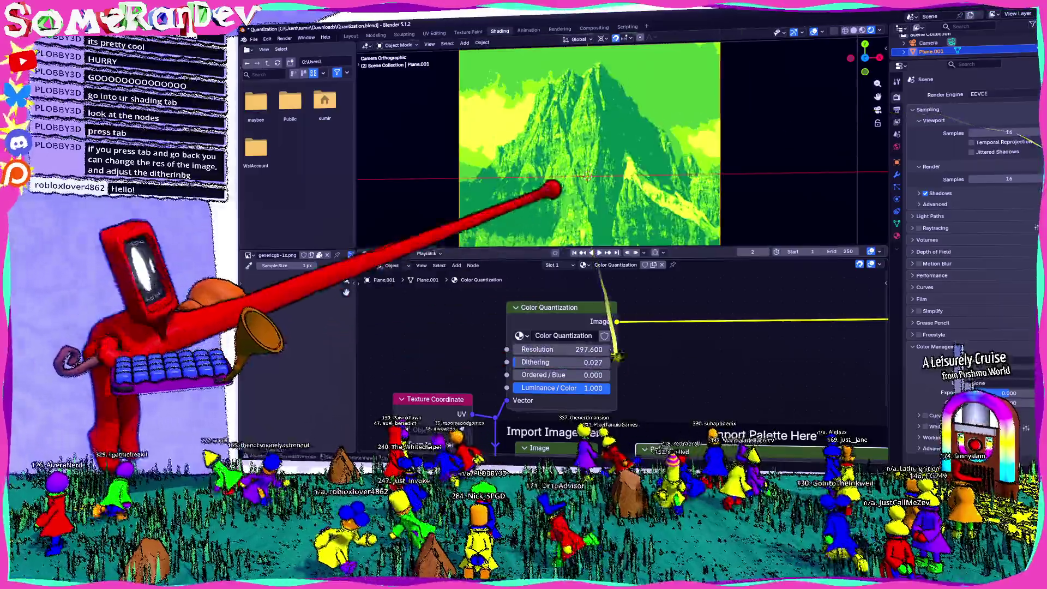
{"action": "scroll", "coordinate": [568, 191], "scroll_direction": "up", "scroll_amount": 5}
Drag the quantization Resolution high, then down to about 4 for huge pixels.
{"action": "mouse_move", "coordinate": [545, 350]}
{"action": "left_mouse_down"}
{"action": "mouse_move", "coordinate": [479, 107]}
{"action": "mouse_move", "coordinate": [651, 269]}
{"action": "mouse_move", "coordinate": [561, 234]}
{"action": "mouse_move", "coordinate": [457, 172]}
{"action": "mouse_move", "coordinate": [533, 303]}
{"action": "left_mouse_up"}
{"action": "scroll", "coordinate": [518, 171], "scroll_direction": "down", "scroll_amount": 5}
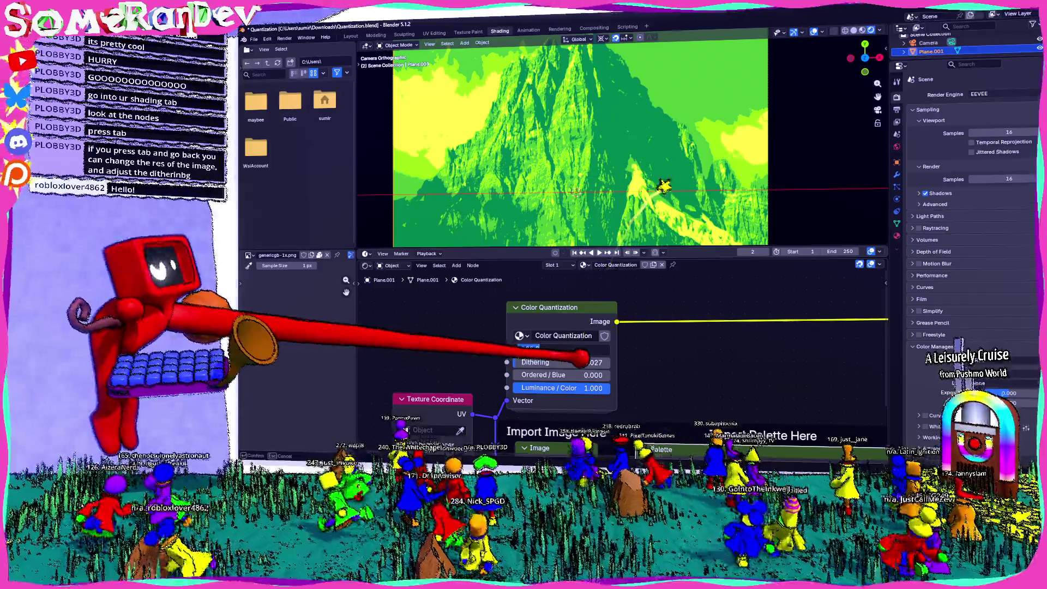
{"action": "mouse_move", "coordinate": [748, 206]}
{"action": "left_mouse_down"}
{"action": "mouse_move", "coordinate": [853, 402]}
{"action": "mouse_move", "coordinate": [458, 432]}
{"action": "left_mouse_up"}
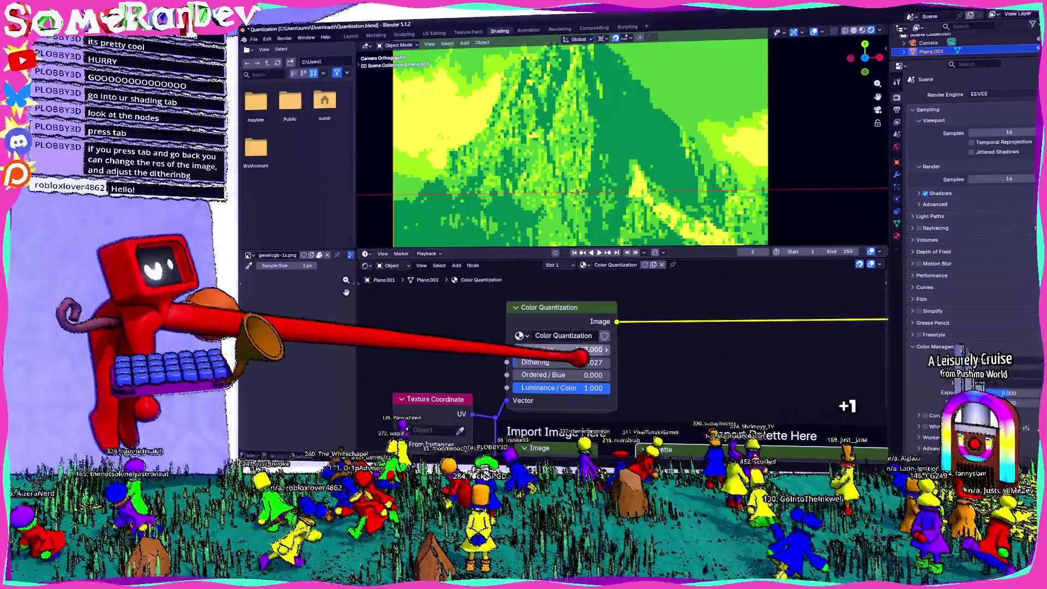
{"action": "left_click_drag", "start_coordinate": [561, 349], "coordinate": [546, 349]}
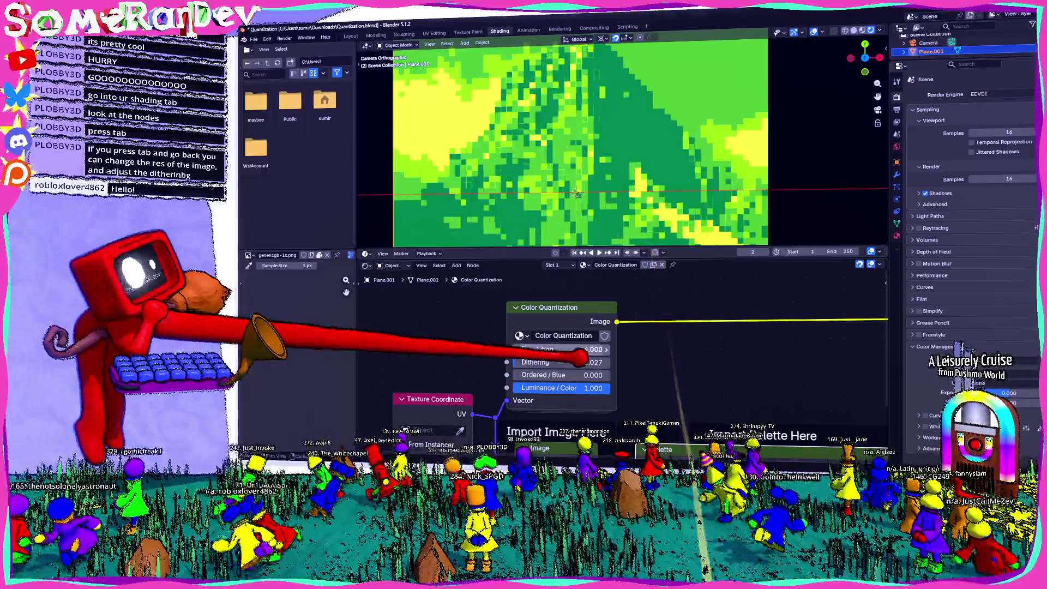
{"action": "scroll", "coordinate": [480, 184], "scroll_direction": "up", "scroll_amount": 3}
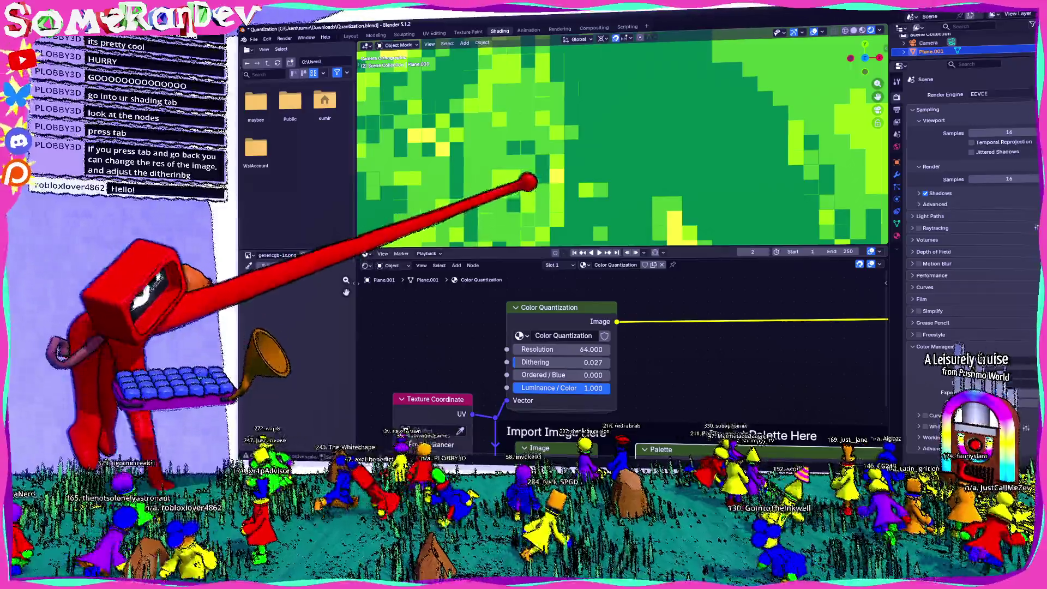
{"action": "scroll", "coordinate": [528, 182], "scroll_direction": "down", "scroll_amount": 5}
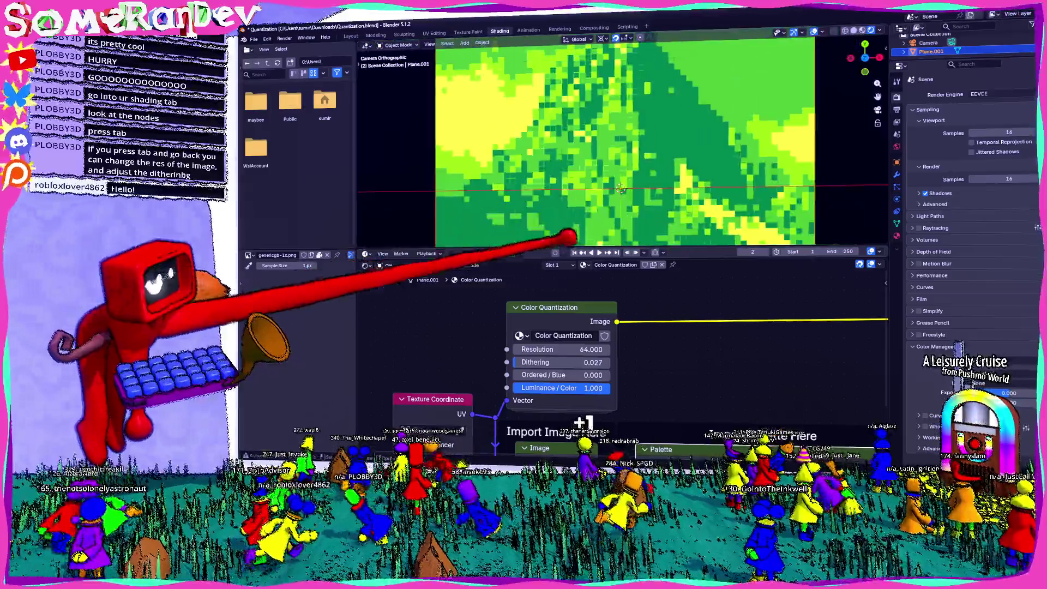
{"action": "scroll", "coordinate": [567, 235], "scroll_direction": "down", "scroll_amount": 2}
{"action": "left_click_drag", "start_coordinate": [613, 206], "coordinate": [603, 175]}
Set Resolution to 12, then 2, then 1, and raise it back to about 81.
{"action": "left_click", "coordinate": [579, 349]}
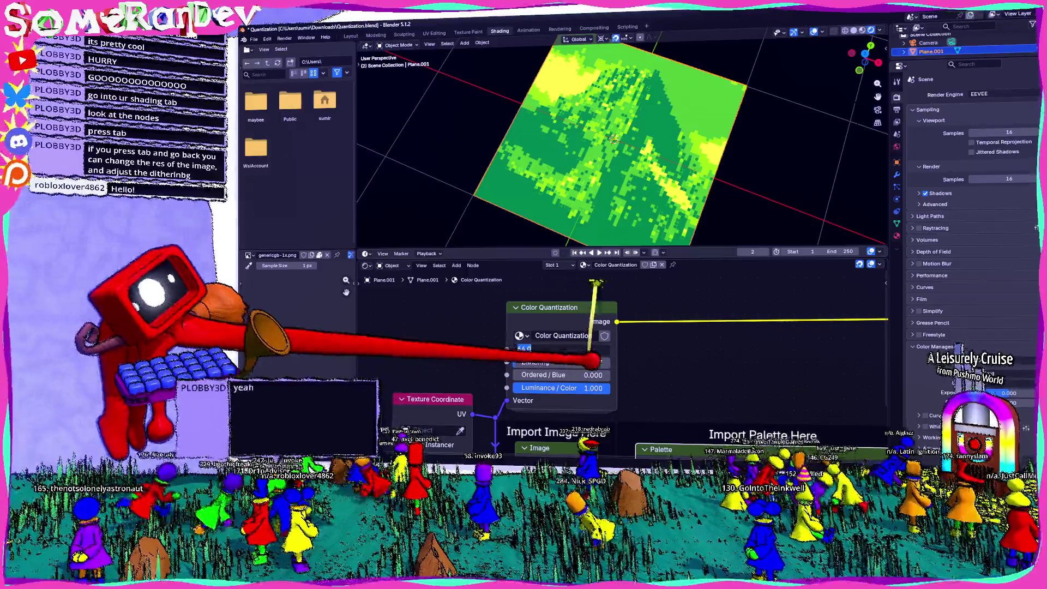
{"action": "type", "text": "12"}
{"action": "key", "text": "Return"}
{"action": "mouse_move", "coordinate": [611, 180]}
{"action": "left_mouse_down"}
{"action": "mouse_move", "coordinate": [570, 138]}
{"action": "mouse_move", "coordinate": [569, 116]}
{"action": "left_mouse_up"}
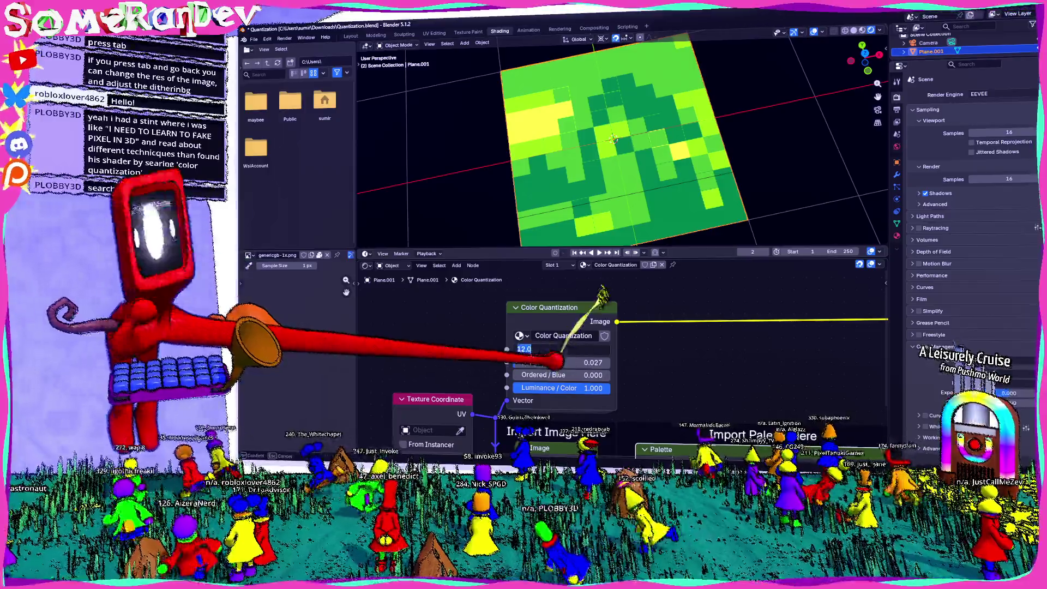
{"action": "left_click", "coordinate": [546, 349]}
{"action": "type", "text": "2"}
{"action": "key", "text": "Return"}
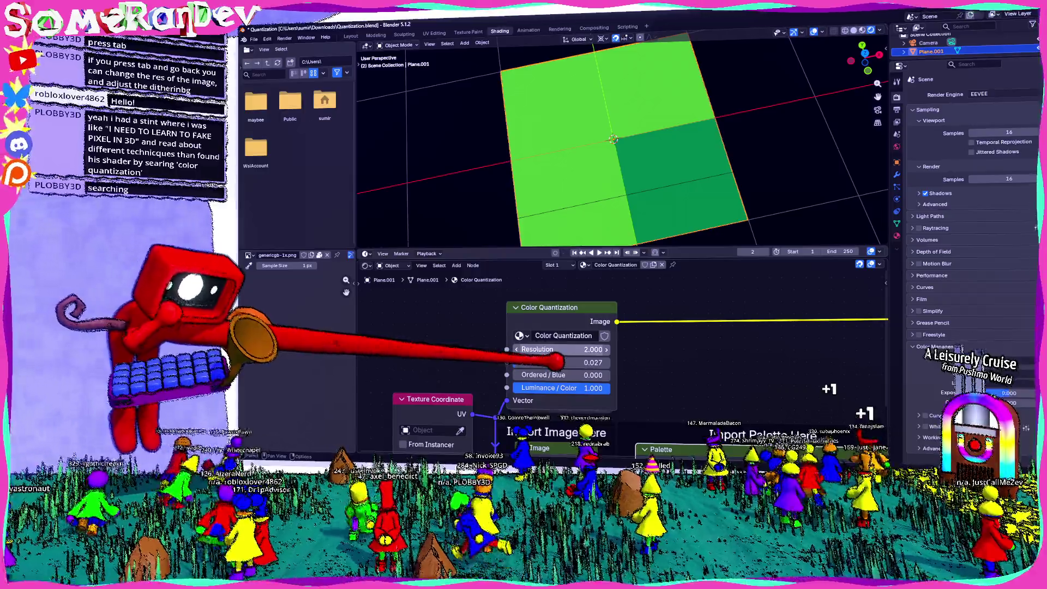
{"action": "left_click", "coordinate": [516, 350]}
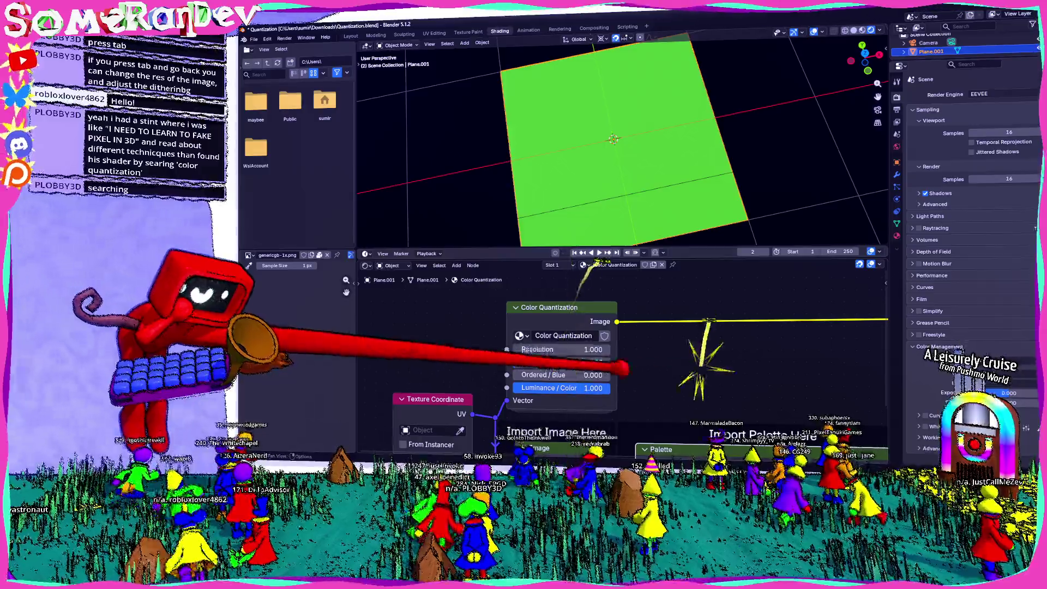
{"action": "mouse_move", "coordinate": [561, 349]}
{"action": "left_mouse_down"}
{"action": "mouse_move", "coordinate": [605, 349]}
{"action": "mouse_move", "coordinate": [571, 349]}
{"action": "left_mouse_up"}
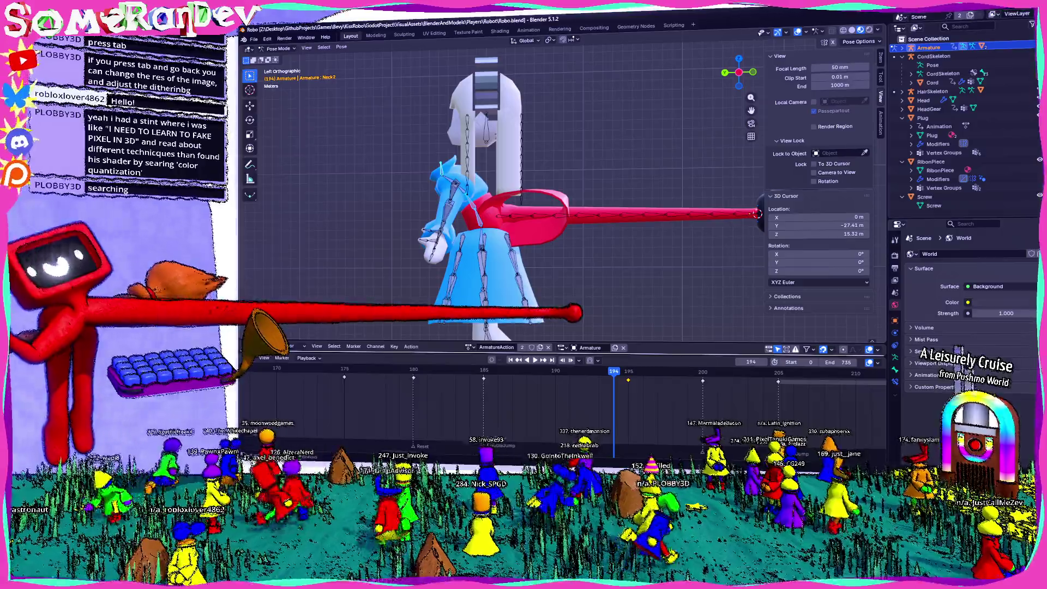
Orbit the character view with the numpad, save Robo.blend, and return to Godot.
{"action": "key", "text": "KP_4"}
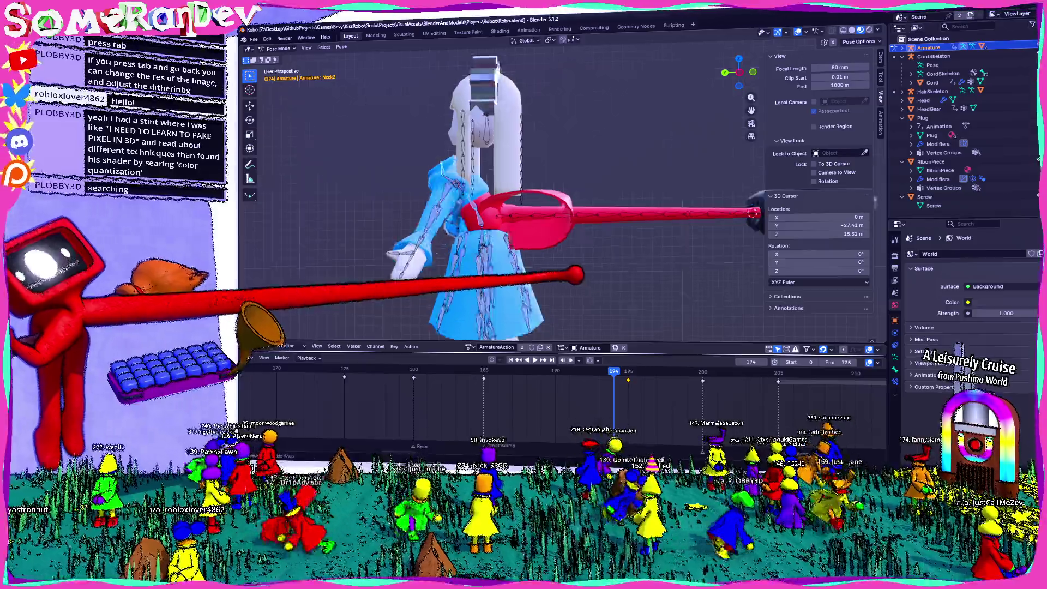
{"action": "key", "text": "KP_1"}
{"action": "key", "text": "KP_4"}
{"action": "key", "text": "KP_4"}
{"action": "key", "text": "ctrl+s"}
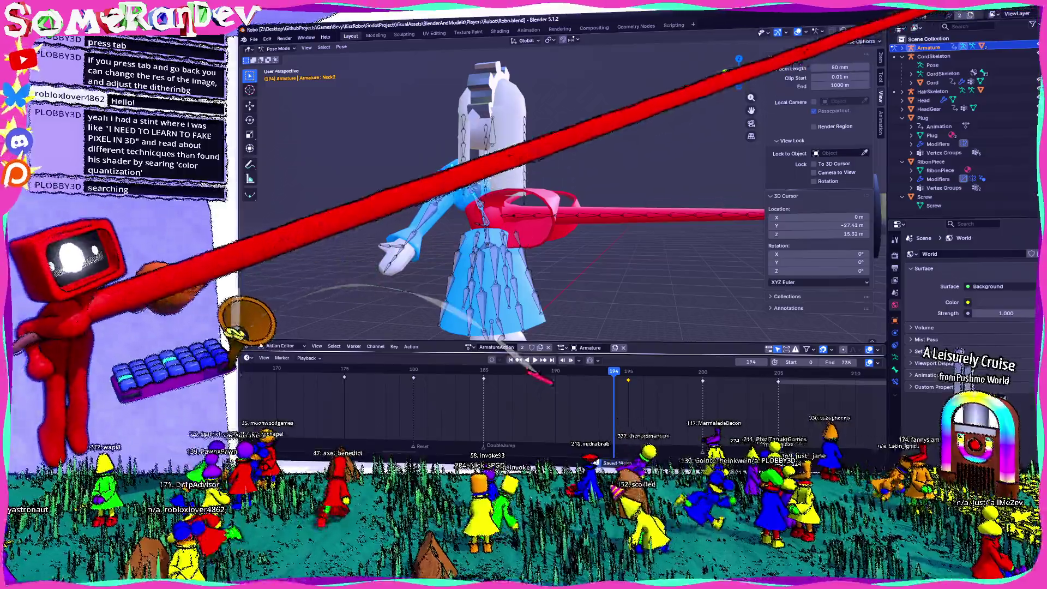
{"action": "key", "text": "alt+Tab"}
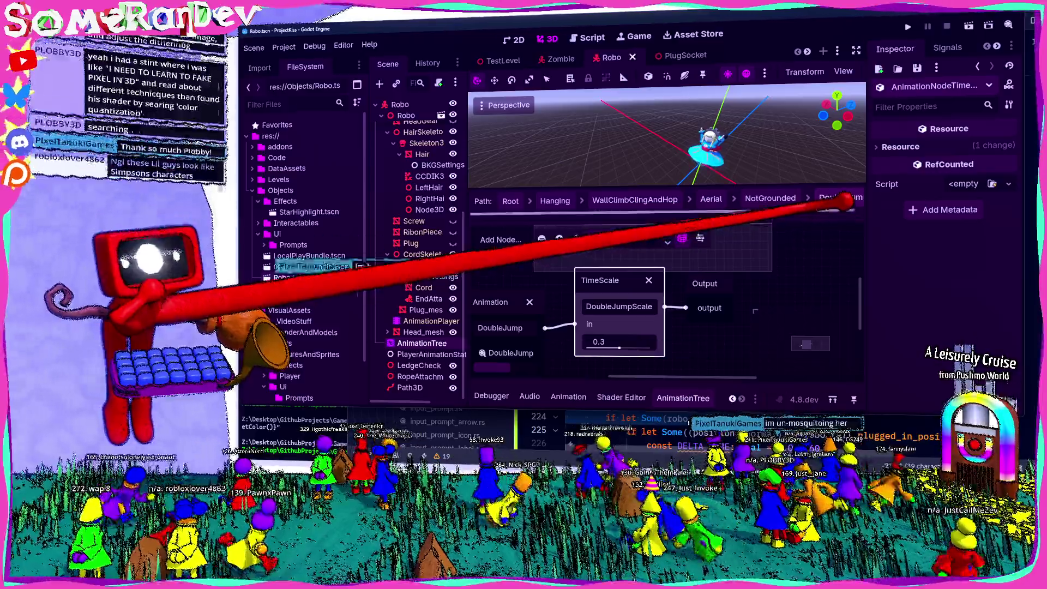
Browse from NotGrounded into the DoubleJump blend tree and back, saving the Robo scene.
{"action": "left_click", "coordinate": [786, 199]}
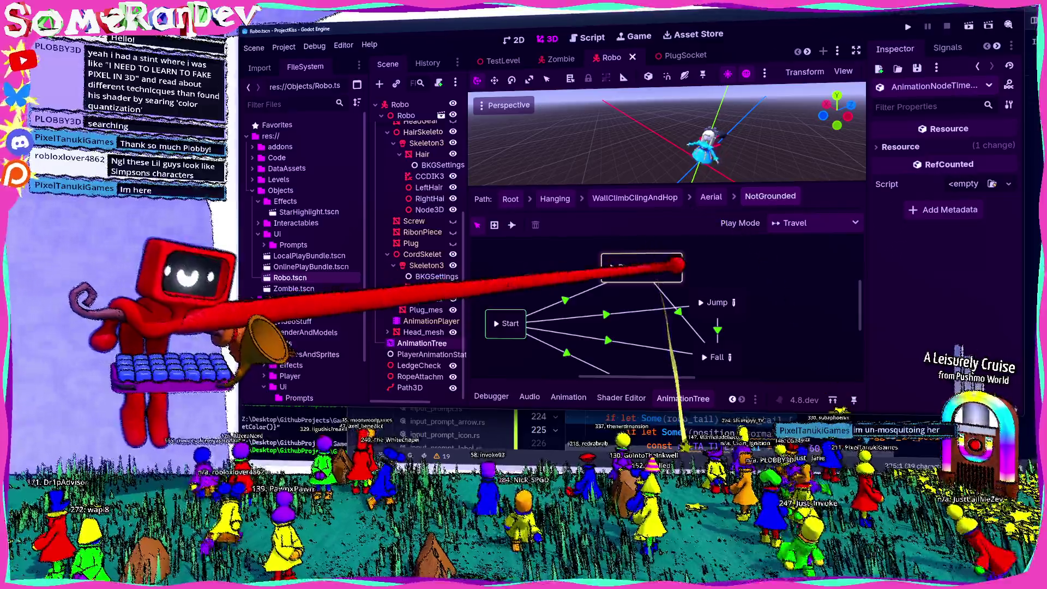
{"action": "left_click", "coordinate": [675, 264]}
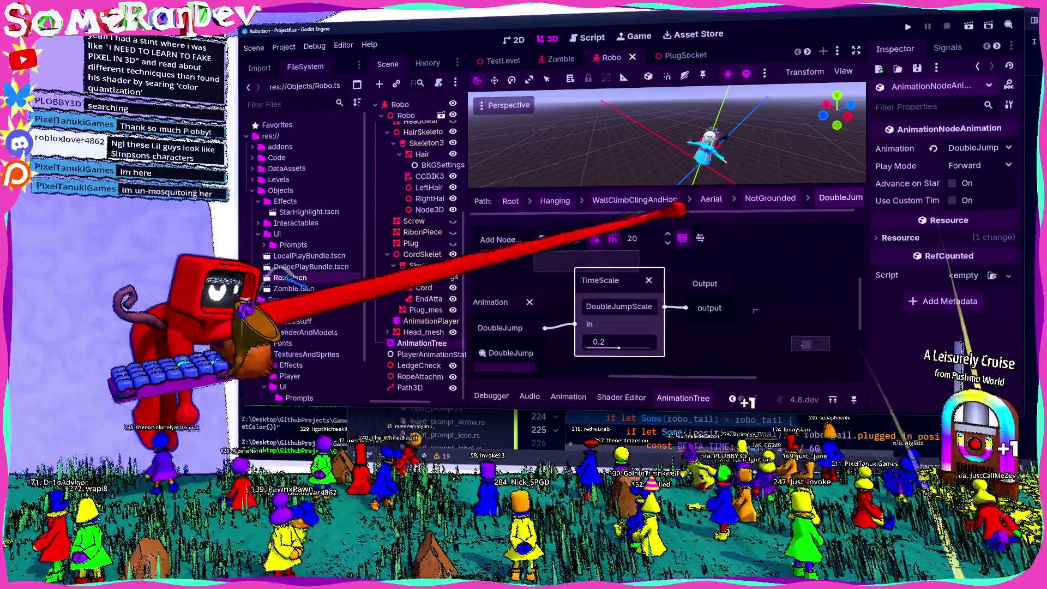
{"action": "key", "text": "ctrl+s"}
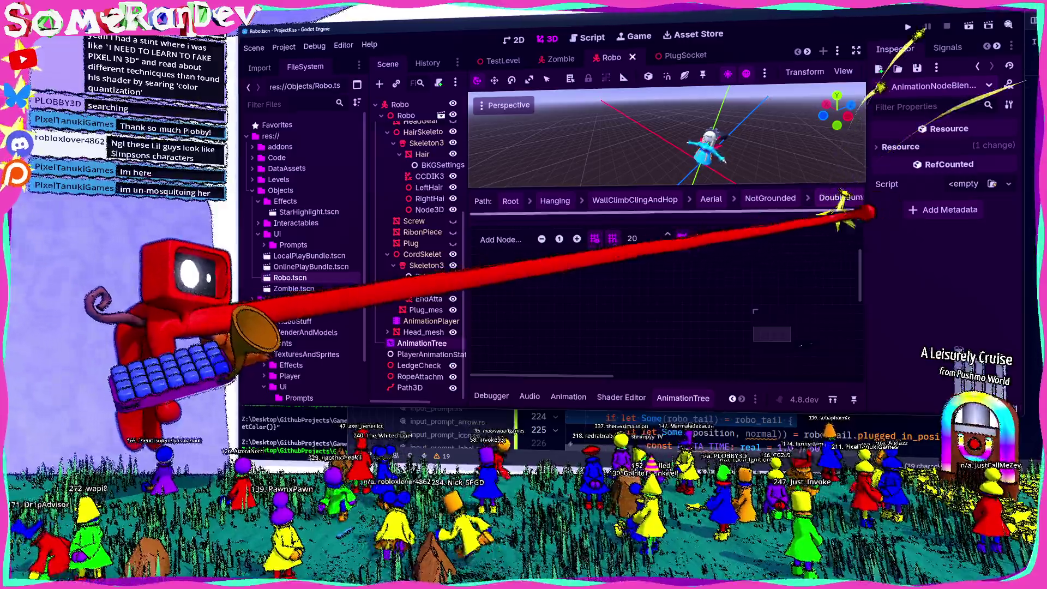
{"action": "left_click", "coordinate": [770, 197]}
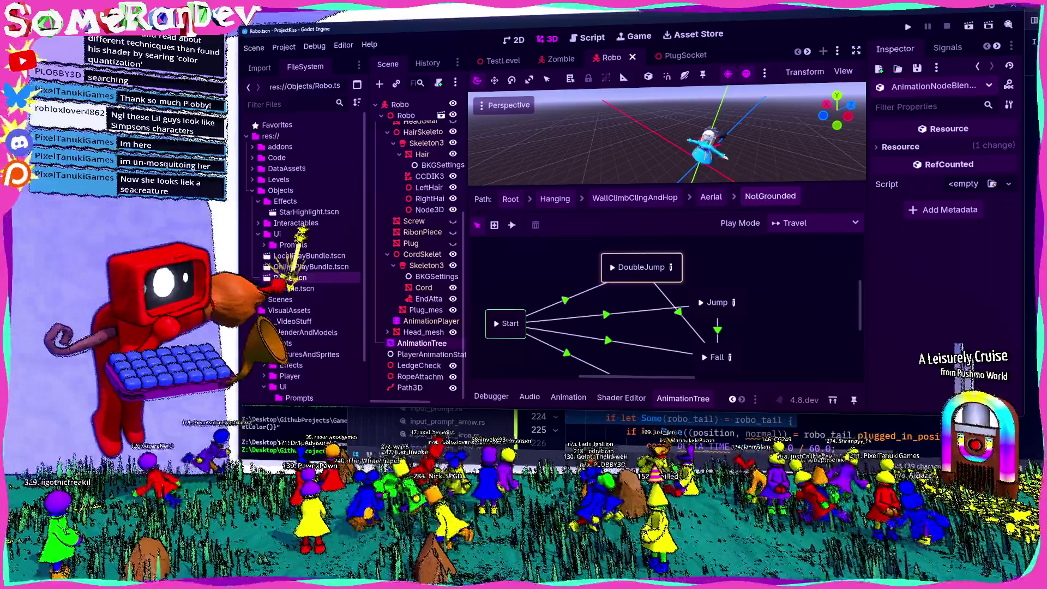
Open Robo.blend from VisualAssets/BlenderAndModels/Players/Robot in the FileSystem.
{"action": "scroll", "coordinate": [306, 262], "scroll_direction": "down", "scroll_amount": 3}
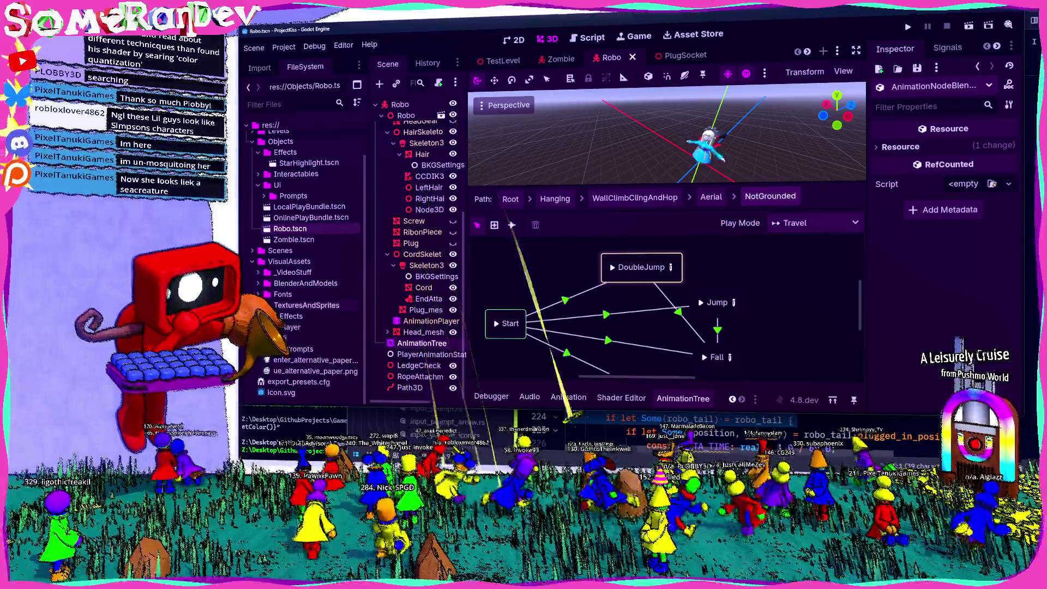
{"action": "double_click", "coordinate": [305, 283]}
{"action": "left_click", "coordinate": [297, 338]}
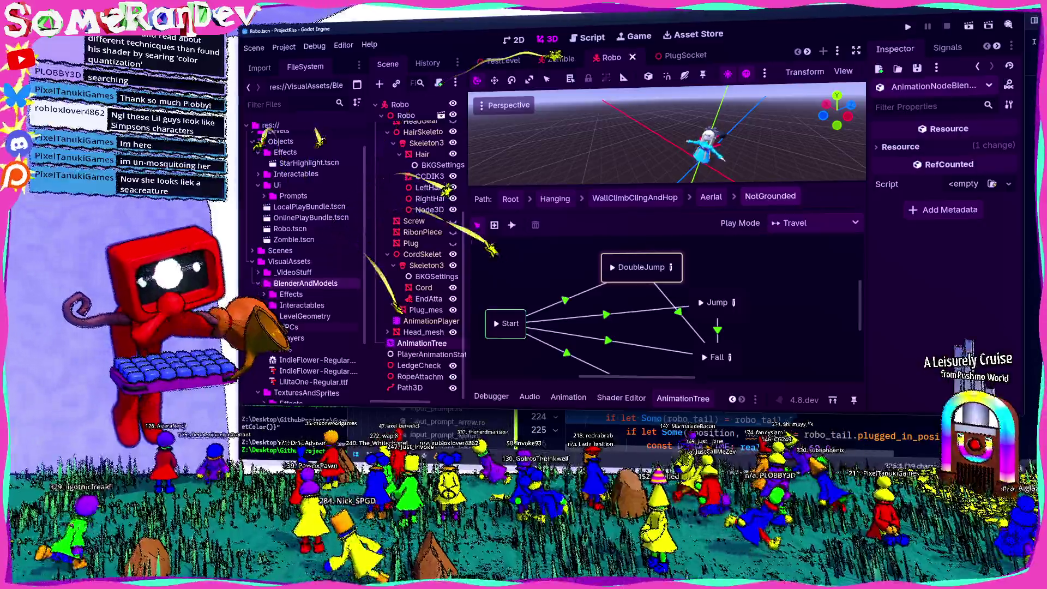
{"action": "scroll", "coordinate": [330, 251], "scroll_direction": "down", "scroll_amount": 6}
{"action": "double_click", "coordinate": [310, 297]}
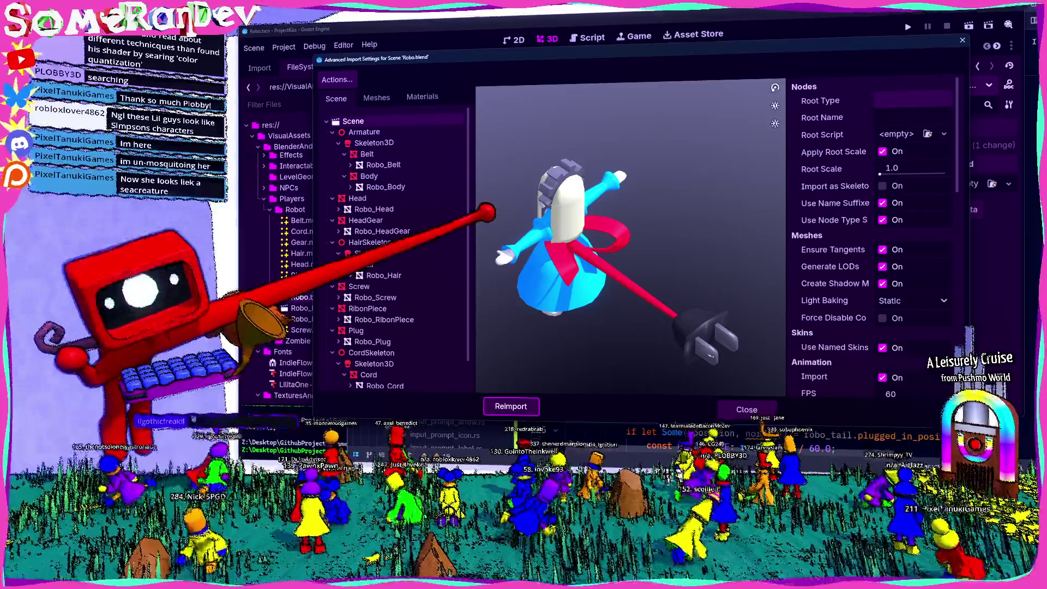
Set ArmatureAction's Slice 6 (DoubleJump) Loop Mode to None and reimport Robo.blend.
{"action": "scroll", "coordinate": [391, 207], "scroll_direction": "down", "scroll_amount": 2}
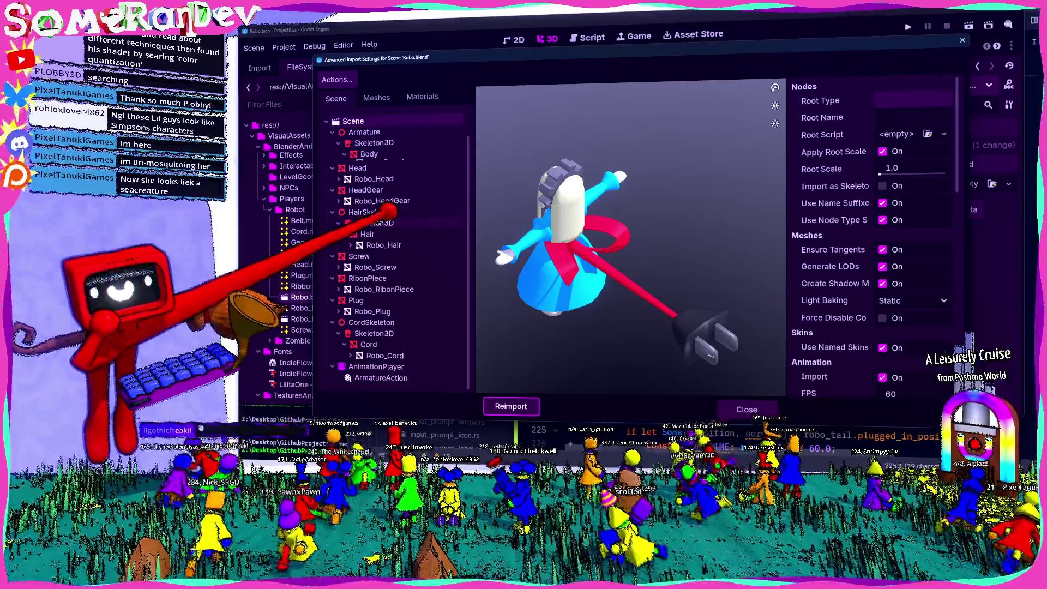
{"action": "left_click", "coordinate": [381, 377]}
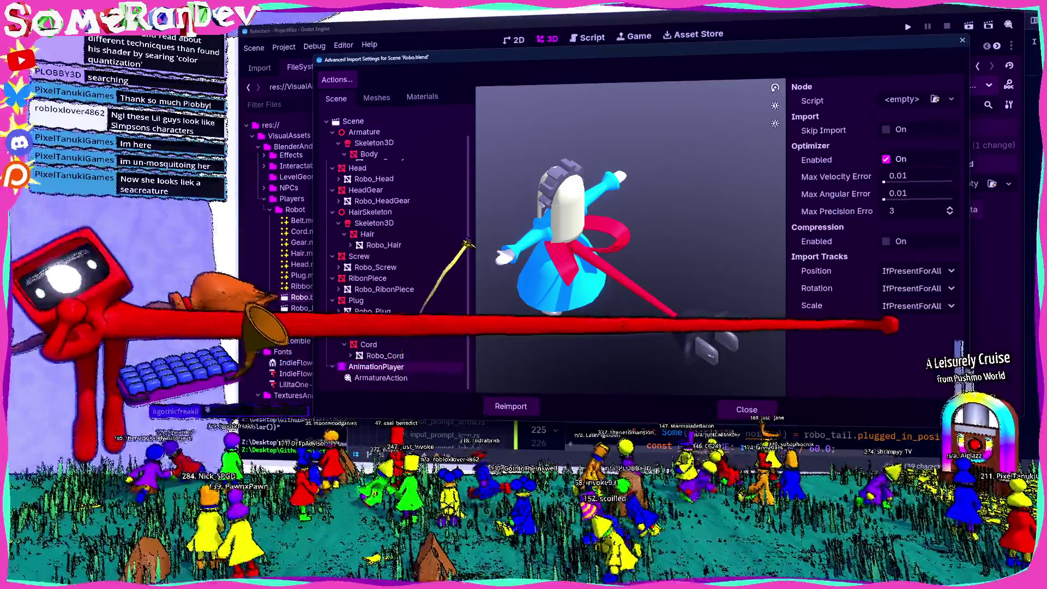
{"action": "scroll", "coordinate": [859, 307], "scroll_direction": "down", "scroll_amount": 12}
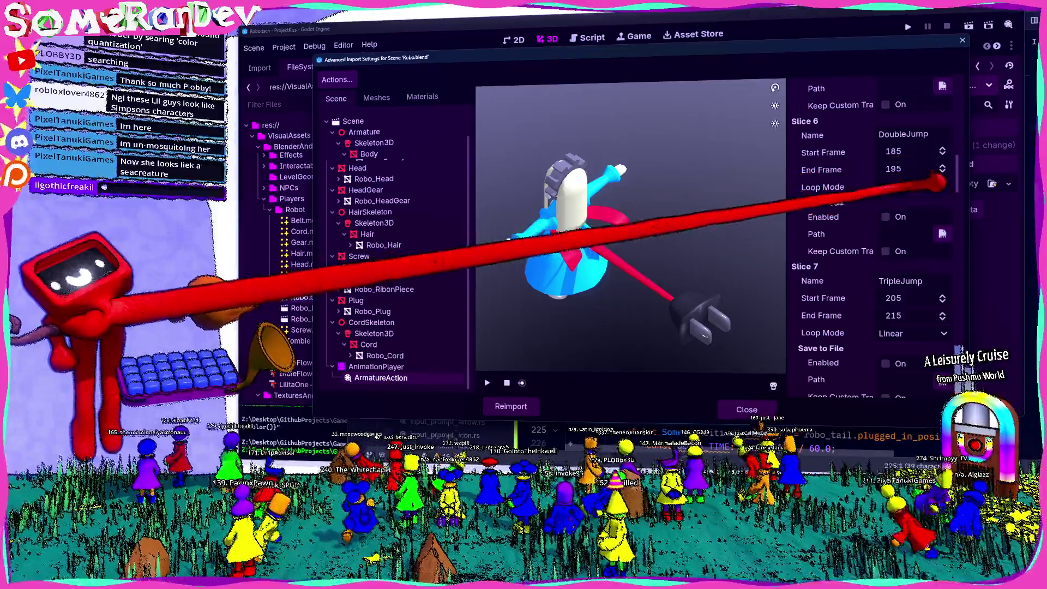
{"action": "left_click", "coordinate": [905, 186]}
{"action": "left_click", "coordinate": [906, 206]}
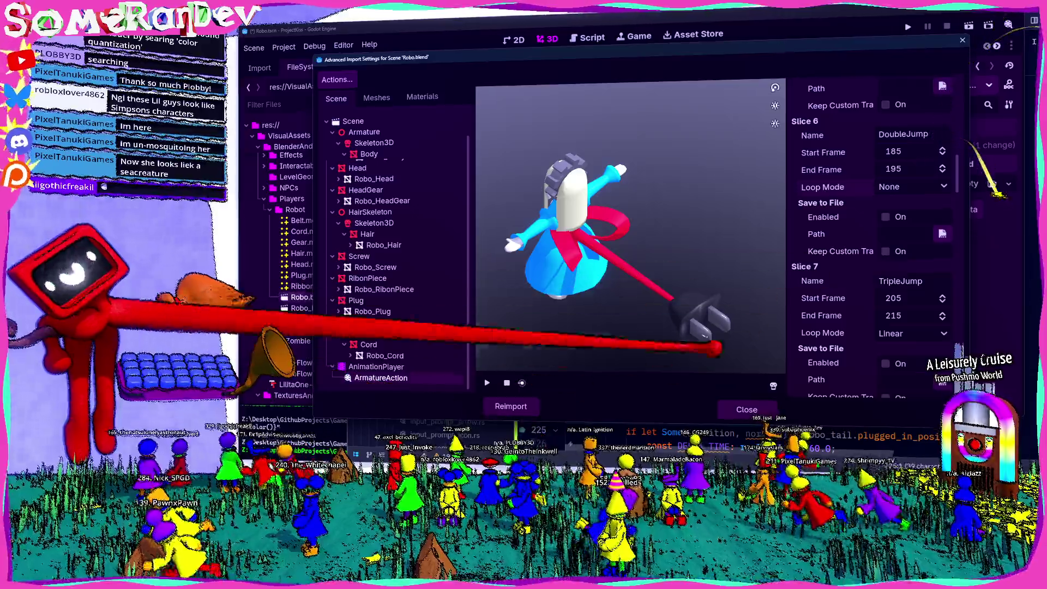
{"action": "left_click", "coordinate": [513, 407]}
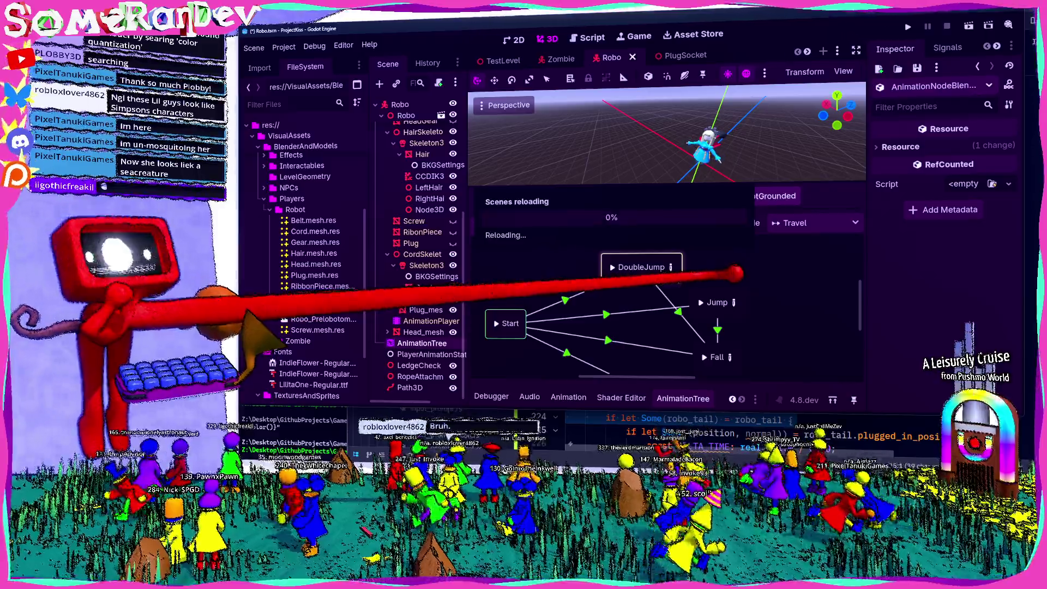
Rerun the build script from the terminal, playtest the double jump, and close the game.
{"action": "left_click", "coordinate": [770, 196]}
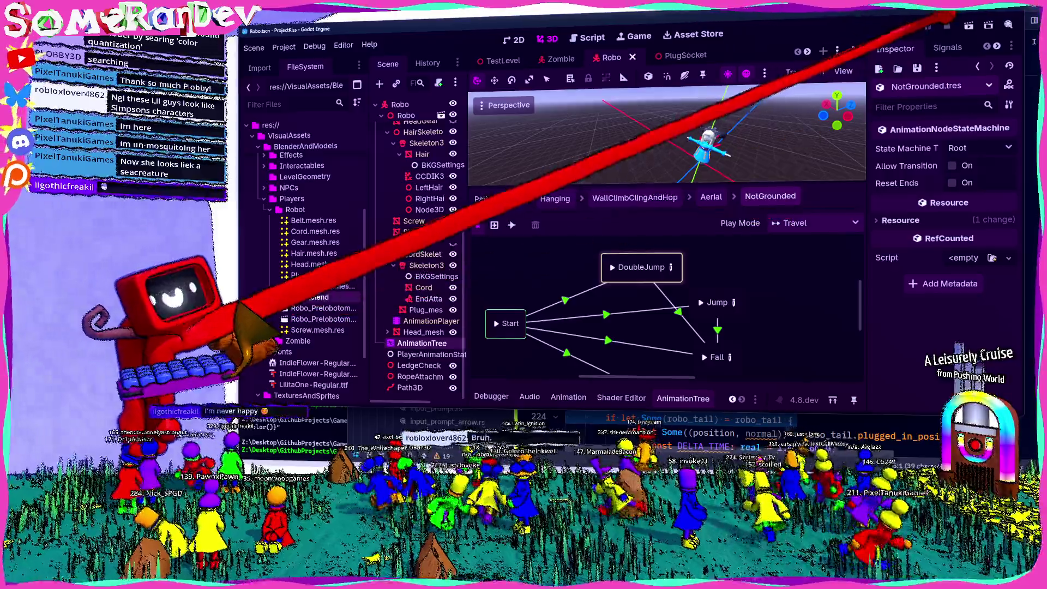
{"action": "left_click", "coordinate": [281, 443]}
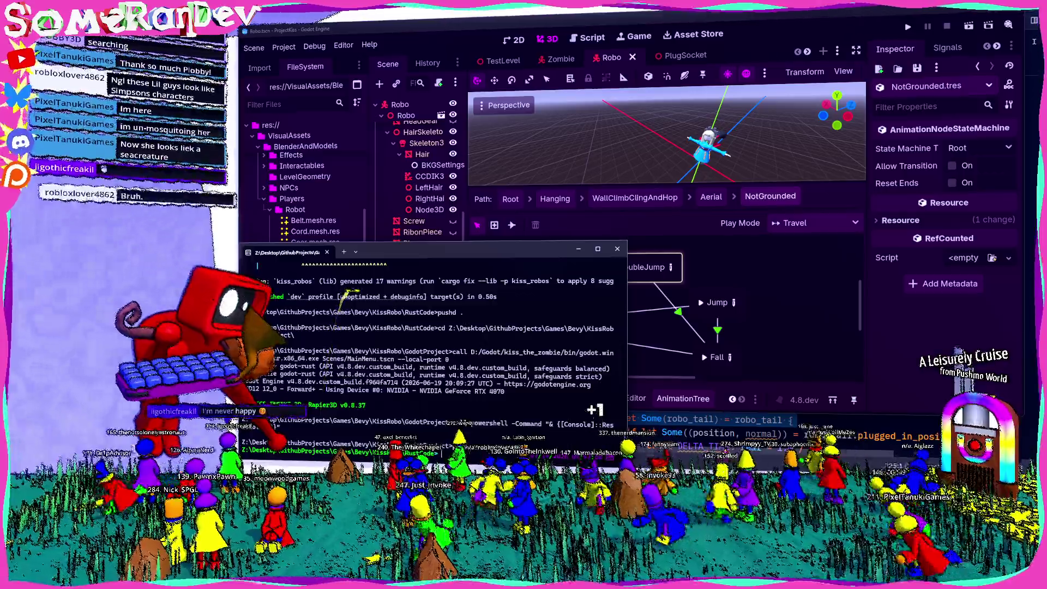
{"action": "key", "text": "Up"}
{"action": "key", "text": "Return"}
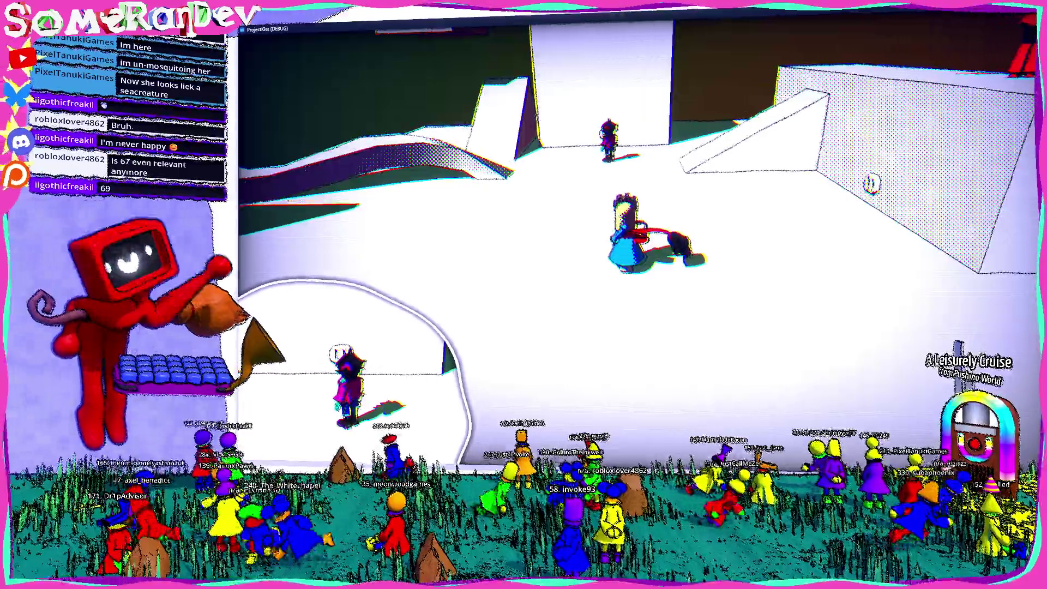
{"action": "key", "text": "alt+F4"}
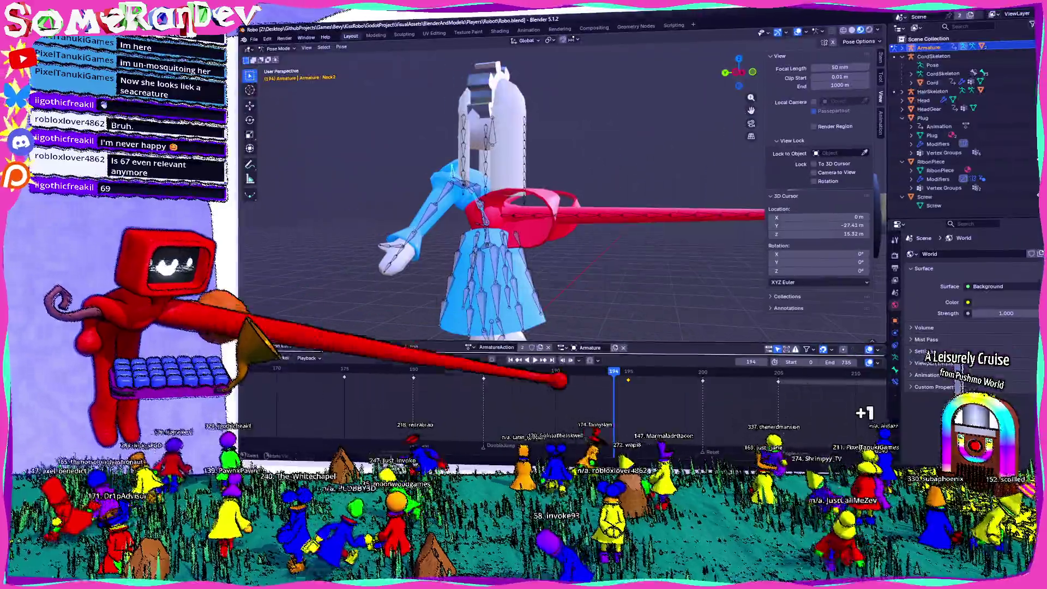
Save Robo.blend, jump to frame 185, and switch to a Left Ortho side view.
{"action": "key", "text": "ctrl+s"}
{"action": "key", "text": "Down"}
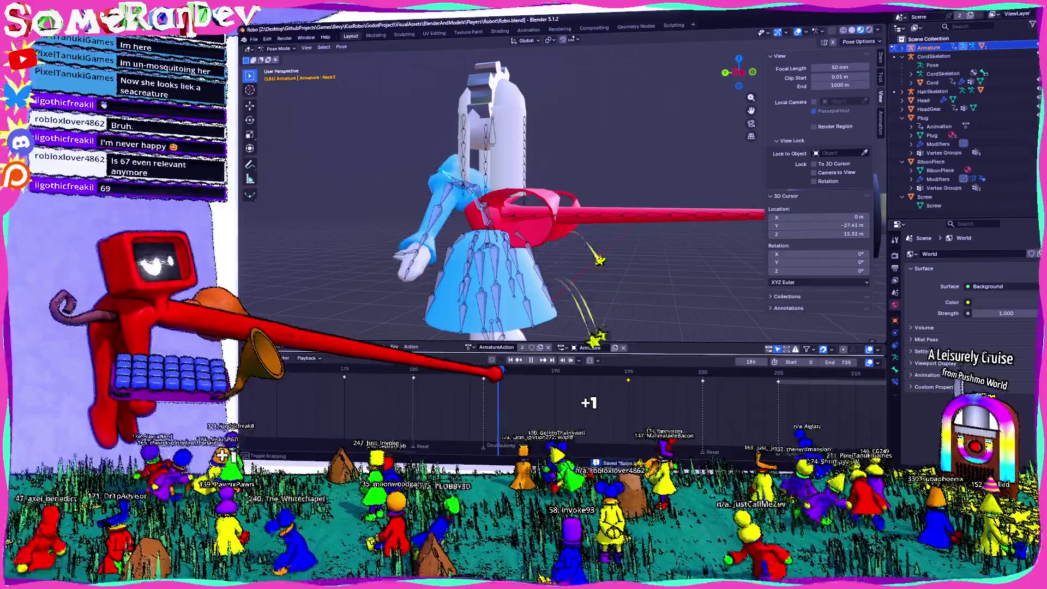
{"action": "left_click_drag", "start_coordinate": [480, 360], "coordinate": [708, 114]}
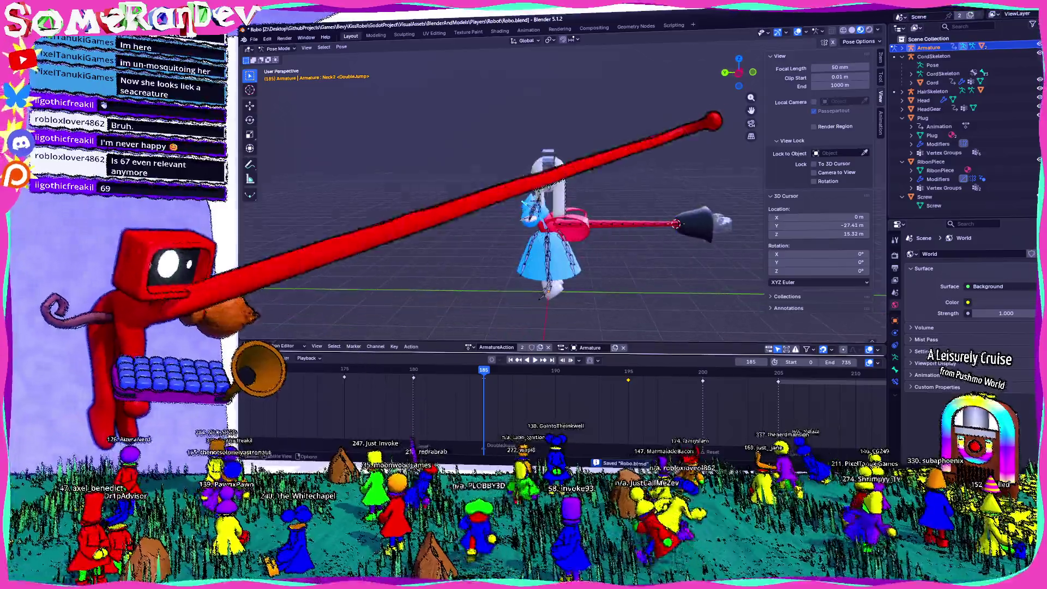
{"action": "left_click", "coordinate": [743, 70]}
{"action": "scroll", "coordinate": [562, 257], "scroll_direction": "up", "scroll_amount": 5}
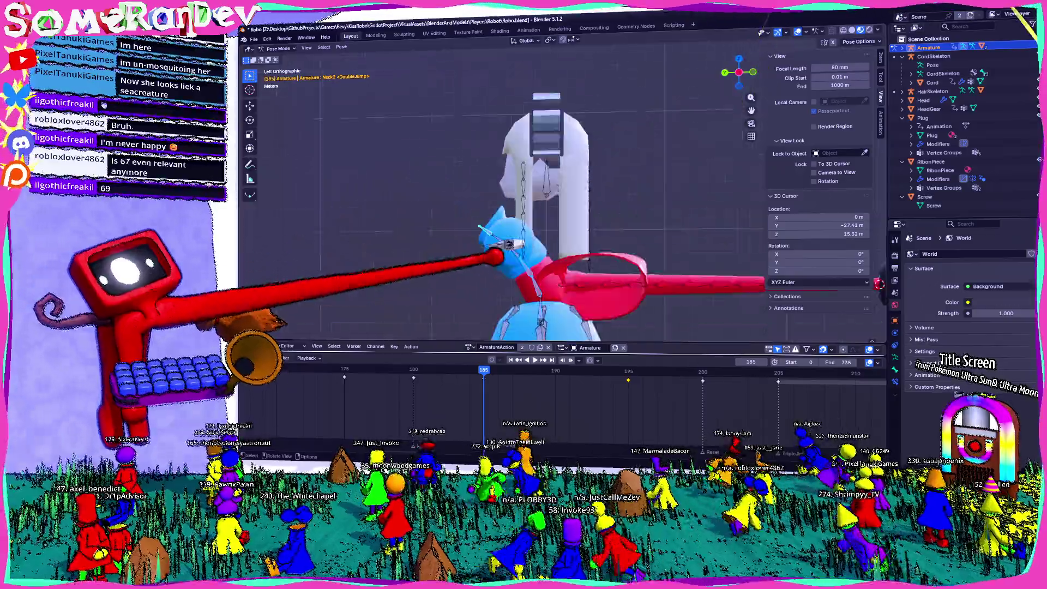
Clear all transforms on Chest2 so Robo stands upright, preview playback, and return to Godot.
{"action": "left_click", "coordinate": [456, 210]}
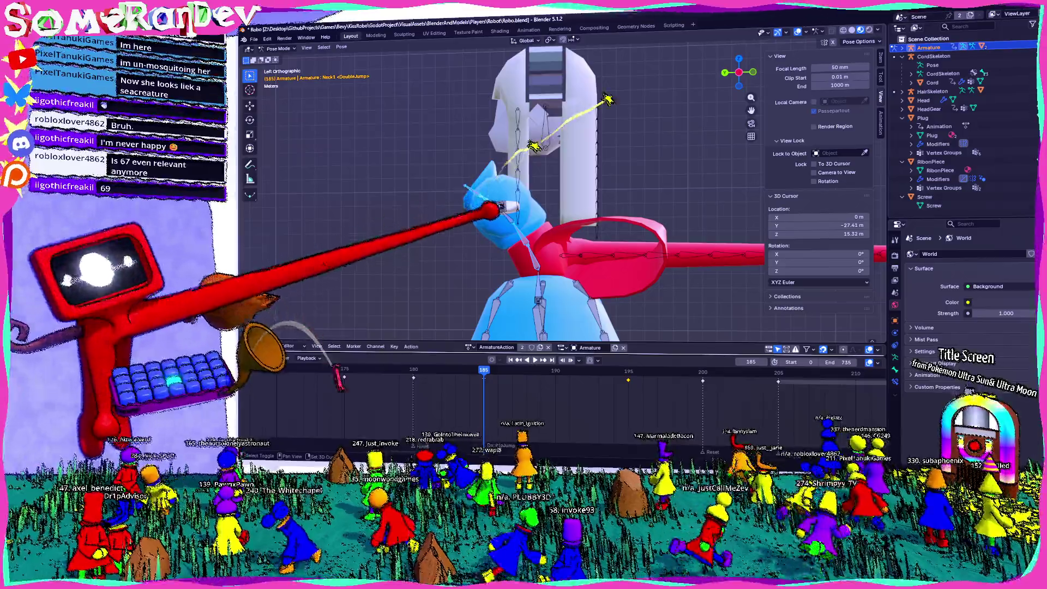
{"action": "left_click", "coordinate": [342, 47]}
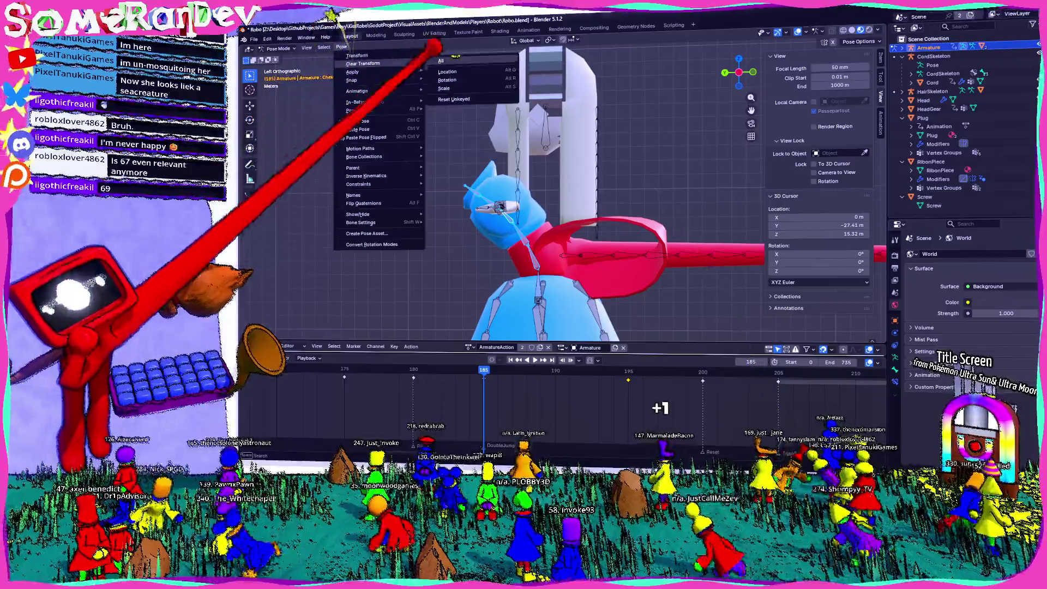
{"action": "left_click", "coordinate": [452, 76]}
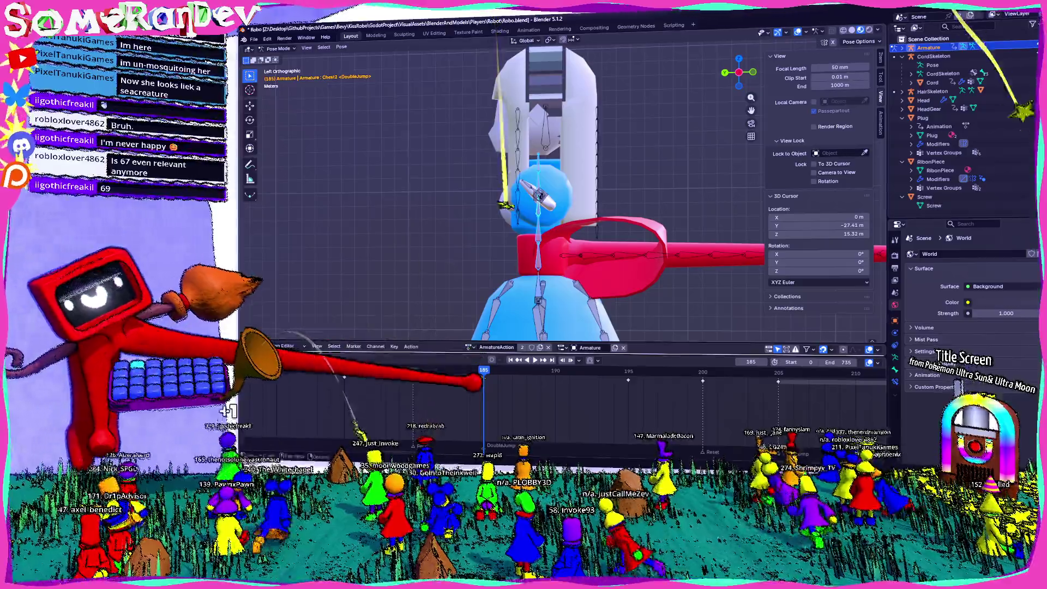
{"action": "left_click", "coordinate": [482, 380]}
{"action": "key", "text": "space"}
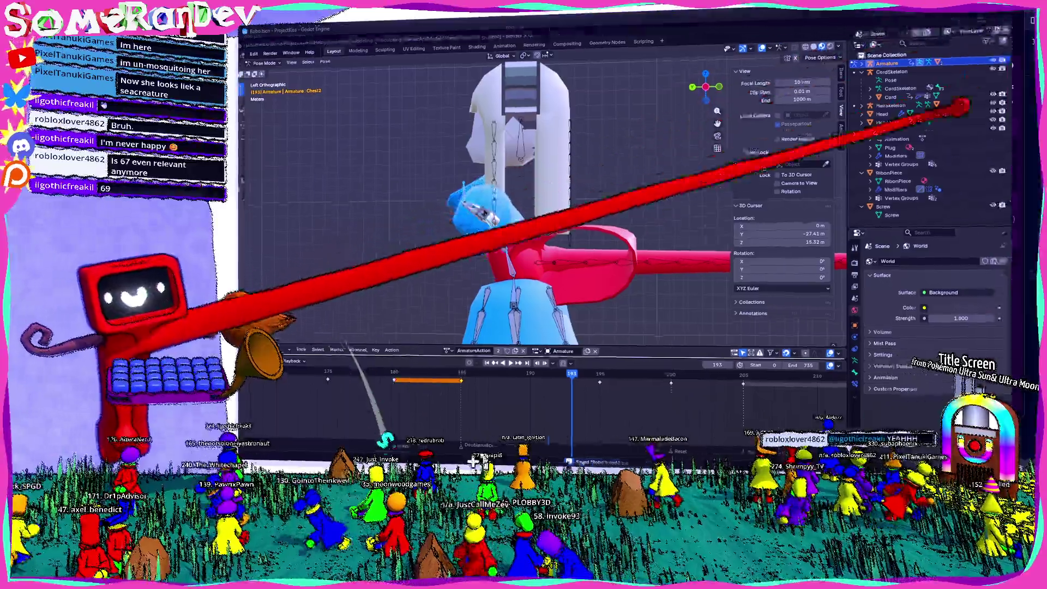
{"action": "key", "text": "alt+Tab"}
{"action": "left_click", "coordinate": [818, 286]}
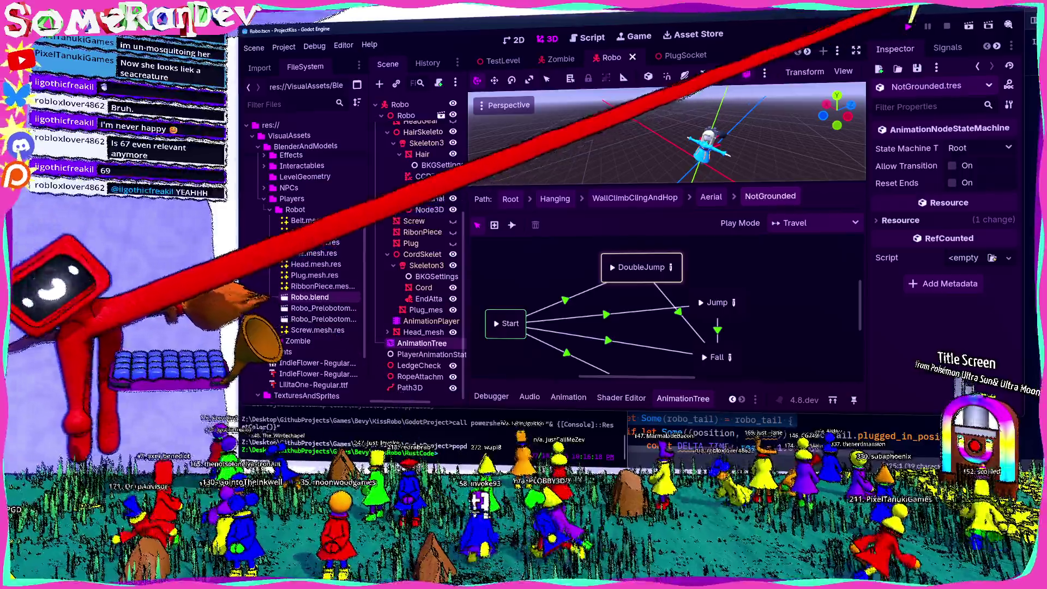
Run the project, start a game, maximize the window to test, then relaunch it.
{"action": "key", "text": "F5"}
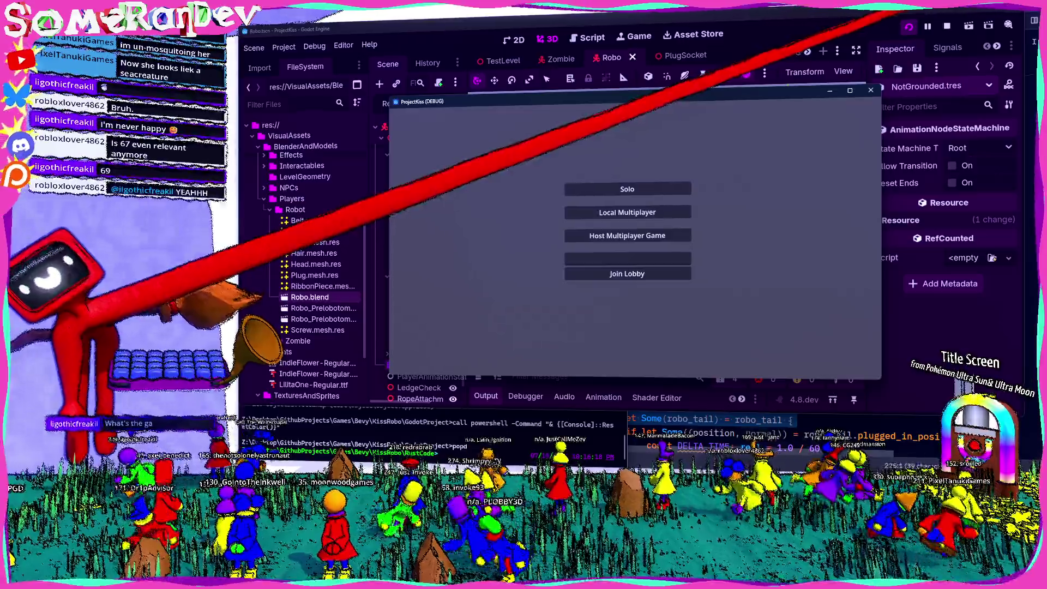
{"action": "left_click", "coordinate": [641, 187]}
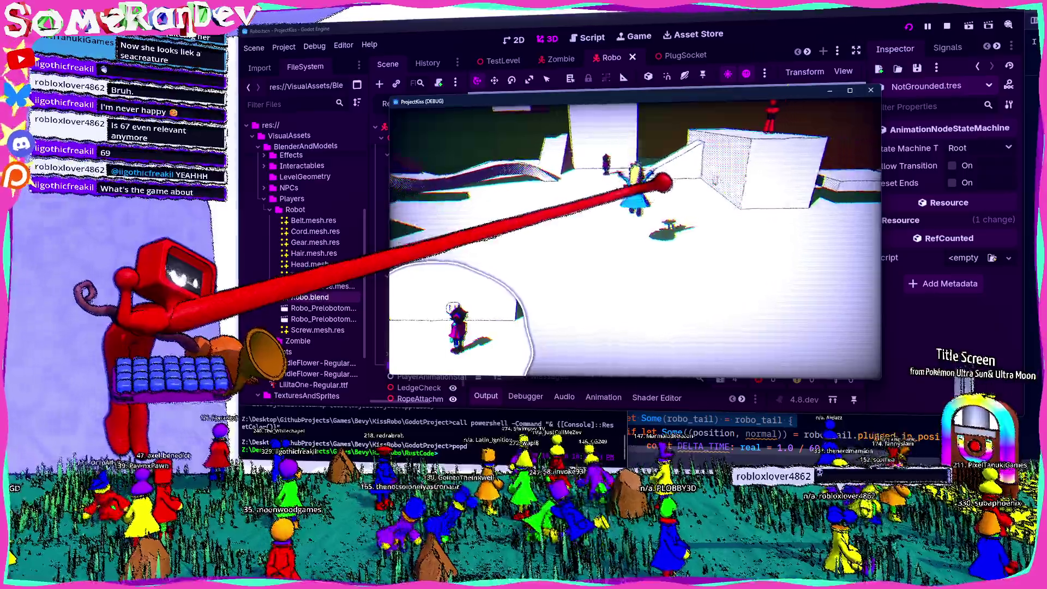
{"action": "key", "text": "super+Up"}
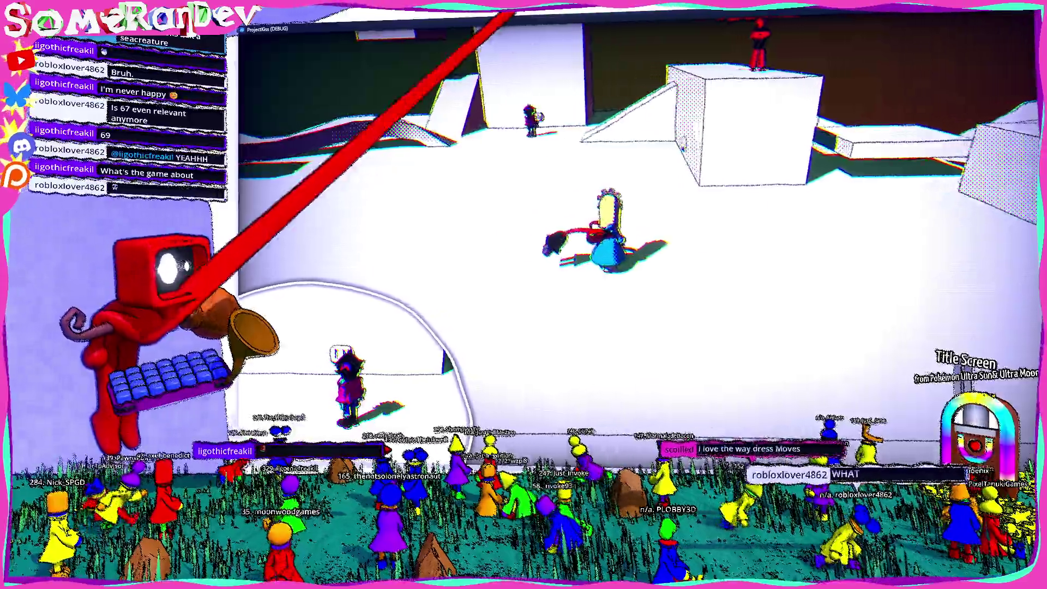
{"action": "key", "text": "F5"}
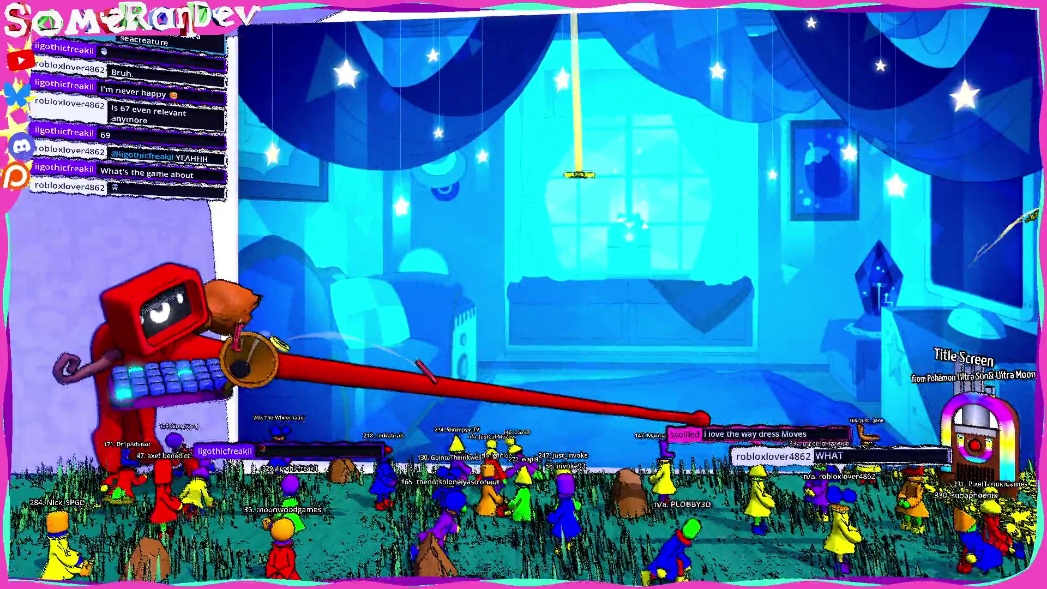
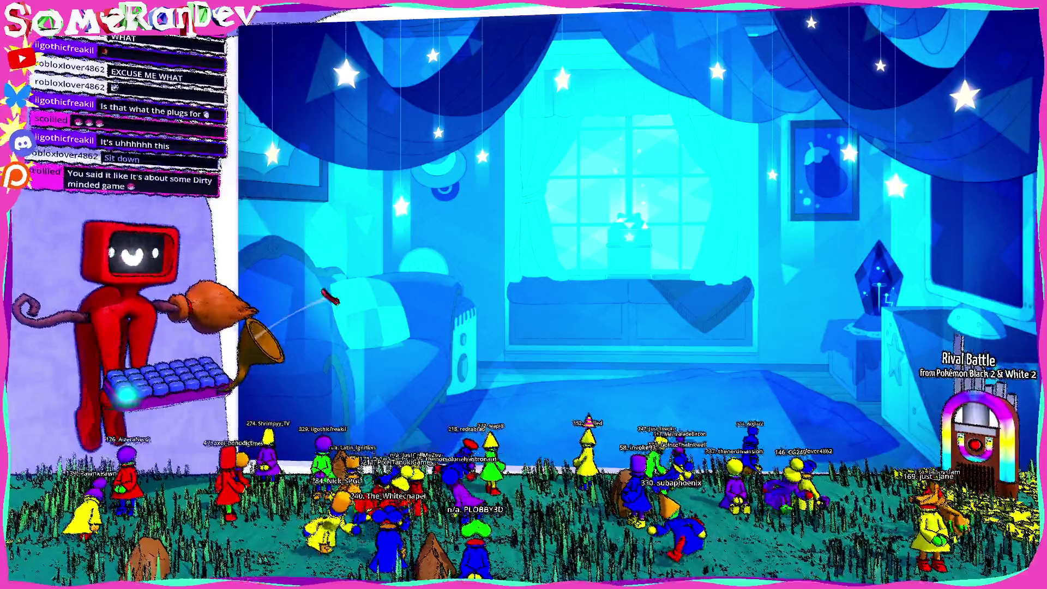
Close virtual Desktops 3 and 4 in Task View and go back to the Godot editor on Desktop 1.
{"action": "key", "text": "super+Tab"}
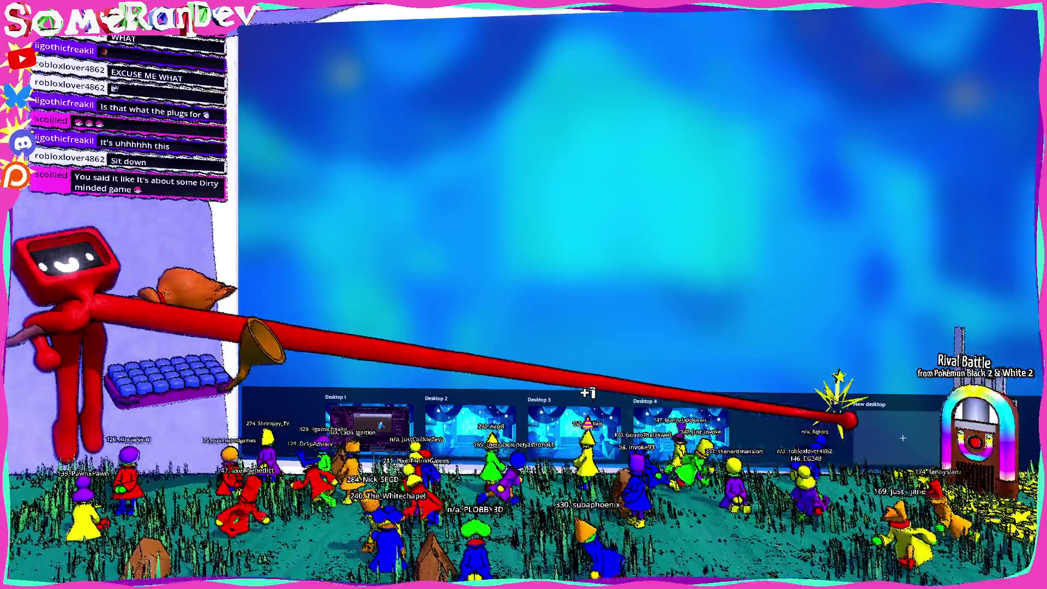
{"action": "key", "text": "ctrl+super+F4"}
{"action": "key", "text": "ctrl+super+F4"}
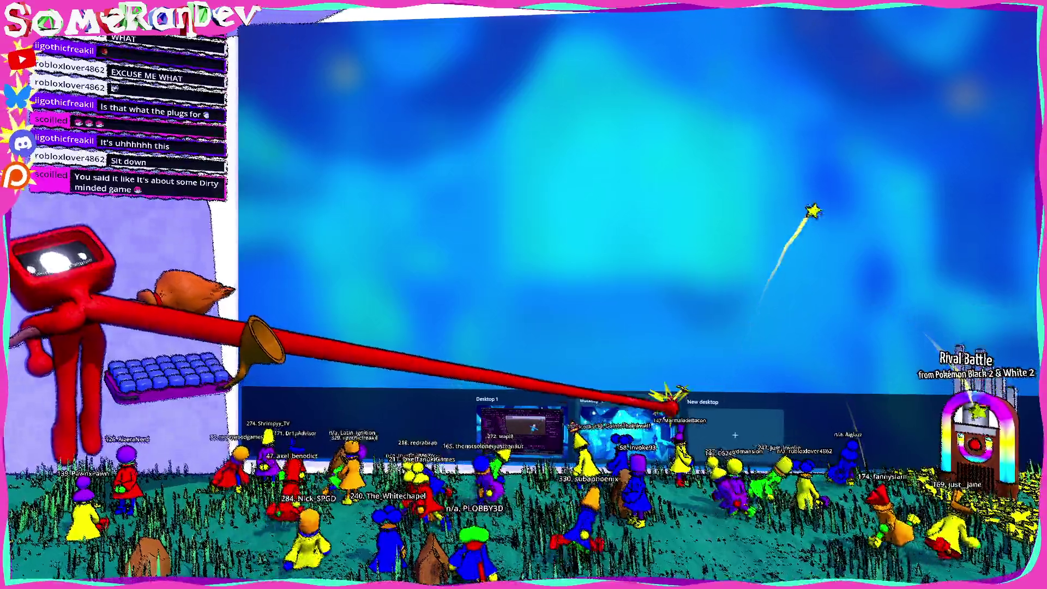
{"action": "key", "text": "Escape"}
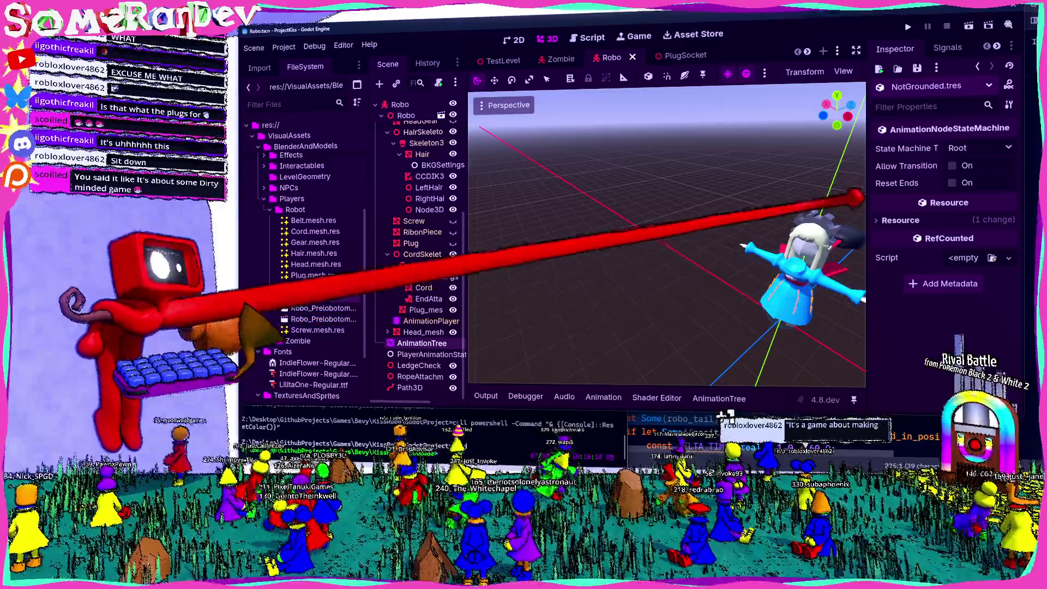
Playtest the project by starting a game from the start menu, then stop it and switch to Blender.
{"action": "key", "text": "F5"}
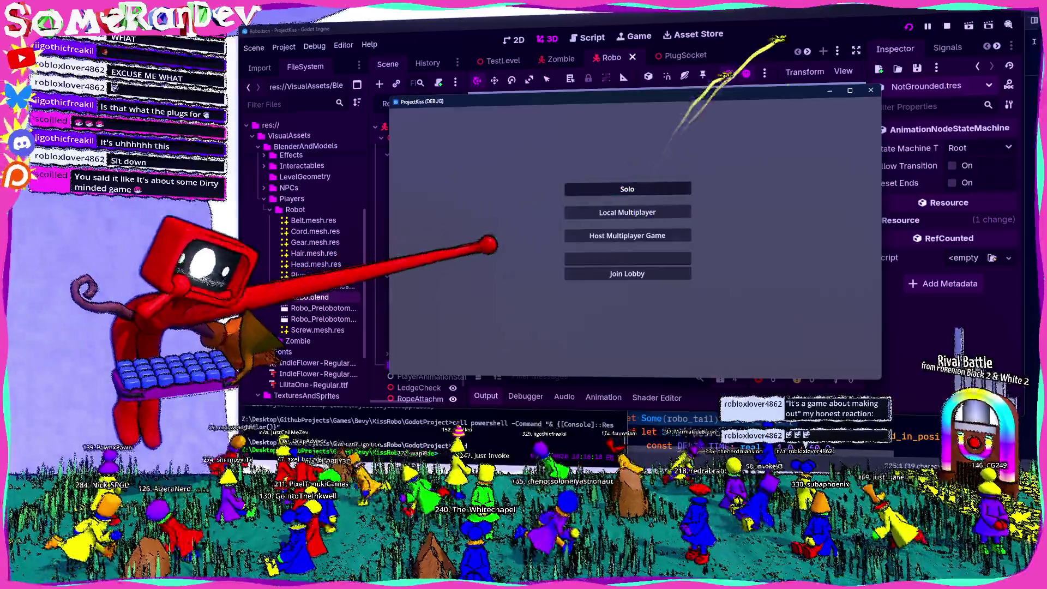
{"action": "key", "text": "Return"}
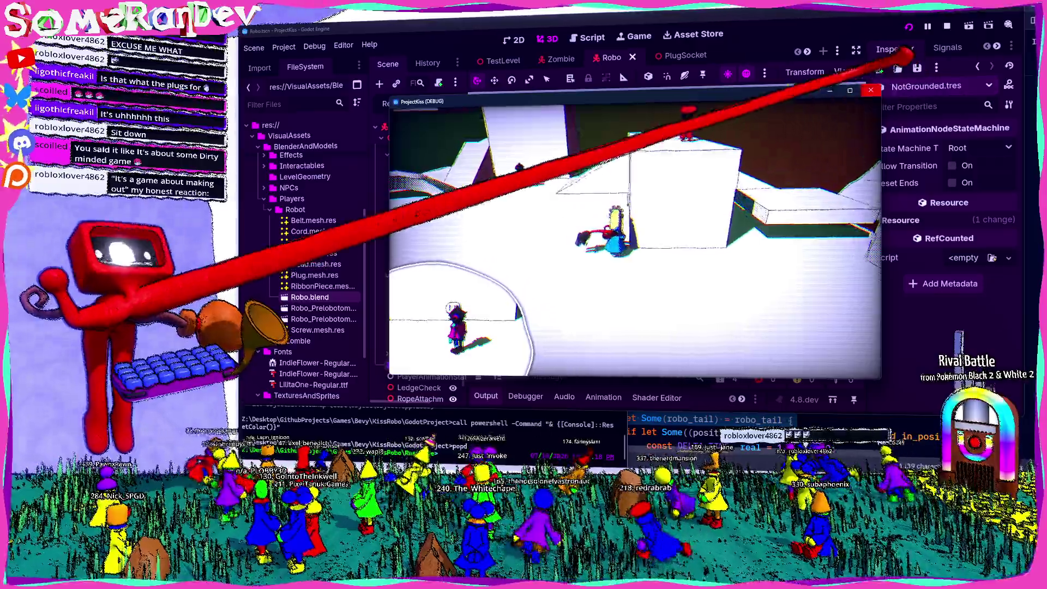
{"action": "key", "text": "F8"}
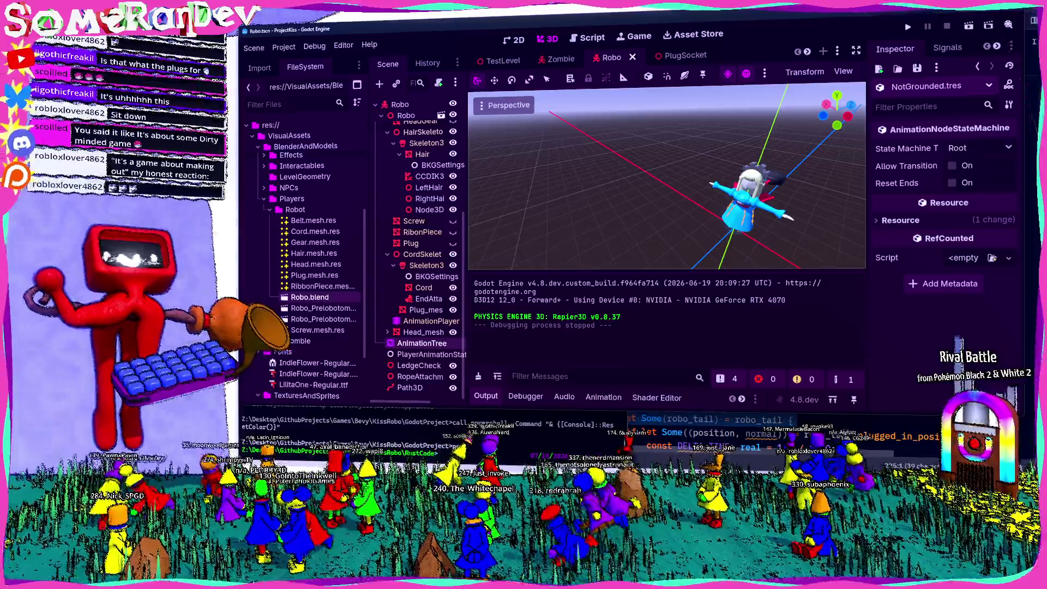
{"action": "key", "text": "alt+Tab"}
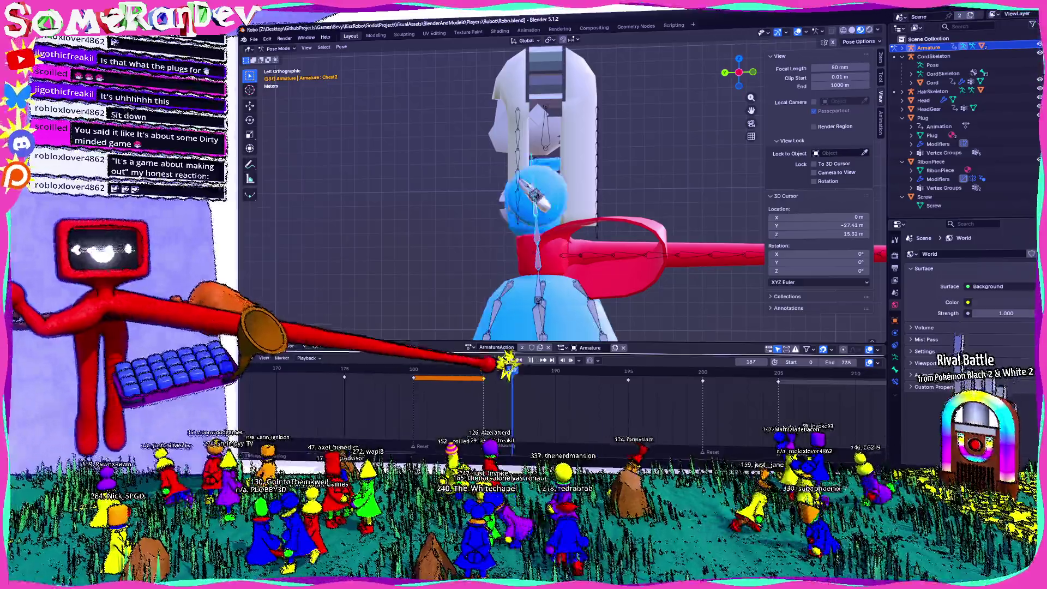
Play back the robot's double-jump arm animation from frame 185, then switch to Godot to reimport.
{"action": "left_click", "coordinate": [483, 371]}
{"action": "key", "text": "space"}
{"action": "left_click_drag", "start_coordinate": [739, 72], "coordinate": [710, 78]}
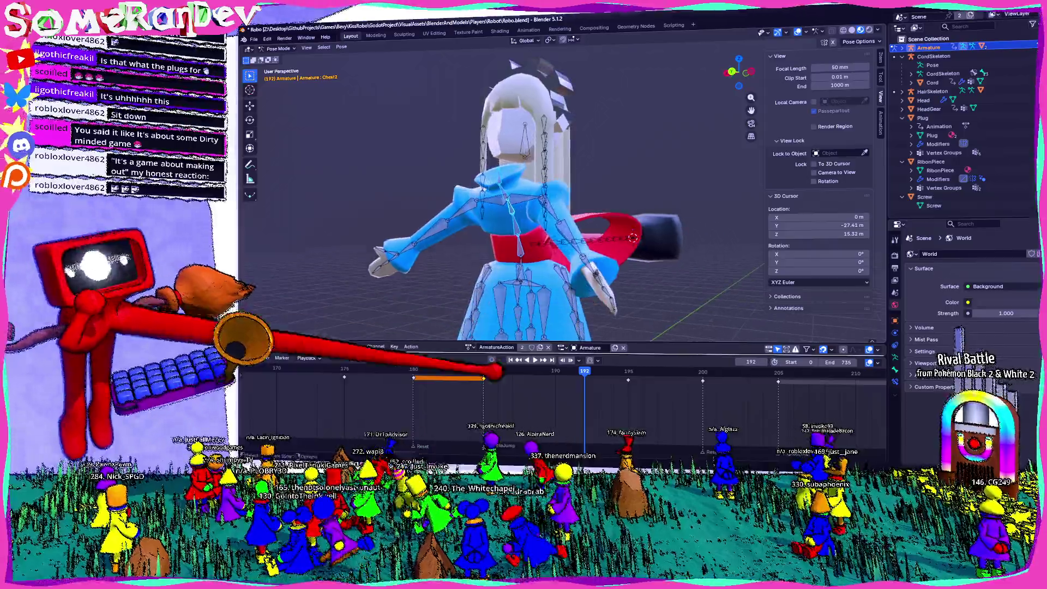
{"action": "key", "text": "space"}
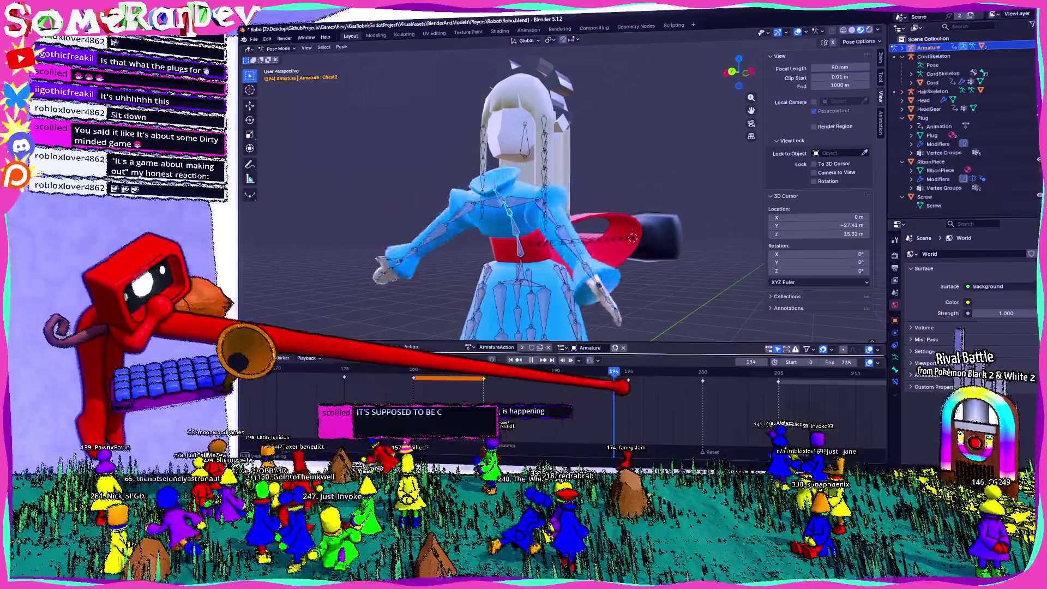
{"action": "key", "text": "space"}
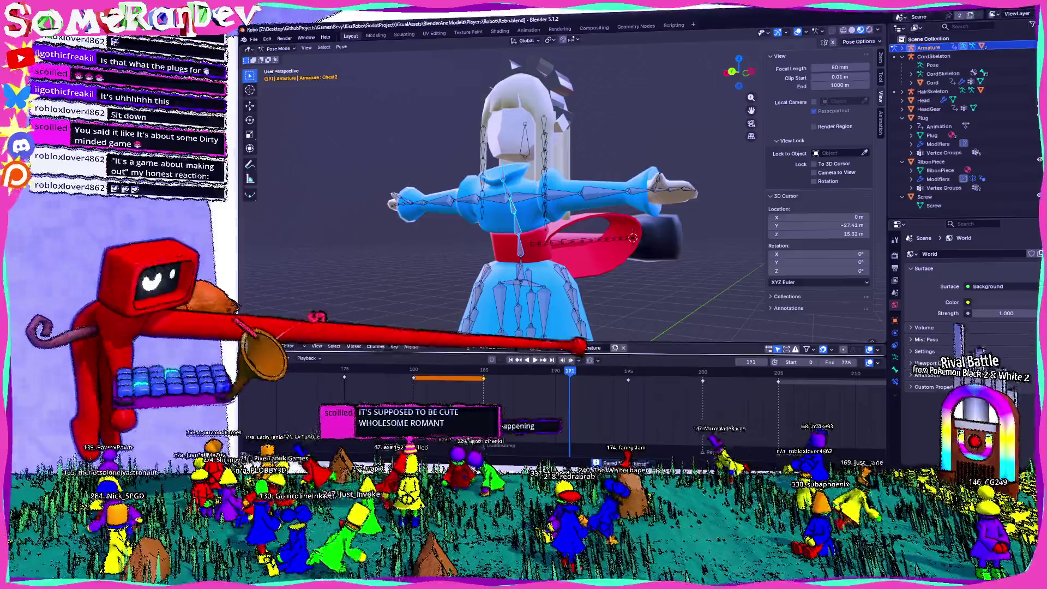
{"action": "key", "text": "alt+Tab"}
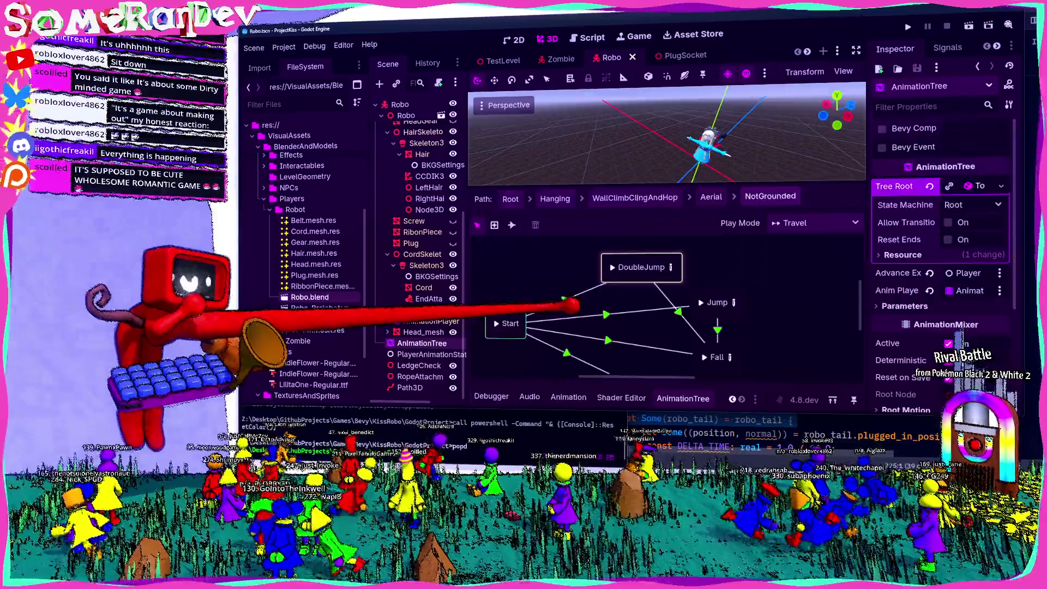
Inspect the DoubleJump blend tree, then select the DoubleJump-to-Fall transition in NotGrounded.
{"action": "left_click", "coordinate": [674, 268]}
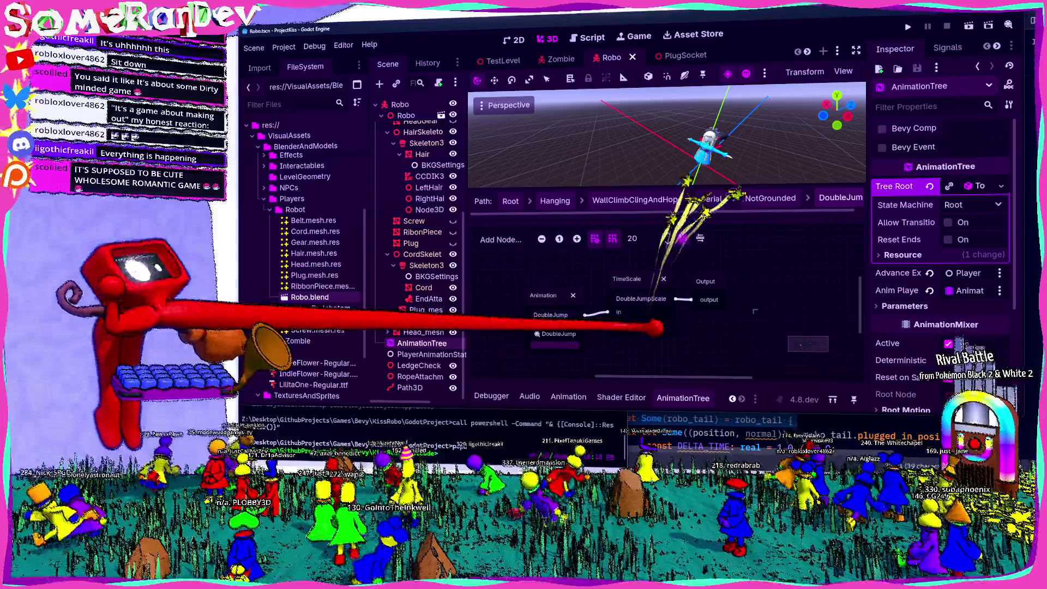
{"action": "left_click", "coordinate": [771, 197]}
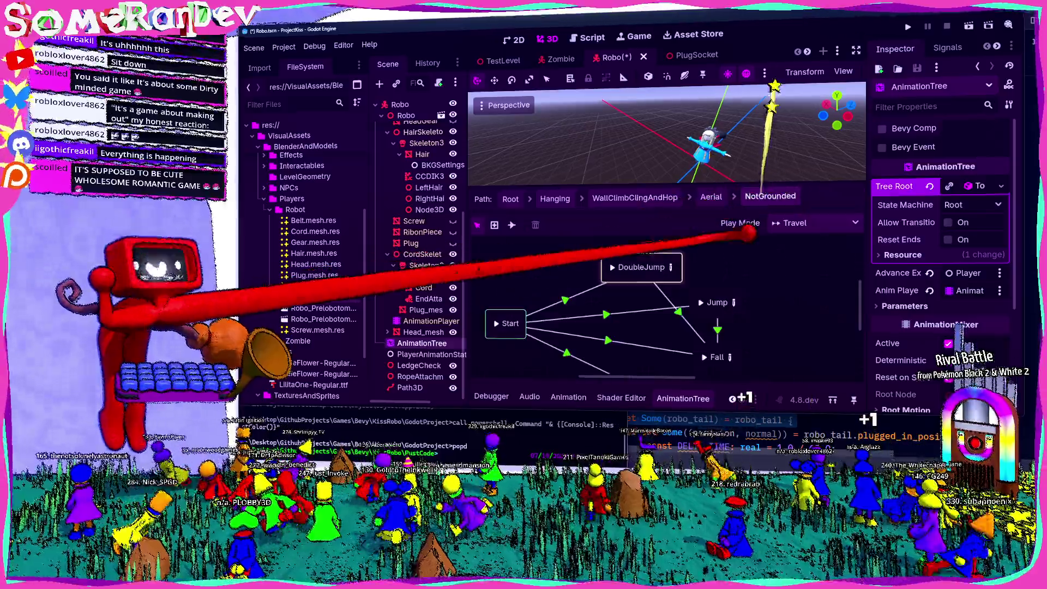
{"action": "left_click", "coordinate": [693, 327]}
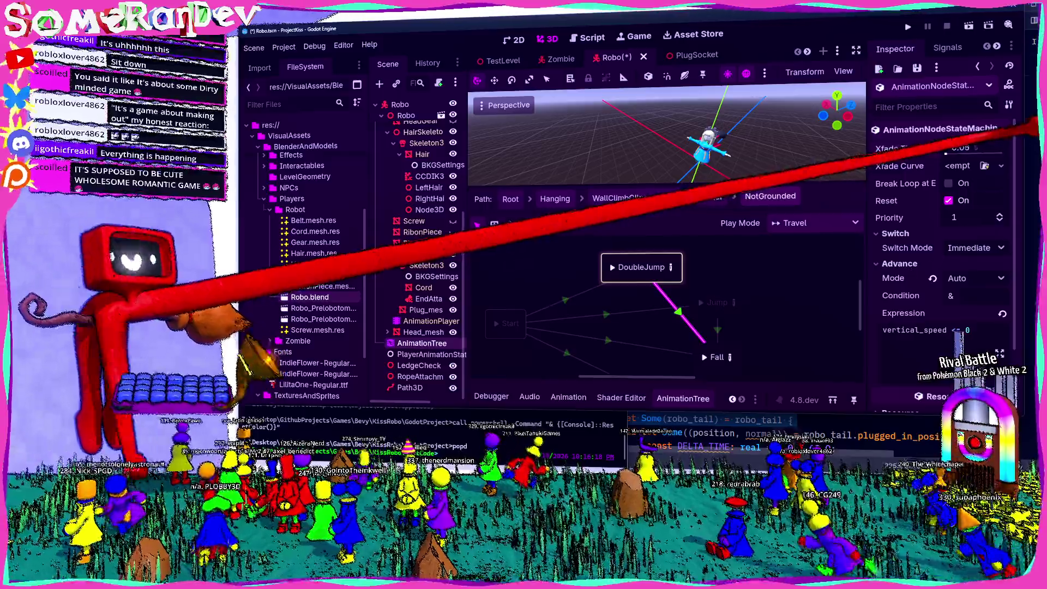
Save and playtest the game, then stop it and switch to Blender.
{"action": "key", "text": "F5"}
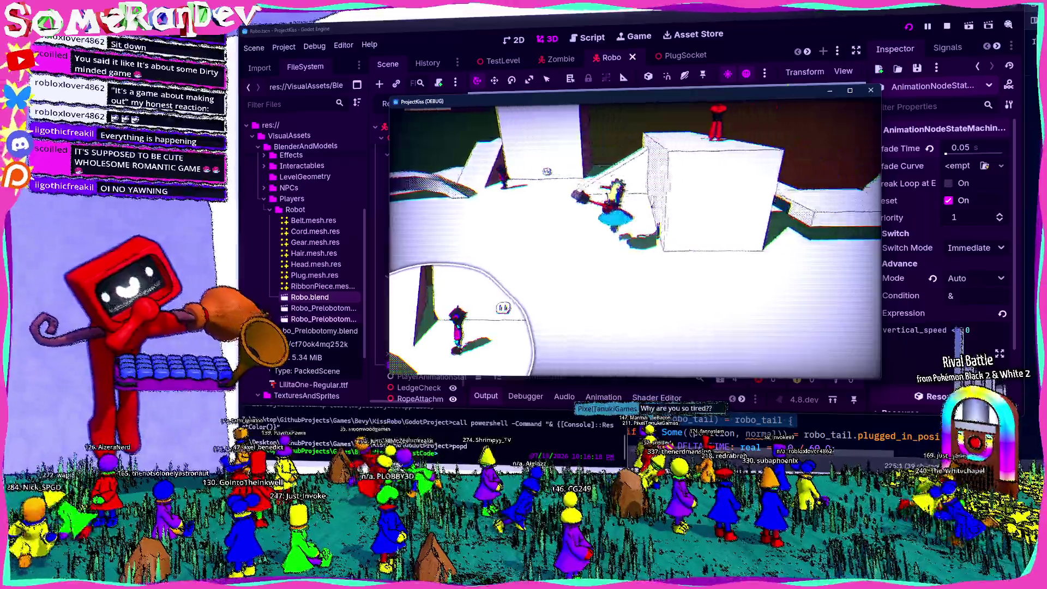
{"action": "key", "text": "F8"}
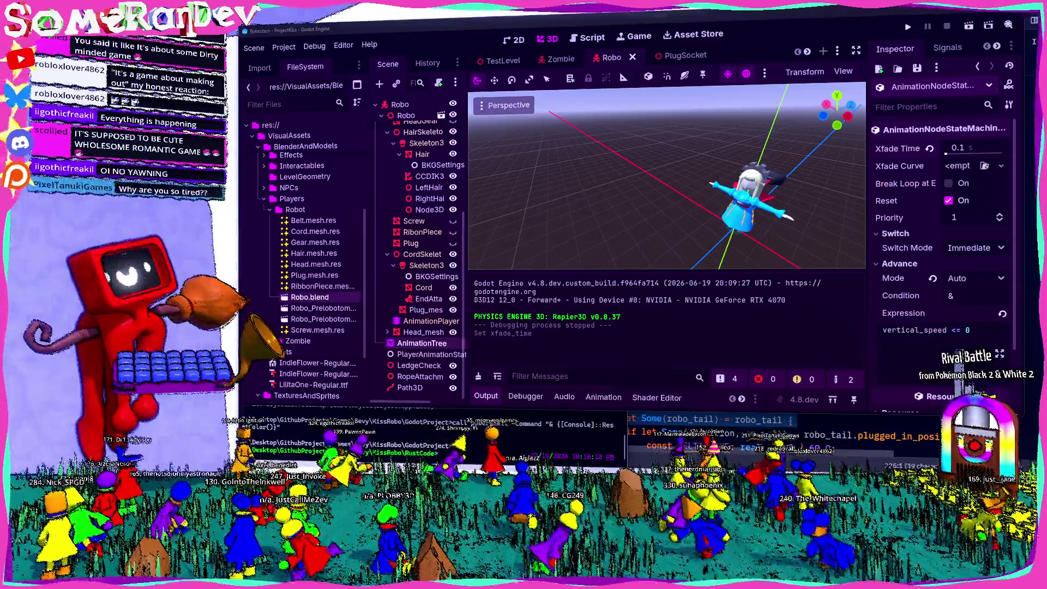
{"action": "key", "text": "alt+Tab"}
{"action": "scroll", "coordinate": [545, 207], "scroll_direction": "down", "scroll_amount": 5}
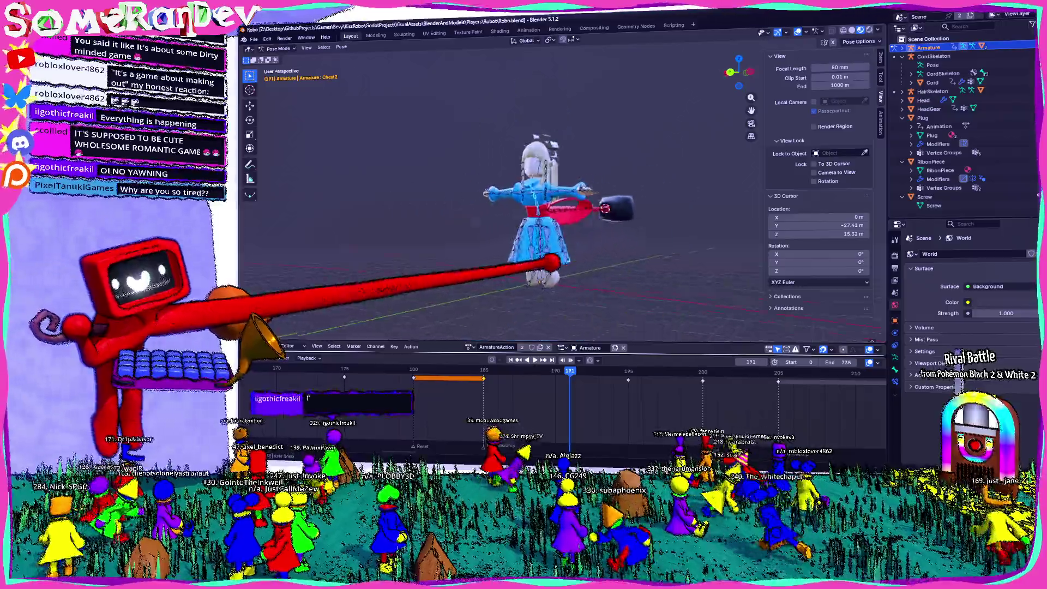
{"action": "scroll", "coordinate": [545, 235], "scroll_direction": "up", "scroll_amount": 3}
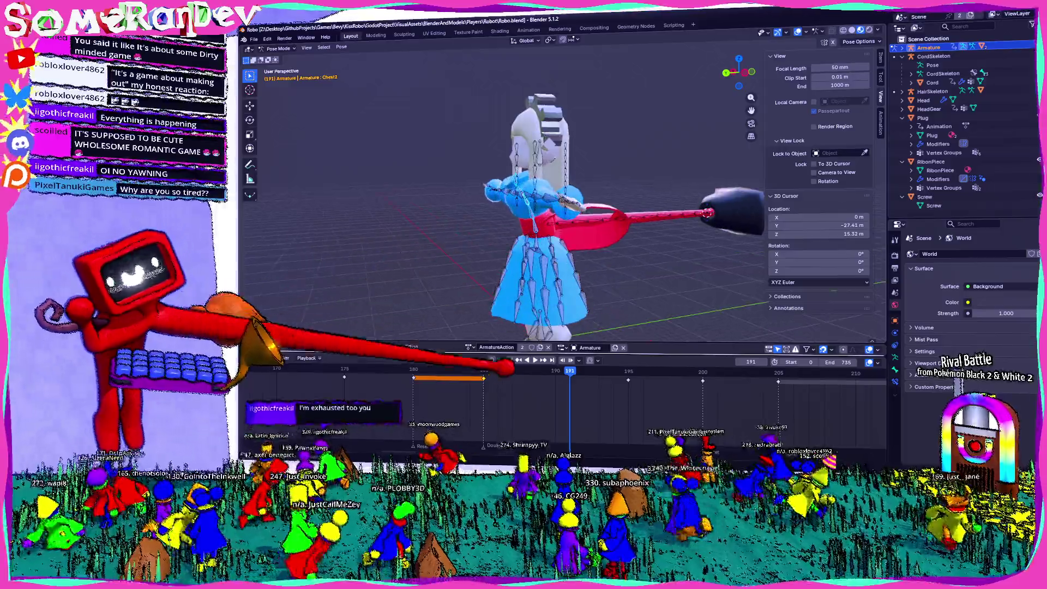
{"action": "left_click", "coordinate": [484, 376]}
{"action": "key", "text": "space"}
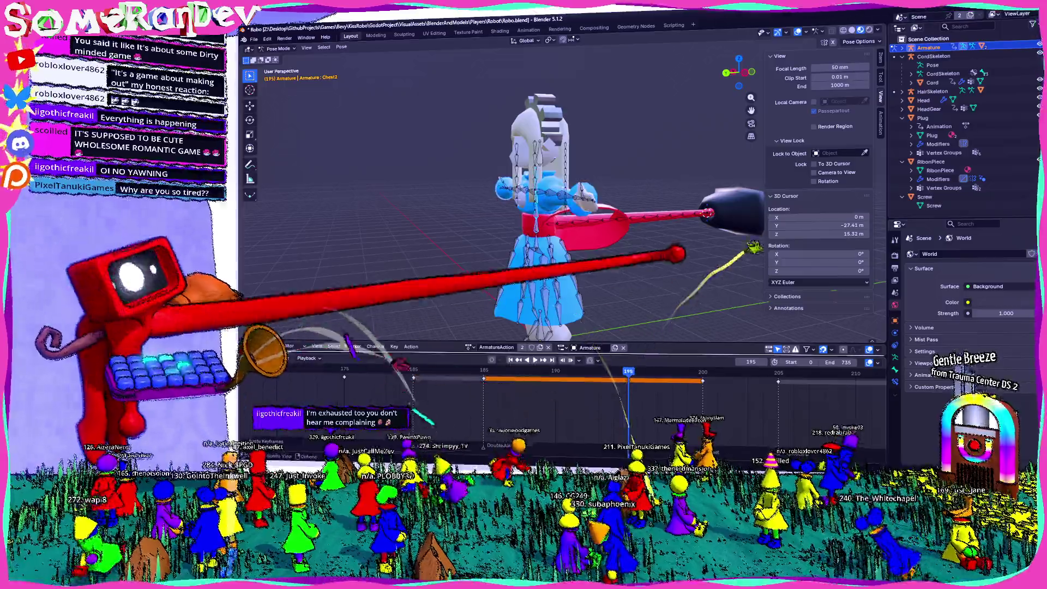
{"action": "key", "text": "ctrl+KP_3"}
{"action": "scroll", "coordinate": [549, 194], "scroll_direction": "up", "scroll_amount": 5}
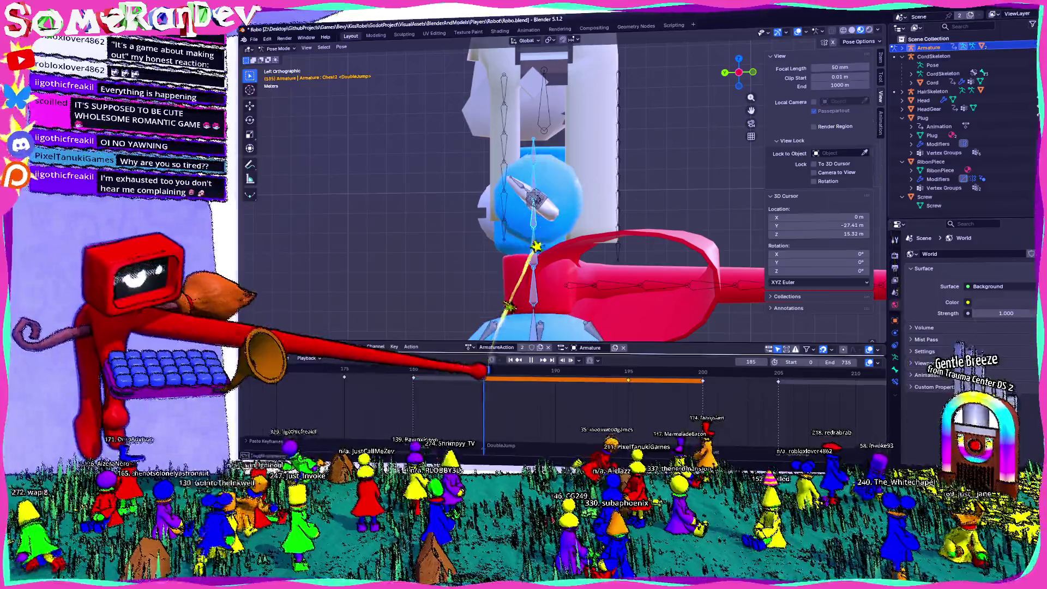
{"action": "key", "text": "space"}
{"action": "key", "text": "KP_4"}
{"action": "key", "text": "KP_4"}
{"action": "key", "text": "KP_4"}
{"action": "key", "text": "KP_8"}
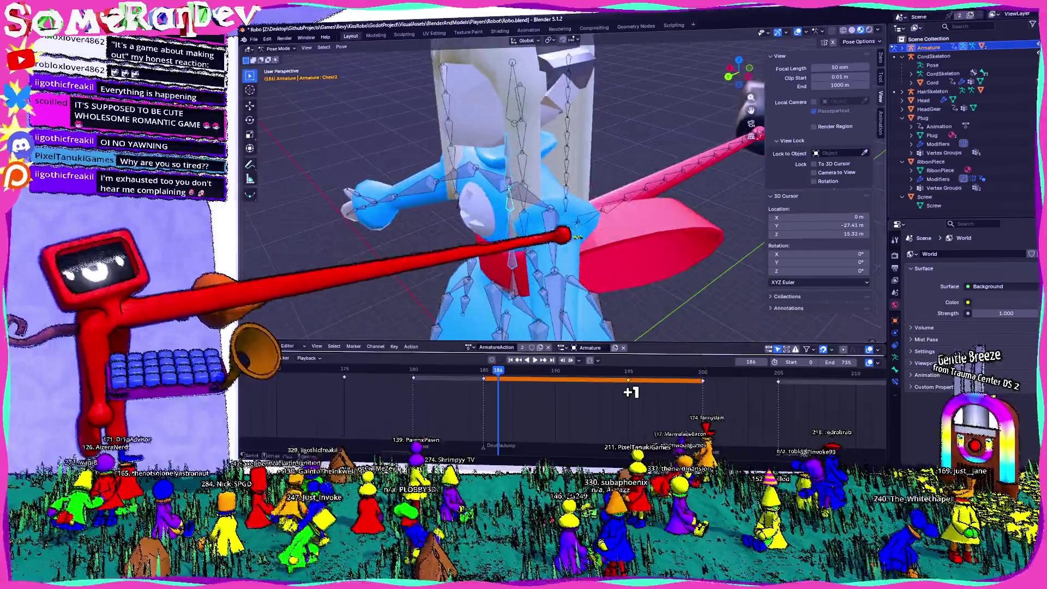
{"action": "left_click", "coordinate": [554, 240]}
{"action": "key", "text": "KP_4"}
{"action": "key", "text": "KP_4"}
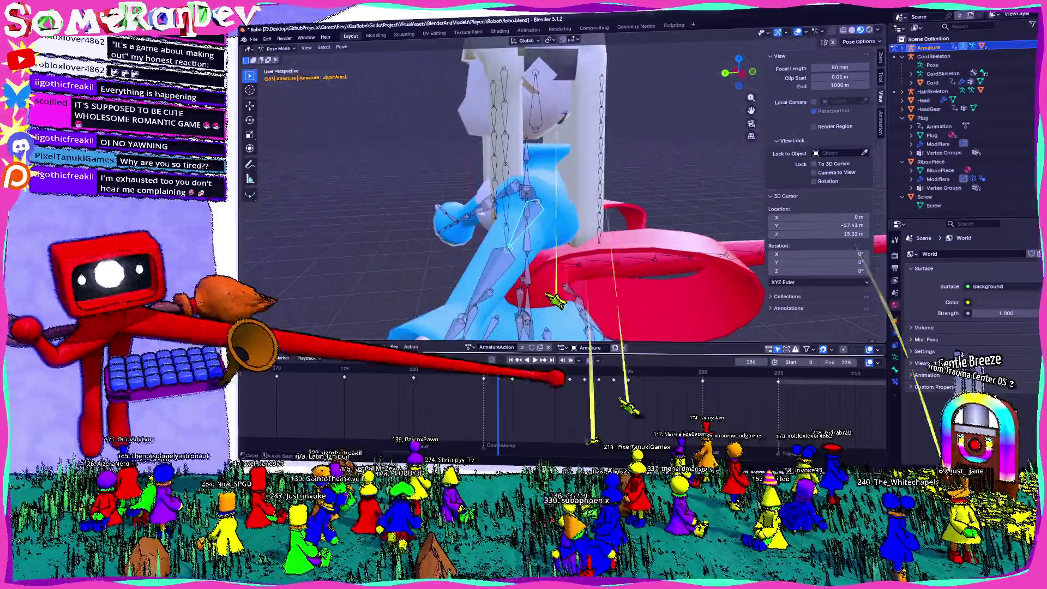
{"action": "key", "text": "space"}
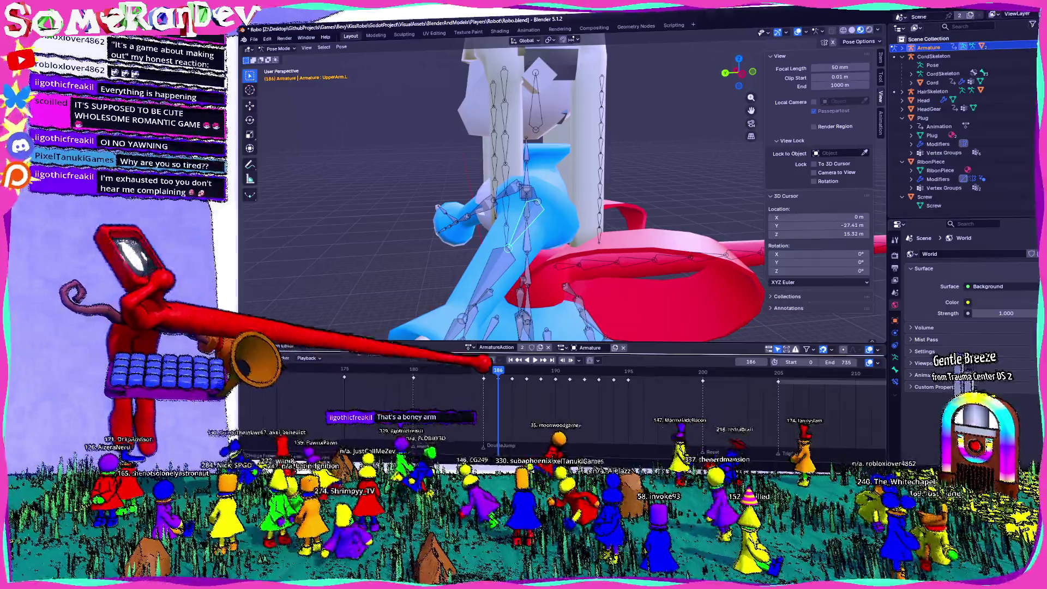
Keyframe the robot's current pose at frame 185 of the DoubleJump action.
{"action": "left_click_drag", "start_coordinate": [491, 191], "coordinate": [355, 185]}
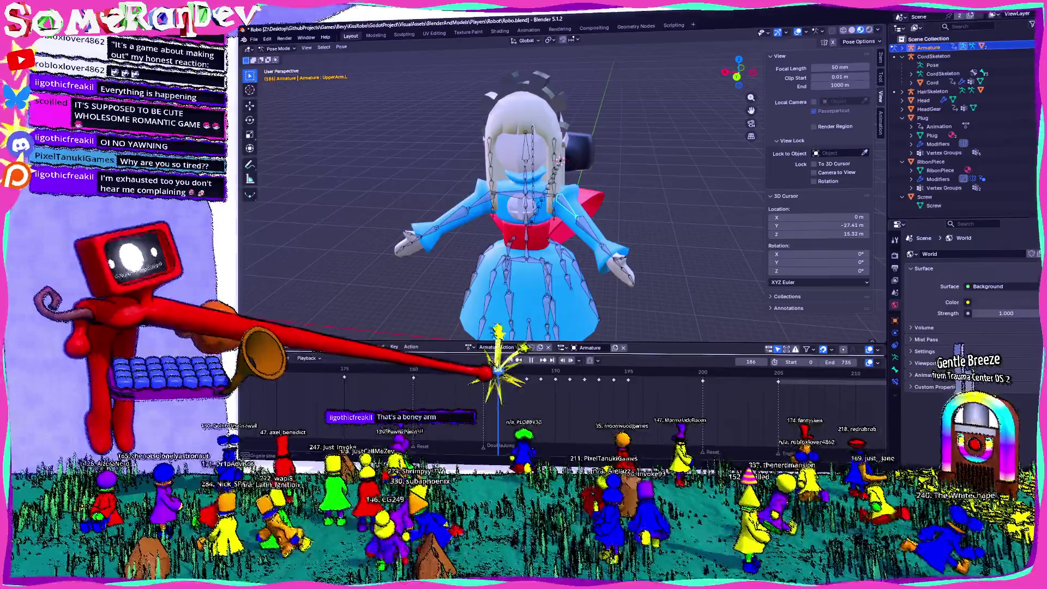
{"action": "left_click_drag", "start_coordinate": [498, 371], "coordinate": [484, 370]}
{"action": "mouse_move", "coordinate": [549, 292]}
{"action": "left_mouse_down"}
{"action": "mouse_move", "coordinate": [503, 257]}
{"action": "mouse_move", "coordinate": [496, 183]}
{"action": "left_mouse_up"}
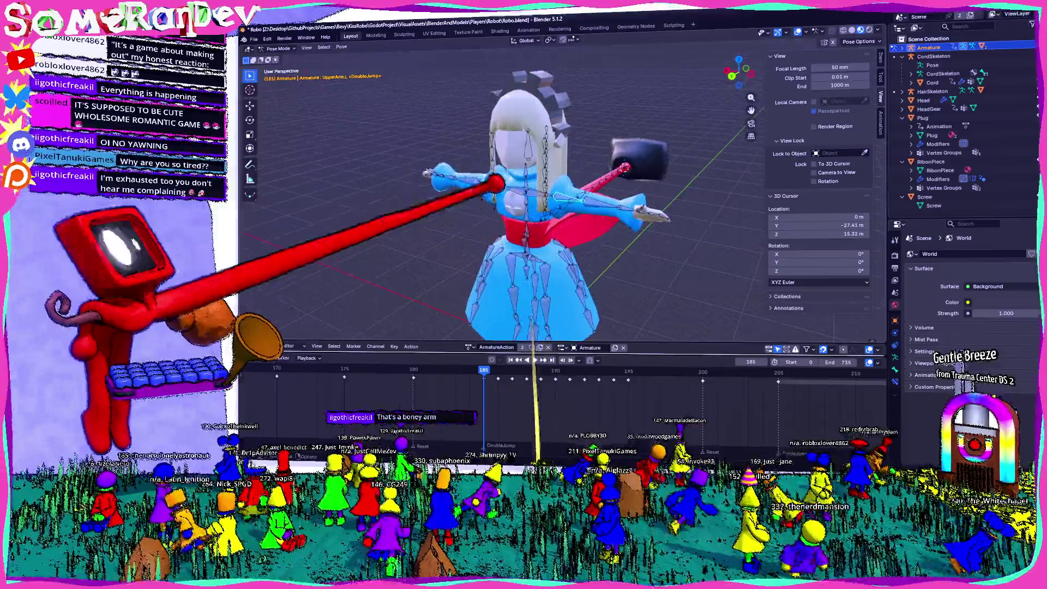
{"action": "left_click", "coordinate": [341, 46]}
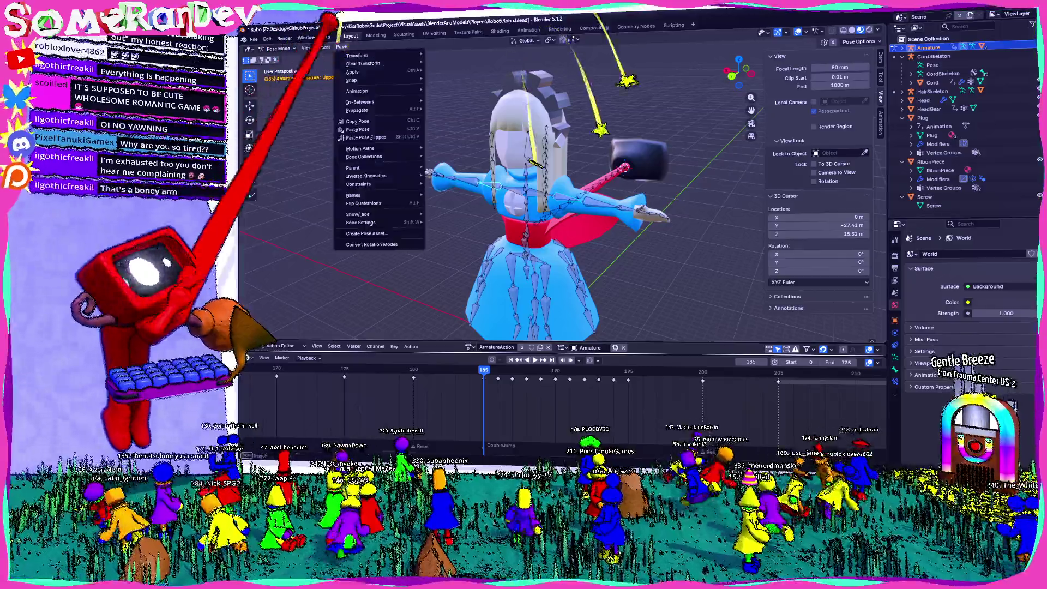
{"action": "left_click_drag", "start_coordinate": [619, 206], "coordinate": [581, 207]}
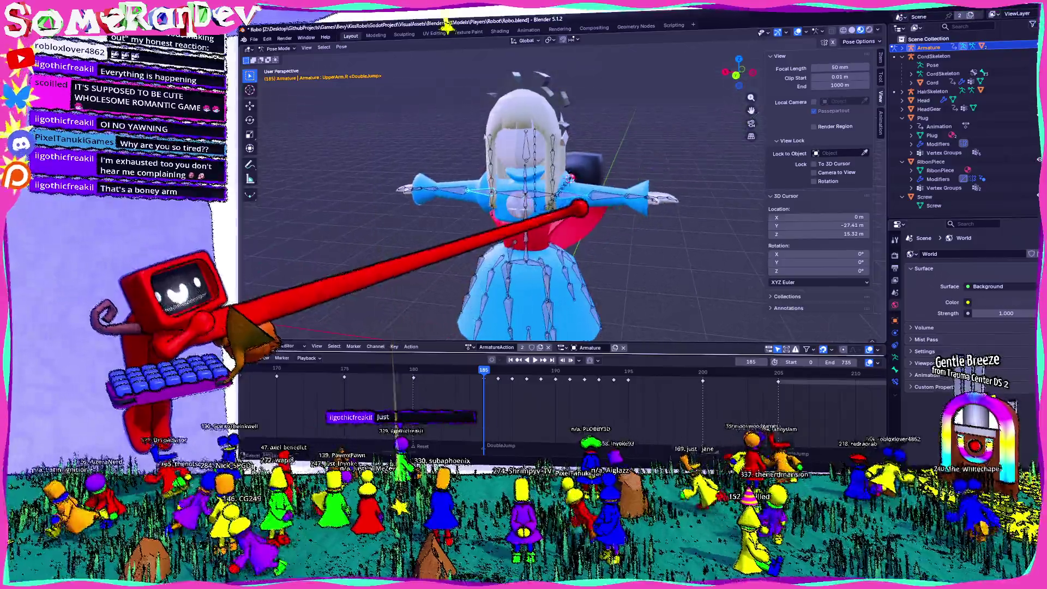
{"action": "key", "text": "i"}
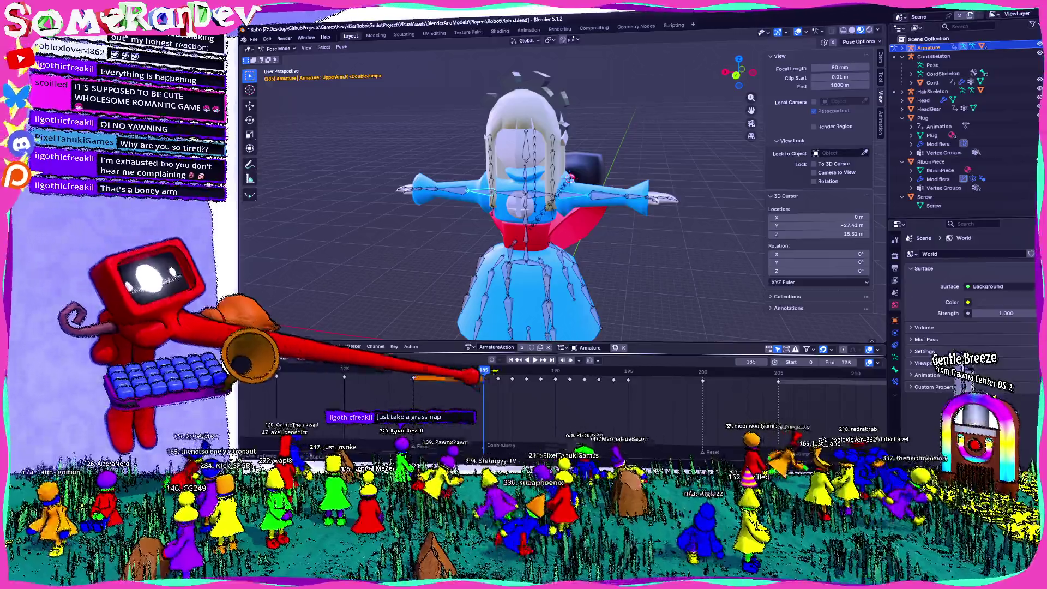
At frame 186, rotate the right upper arm (UpperArm.R) from the side view.
{"action": "left_click", "coordinate": [497, 371]}
{"action": "left_click", "coordinate": [725, 72]}
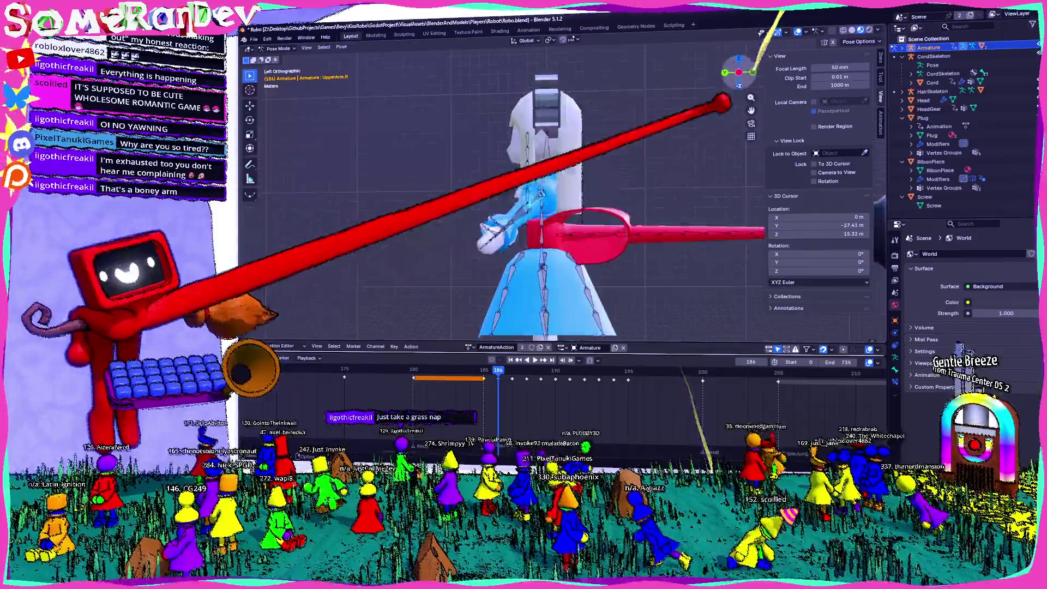
{"action": "key", "text": "r"}
{"action": "scroll", "coordinate": [636, 164], "scroll_direction": "up", "scroll_amount": 2}
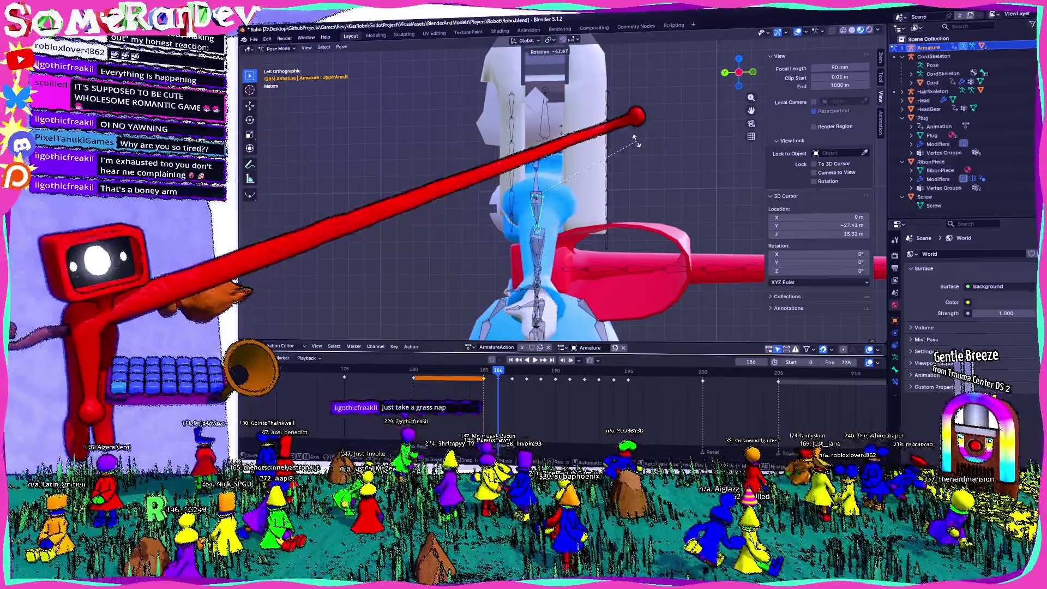
{"action": "left_click", "coordinate": [637, 142]}
{"action": "left_click", "coordinate": [450, 381]}
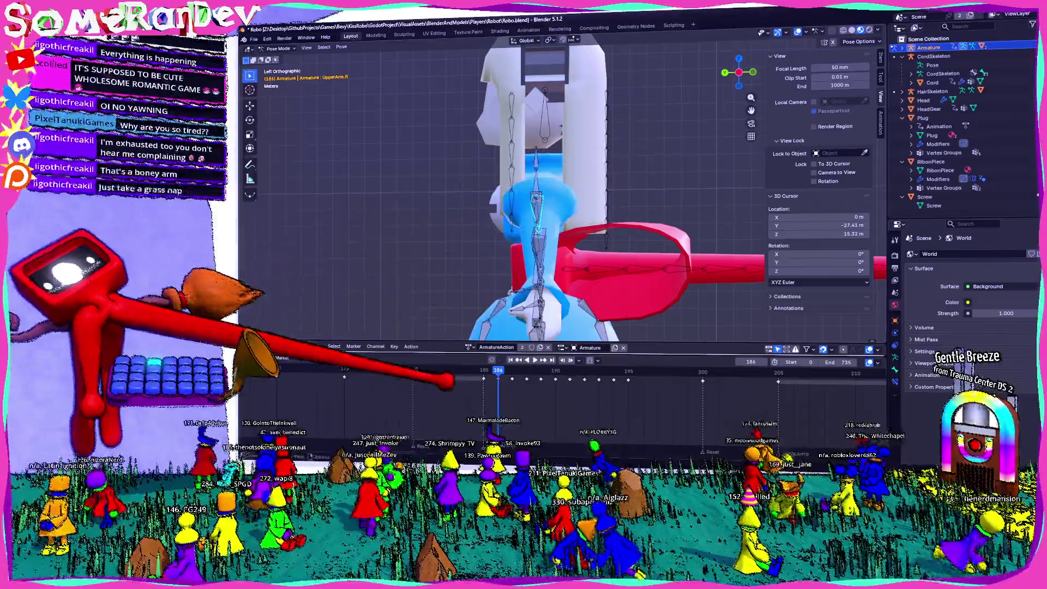
Step forward to frame 195, save Robo.blend, and preview the animation playing backwards.
{"action": "key", "text": "Right"}
{"action": "key", "text": "Right"}
{"action": "key", "text": "Right"}
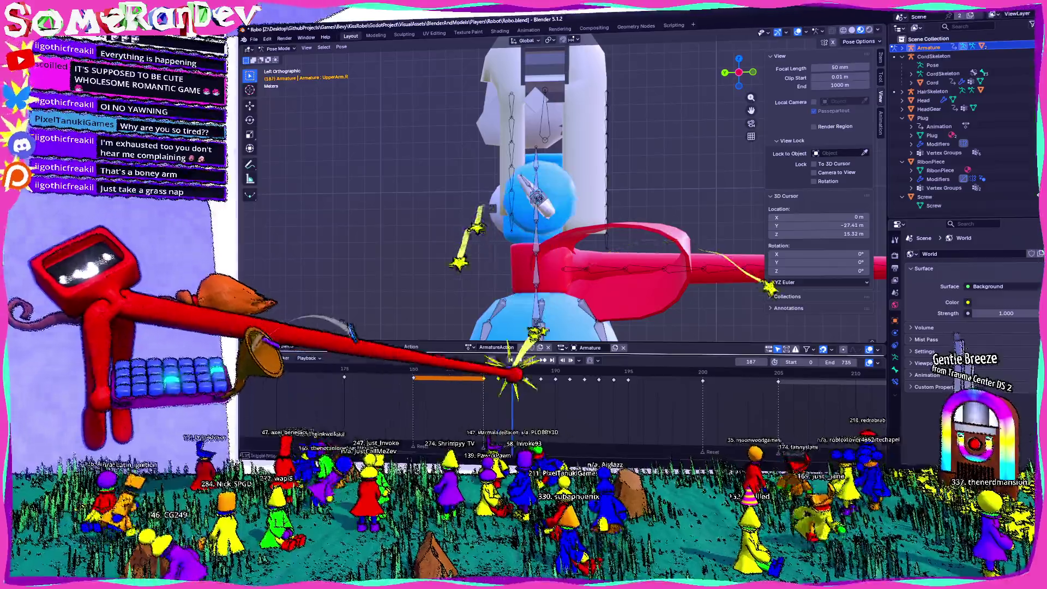
{"action": "key", "text": "Right"}
{"action": "key", "text": "Right"}
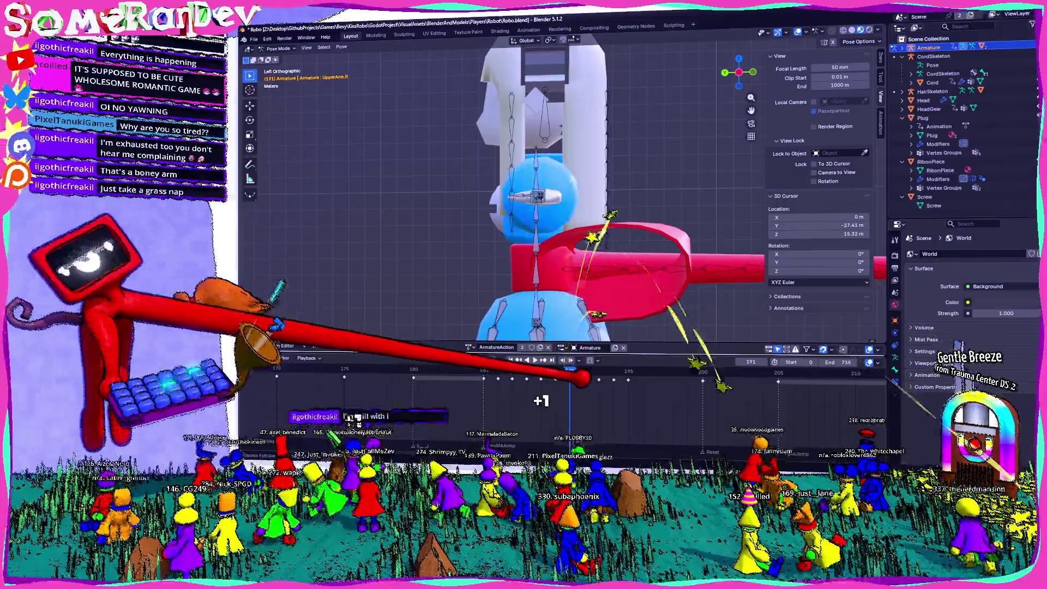
{"action": "key", "text": "Right"}
{"action": "key", "text": "Right"}
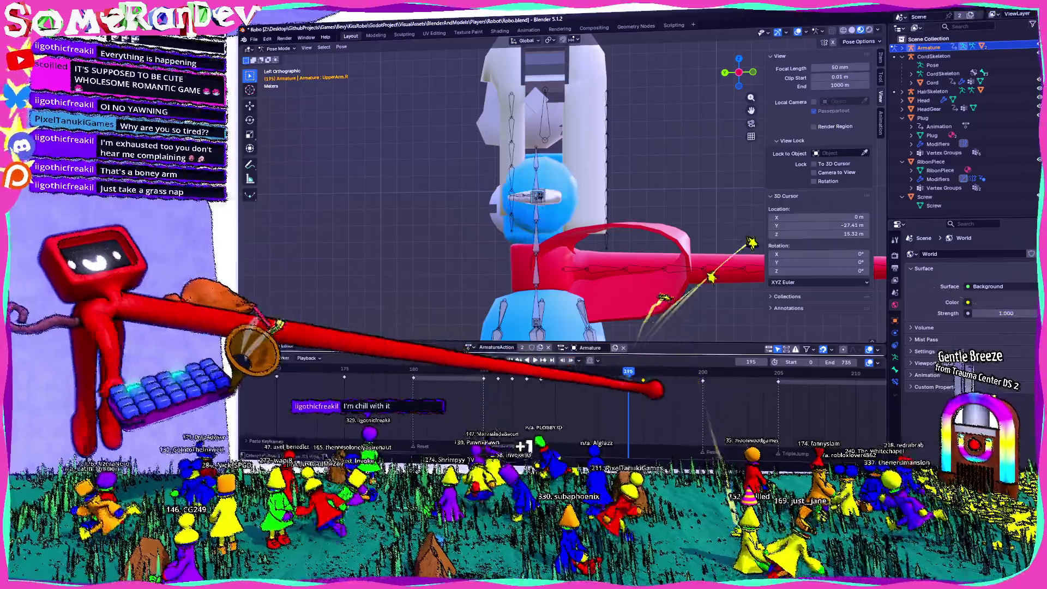
{"action": "key", "text": "ctrl+s"}
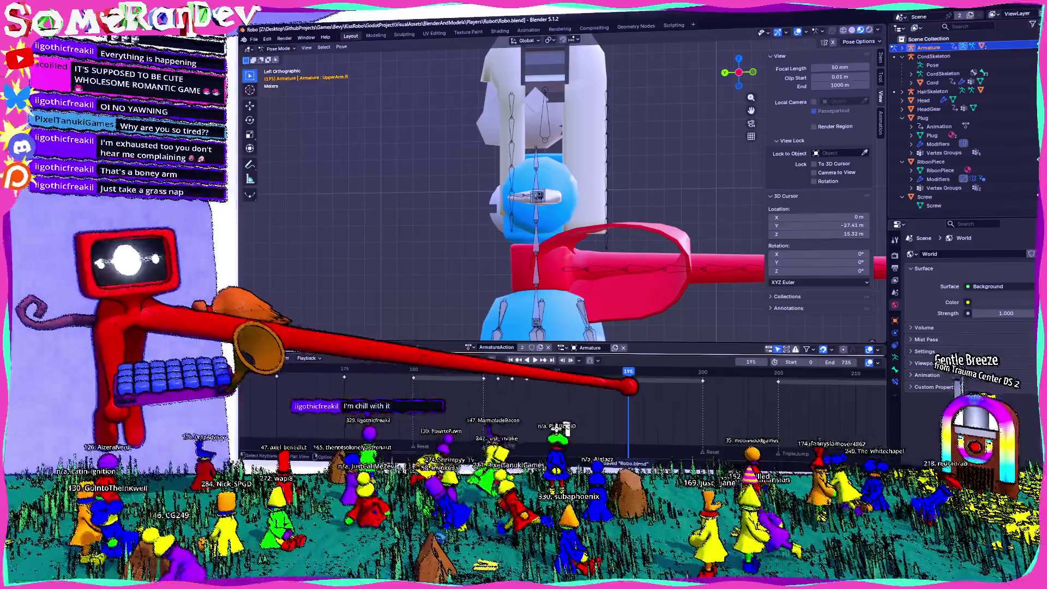
{"action": "key", "text": "shift+ctrl+space"}
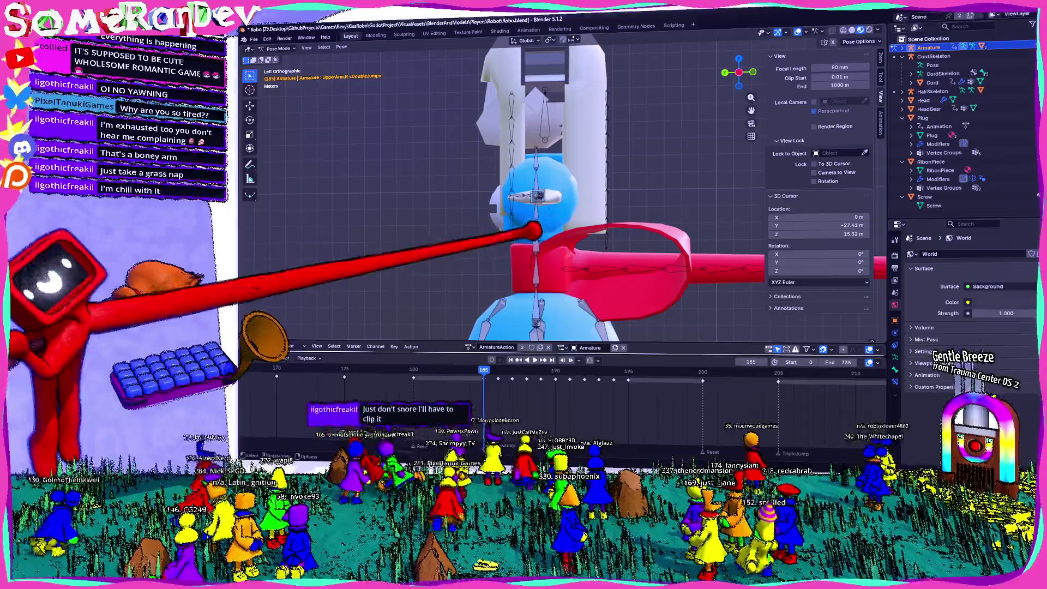
Tilt the robot's Chest bone forward while previewing the jump playback.
{"action": "left_click", "coordinate": [536, 240]}
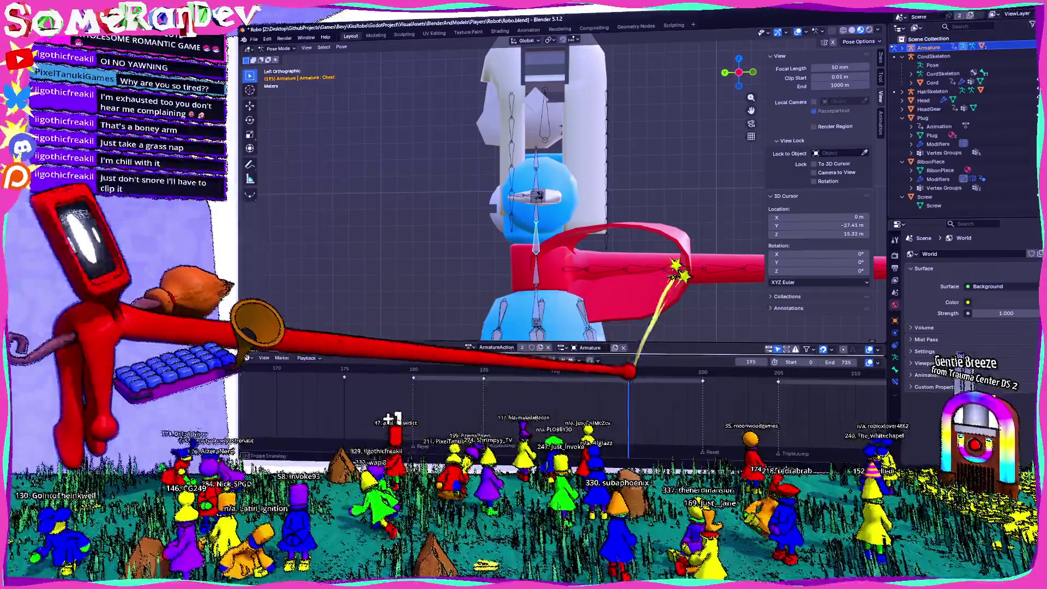
{"action": "key", "text": "space"}
{"action": "key", "text": "space"}
{"action": "key", "text": "r"}
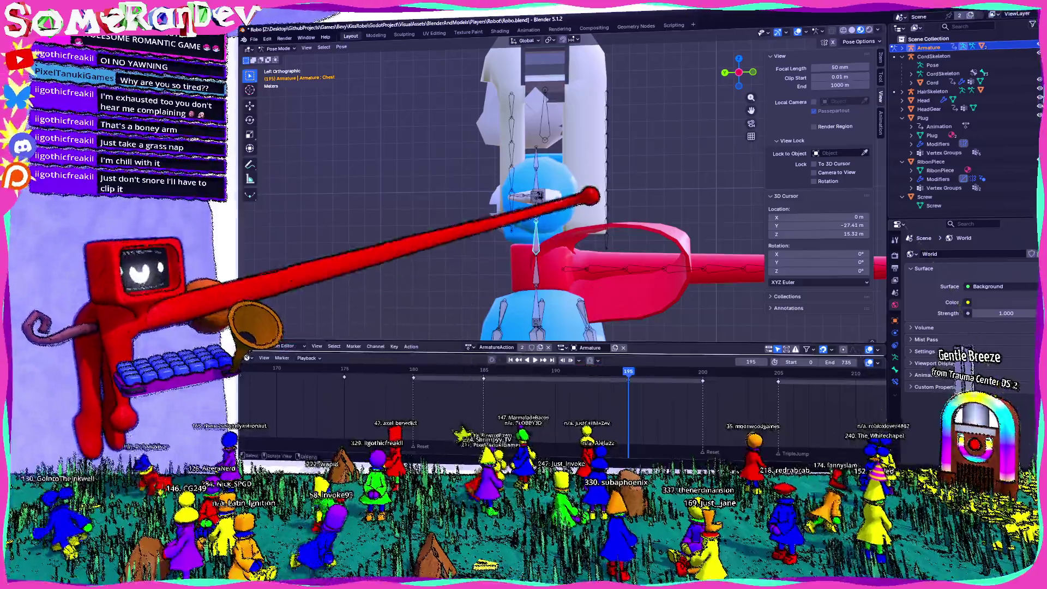
{"action": "left_click", "coordinate": [652, 184]}
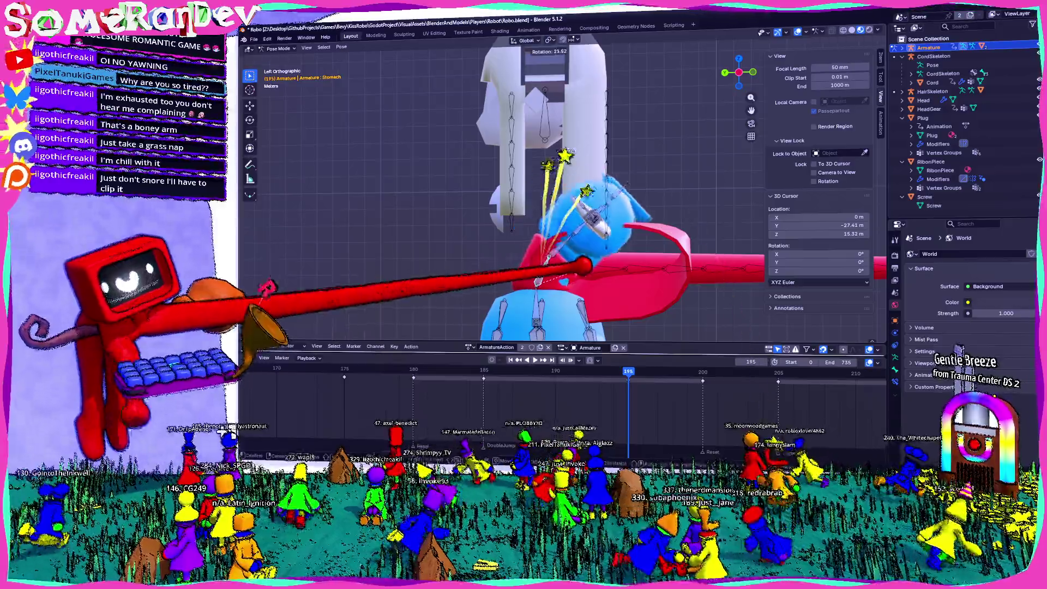
Rotate the Chest bone slightly back, check it in playback, and save Robo.blend.
{"action": "left_click", "coordinate": [600, 180]}
{"action": "left_click", "coordinate": [603, 131]}
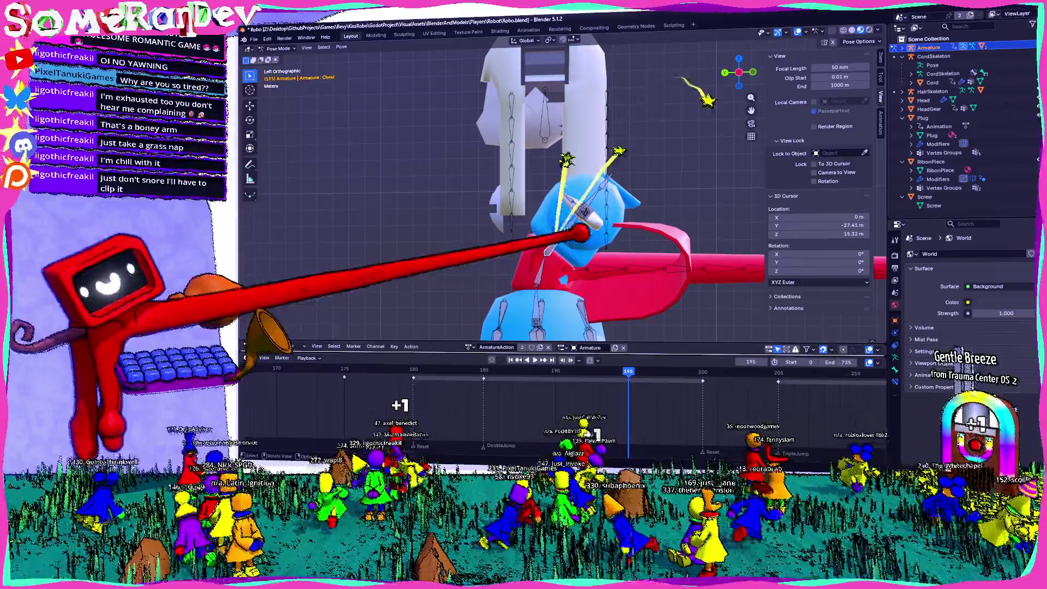
{"action": "key", "text": "r"}
{"action": "left_click", "coordinate": [615, 188]}
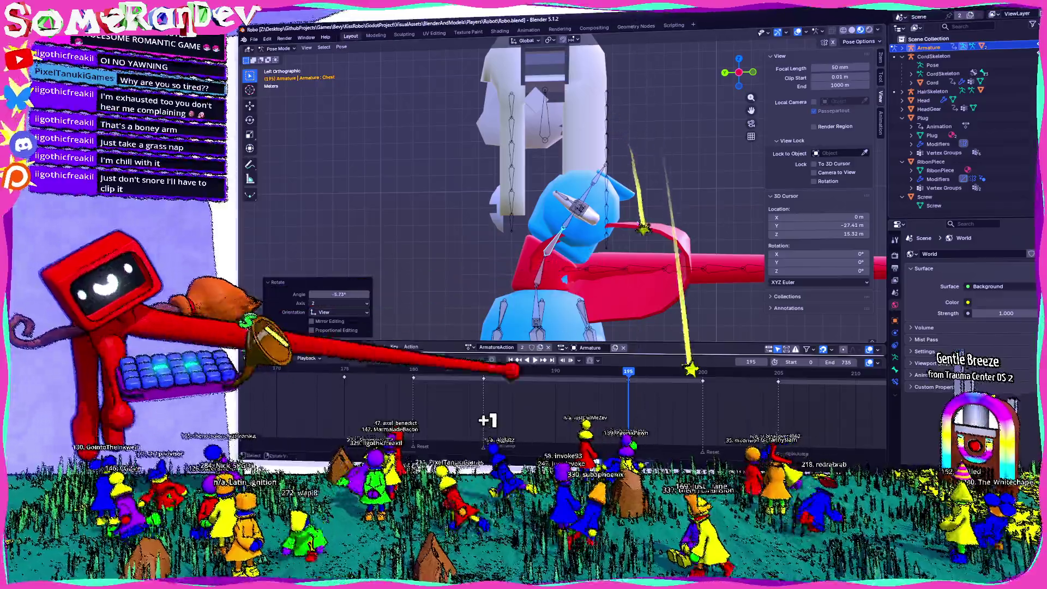
{"action": "key", "text": "space"}
{"action": "key", "text": "space"}
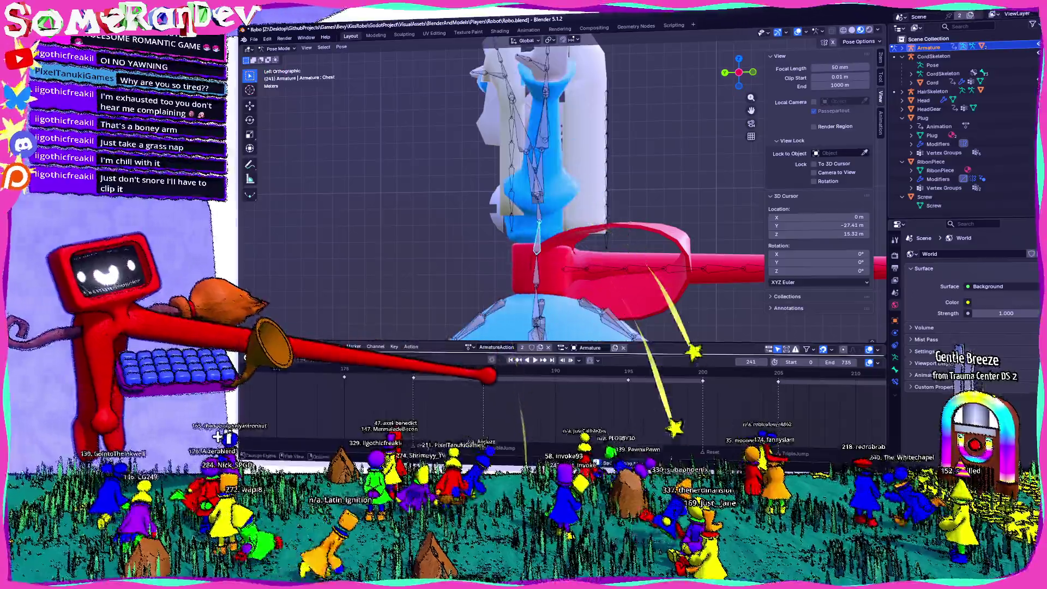
{"action": "key", "text": "ctrl+s"}
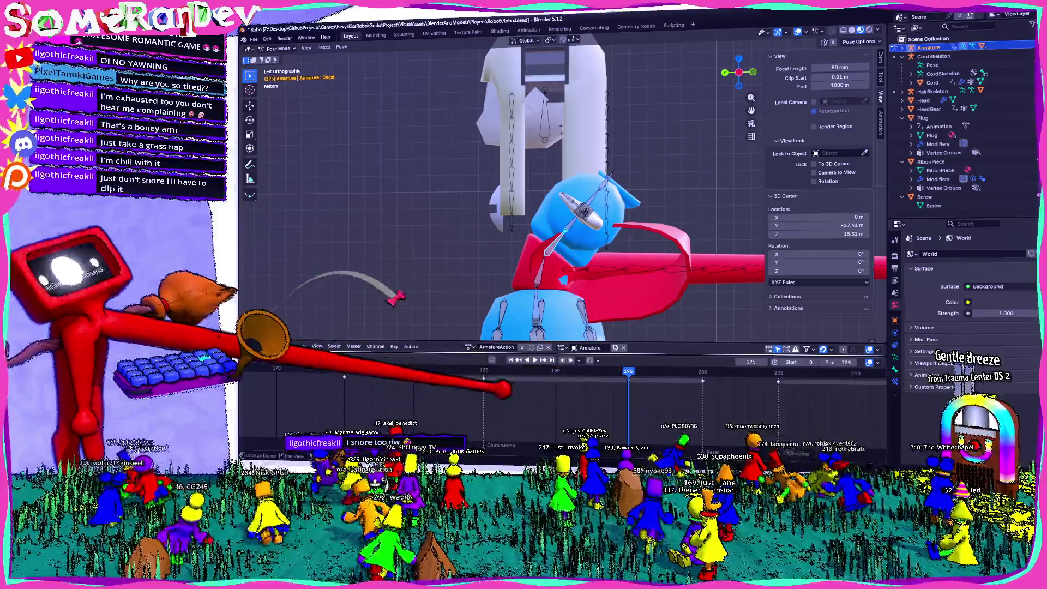
Undo the torso tilt and re-rotate the Chest bone from a new viewing angle.
{"action": "key", "text": "Escape"}
{"action": "key", "text": "ctrl+s"}
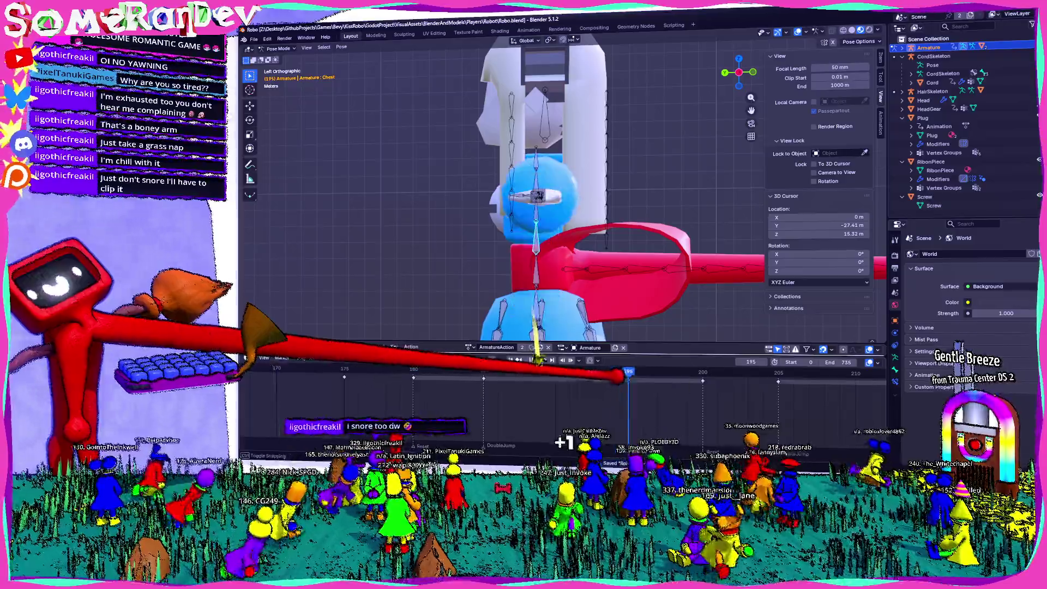
{"action": "key", "text": "KP_4"}
{"action": "key", "text": "KP_8"}
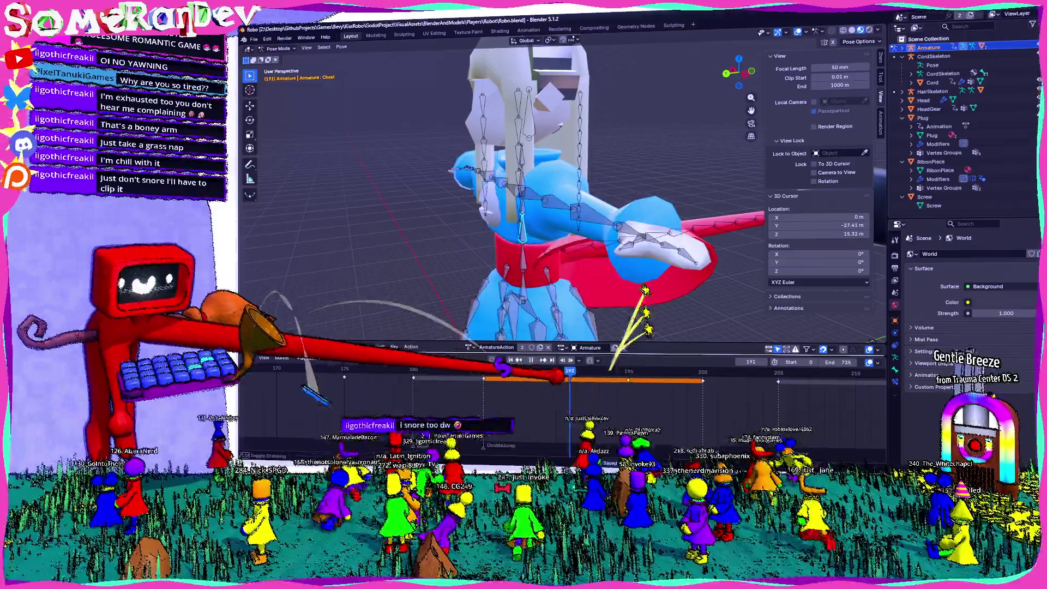
{"action": "mouse_move", "coordinate": [334, 310]}
{"action": "left_mouse_down"}
{"action": "mouse_move", "coordinate": [572, 276]}
{"action": "mouse_move", "coordinate": [632, 256]}
{"action": "left_mouse_up"}
{"action": "left_click", "coordinate": [745, 62]}
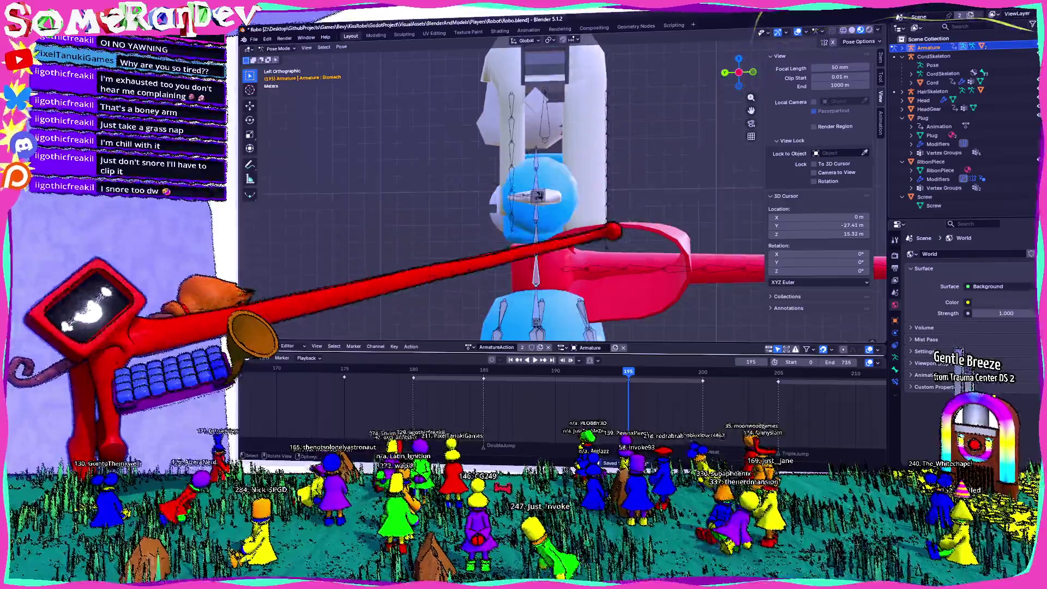
{"action": "left_click", "coordinate": [557, 235]}
{"action": "key", "text": "r"}
{"action": "left_click", "coordinate": [617, 221]}
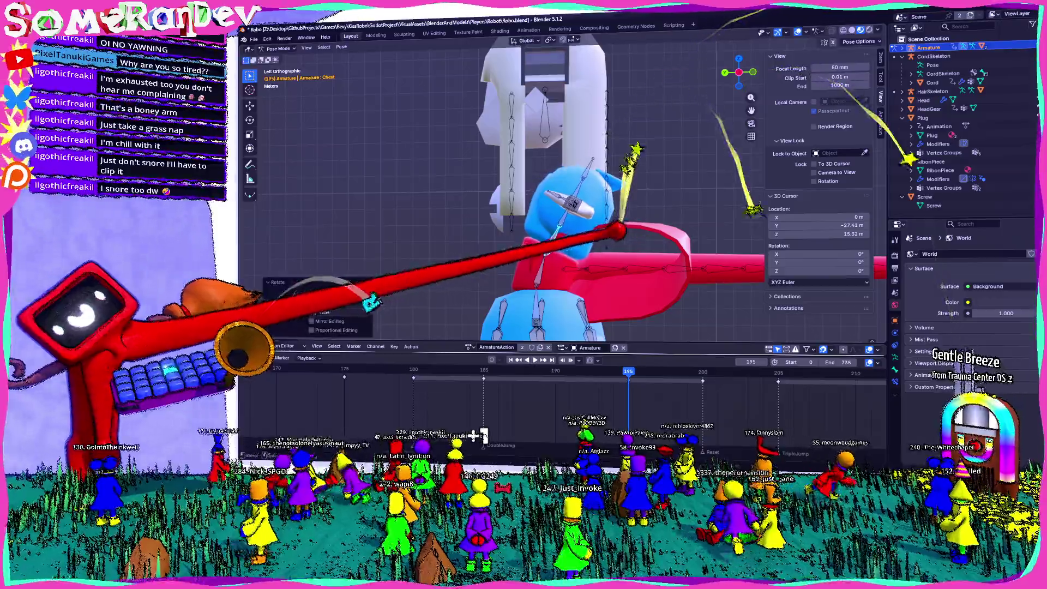
Select the Stomach bone, check the torso pose in playback, and save Robo.blend.
{"action": "left_click", "coordinate": [528, 272]}
{"action": "key", "text": "space"}
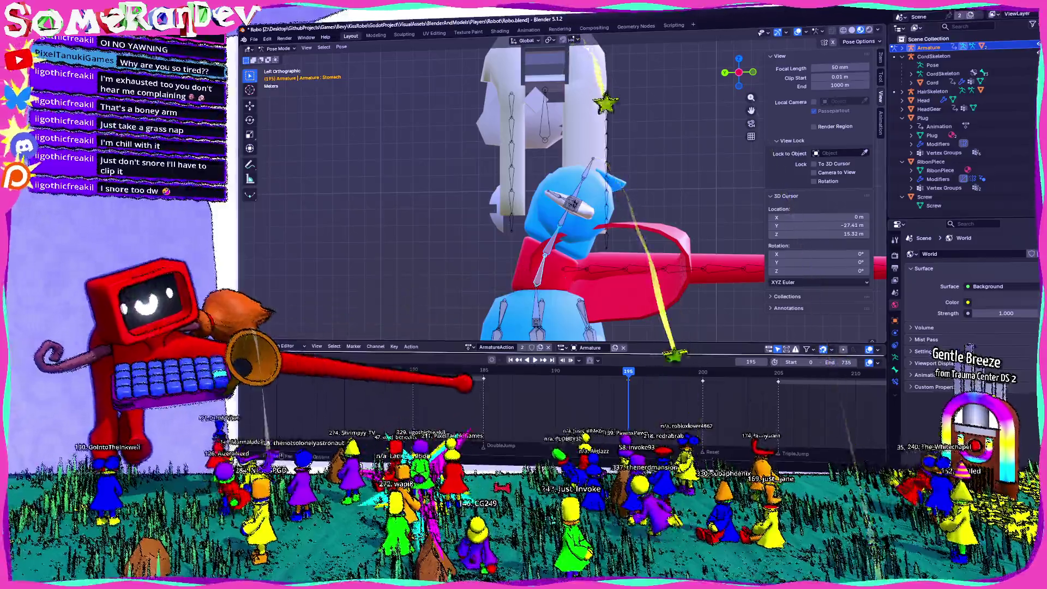
{"action": "key", "text": "Escape"}
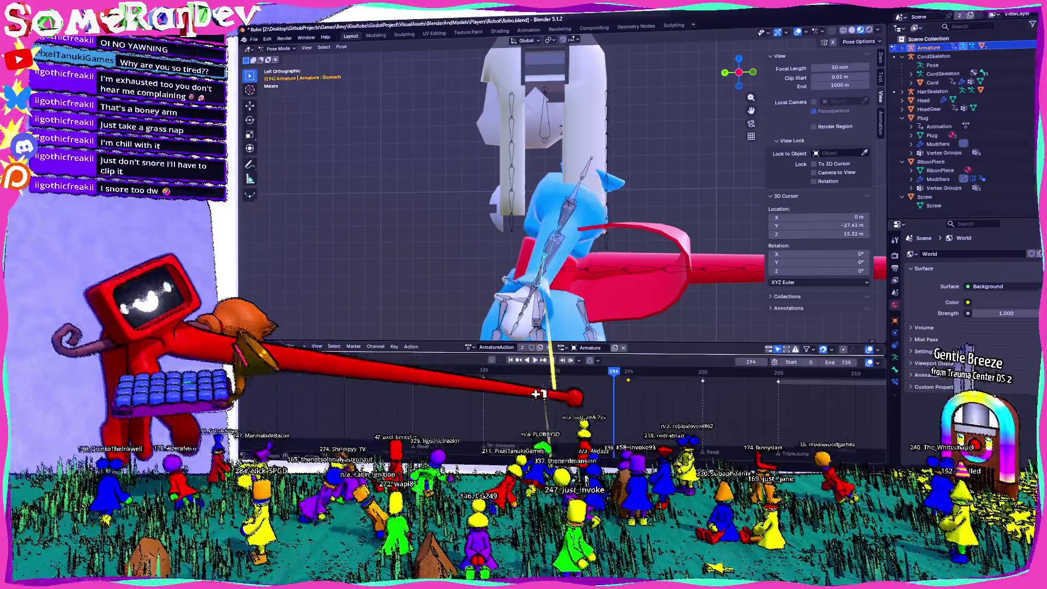
{"action": "key", "text": "ctrl+s"}
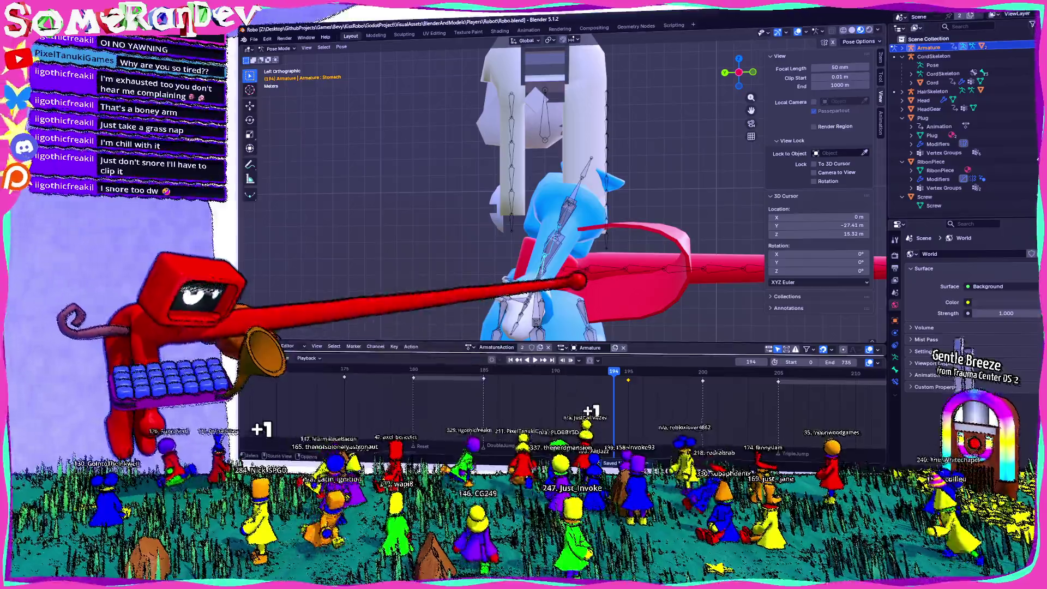
{"action": "key", "text": "alt+Tab"}
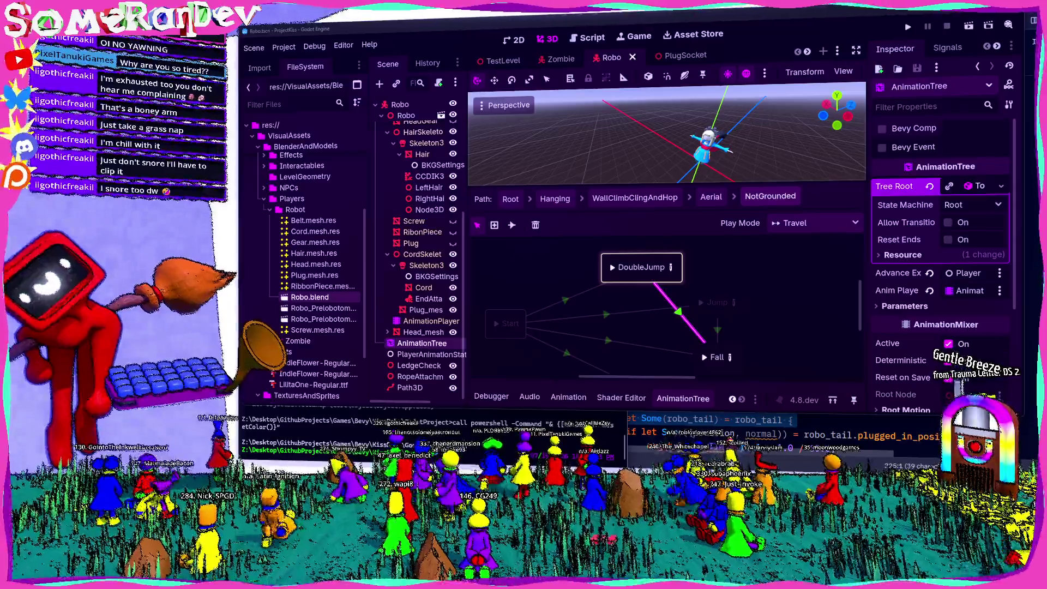
Open the DoubleJump state's blend tree in the AnimationTree and save the scene.
{"action": "left_click", "coordinate": [725, 260]}
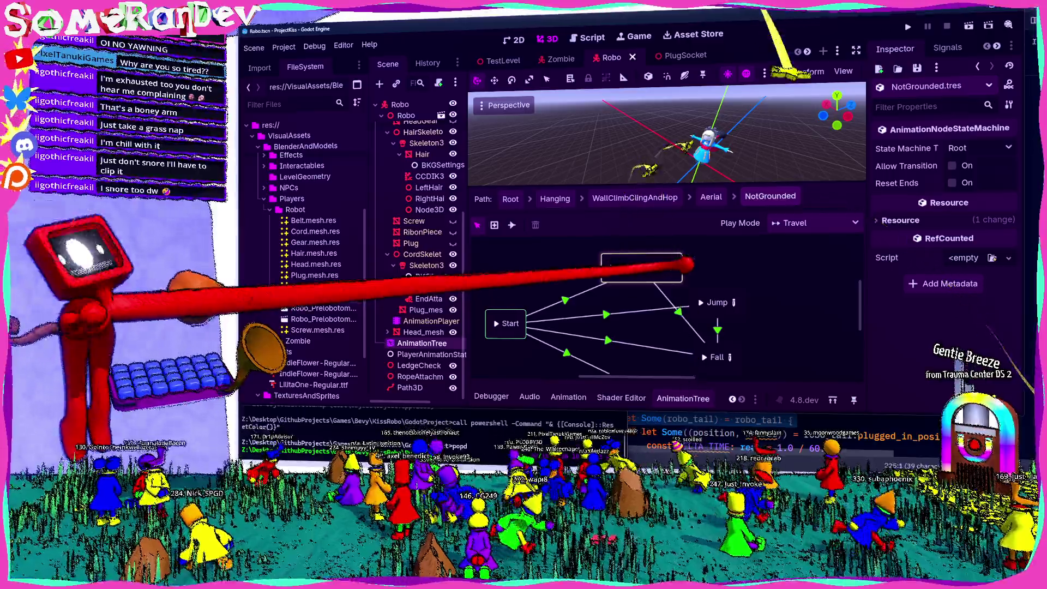
{"action": "left_click", "coordinate": [670, 267]}
{"action": "key", "text": "ctrl+s"}
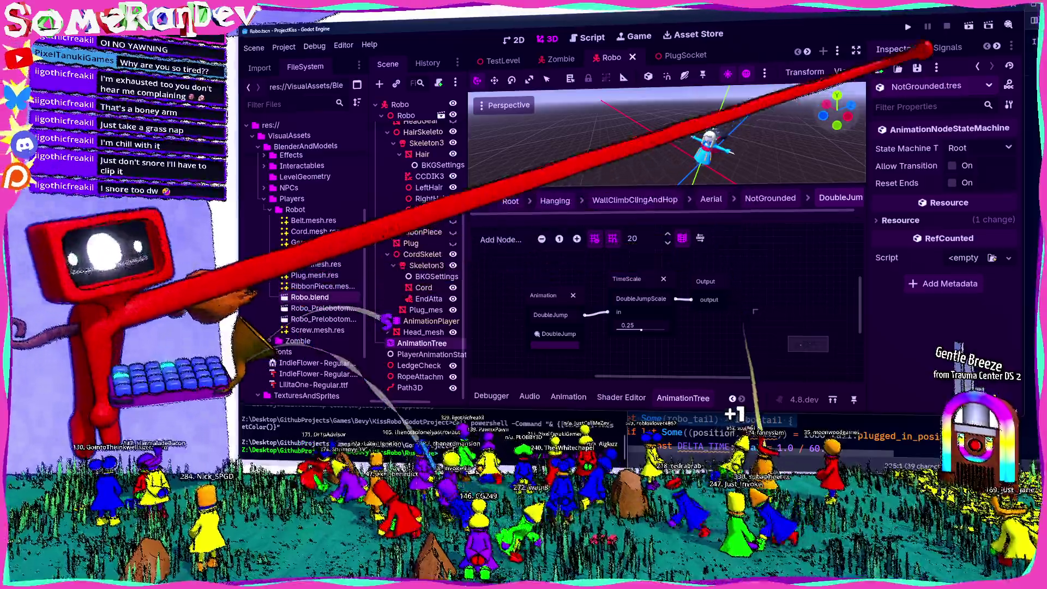
Playtest the updated double jump in the running game, then stop it and return to Blender.
{"action": "key", "text": "F5"}
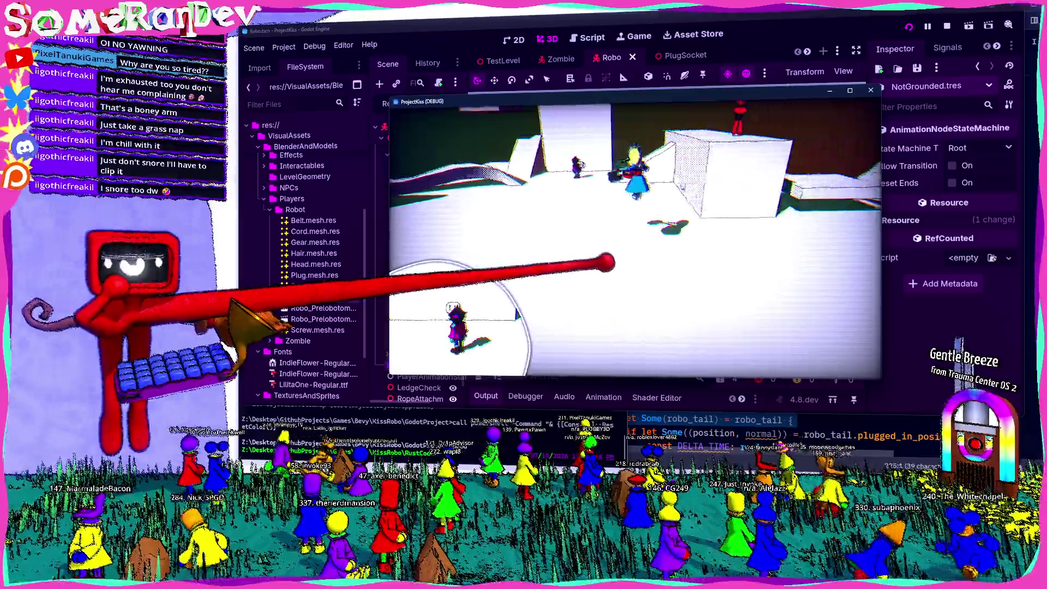
{"action": "key", "text": "F8"}
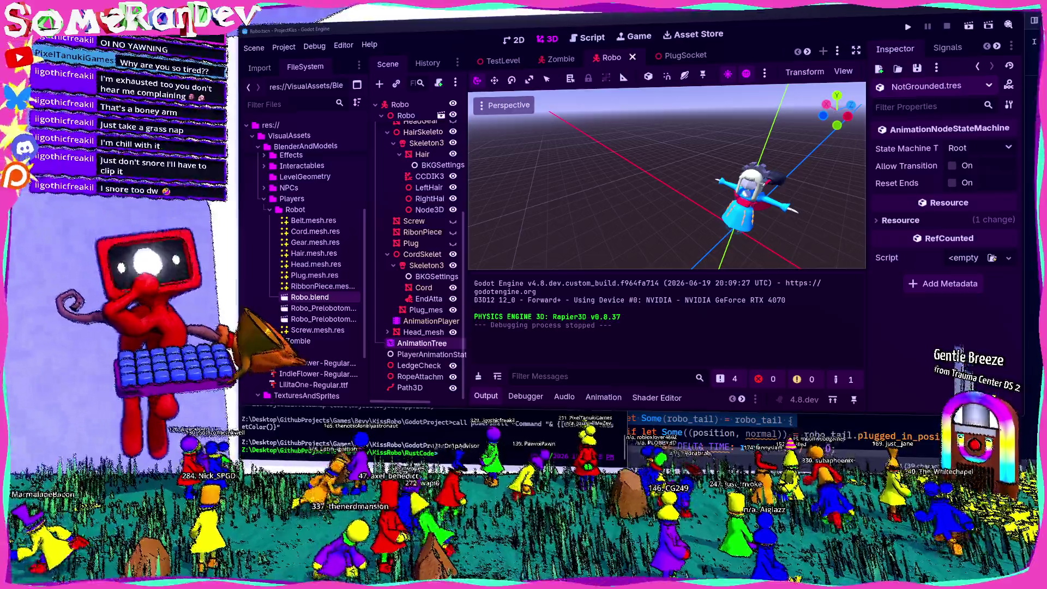
{"action": "key", "text": "alt+Tab"}
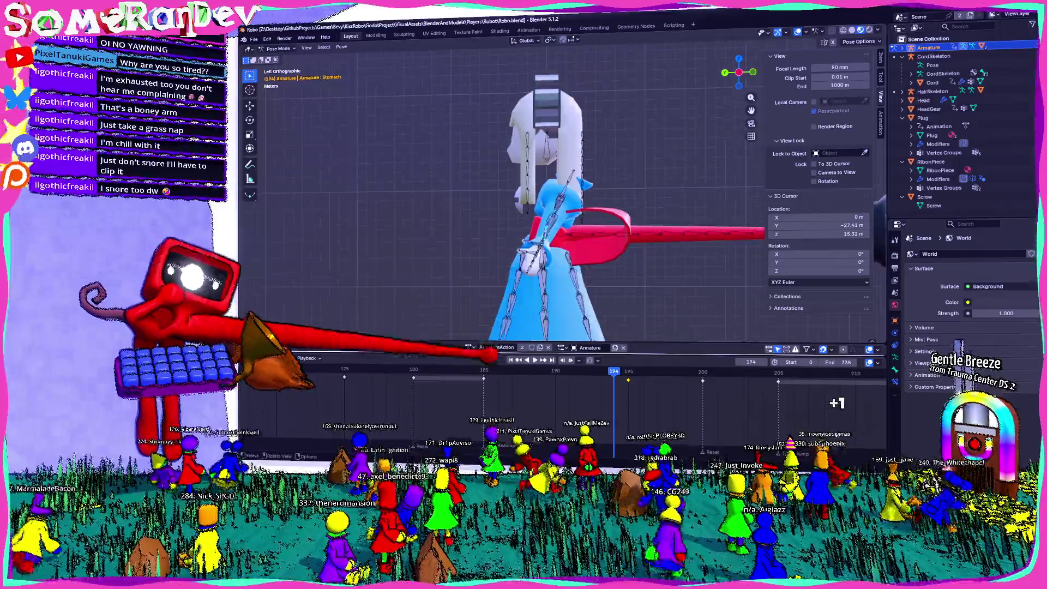
Rotate the robot's leg bones and mirror the selection to pose the opposite leg.
{"action": "mouse_move", "coordinate": [549, 297]}
{"action": "left_mouse_down"}
{"action": "mouse_move", "coordinate": [619, 257]}
{"action": "mouse_move", "coordinate": [597, 293]}
{"action": "mouse_move", "coordinate": [540, 267]}
{"action": "mouse_move", "coordinate": [559, 238]}
{"action": "left_mouse_up"}
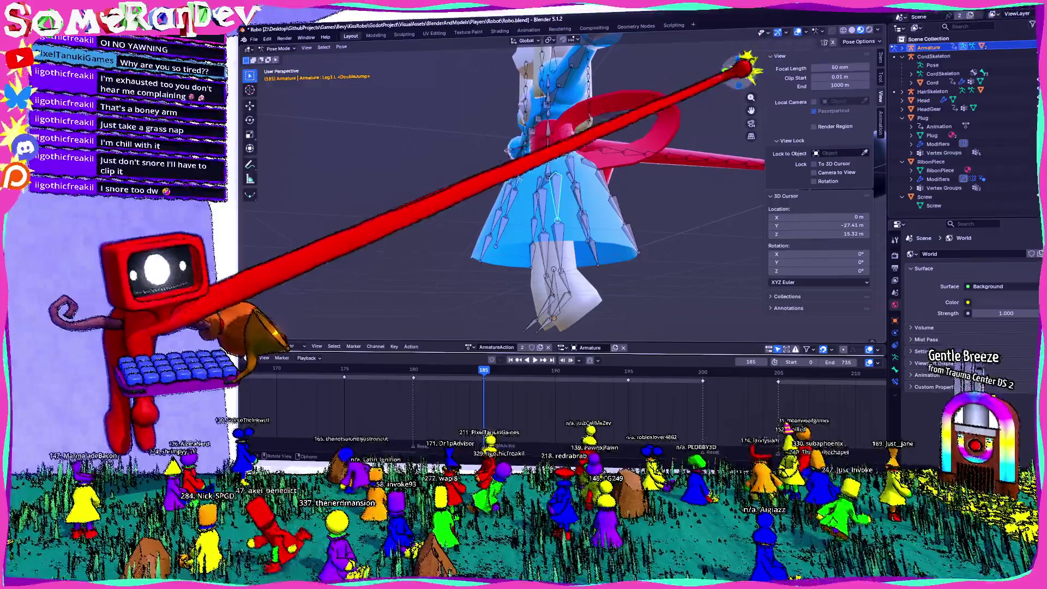
{"action": "left_click", "coordinate": [743, 65]}
{"action": "key", "text": "r"}
{"action": "left_click", "coordinate": [734, 195]}
{"action": "key", "text": "ctrl+shift+m"}
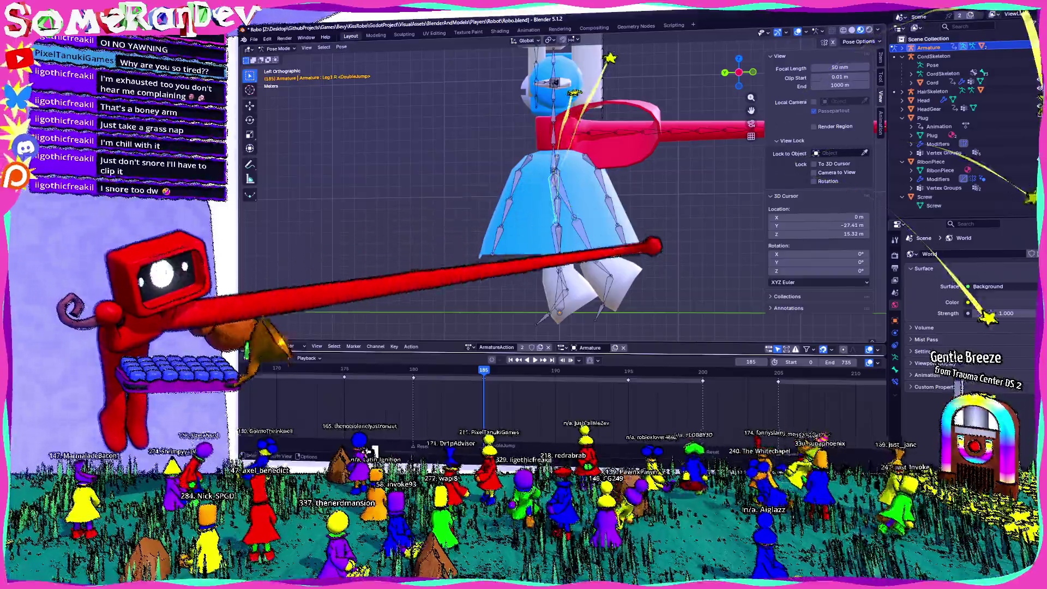
{"action": "left_click", "coordinate": [650, 181]}
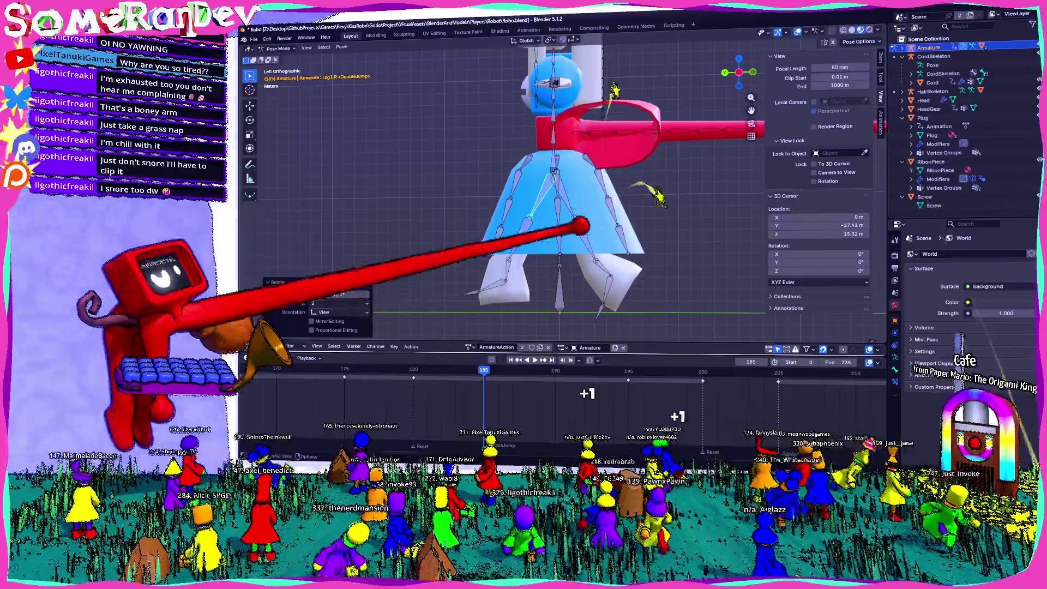
{"action": "key", "text": "ctrl+shift+m"}
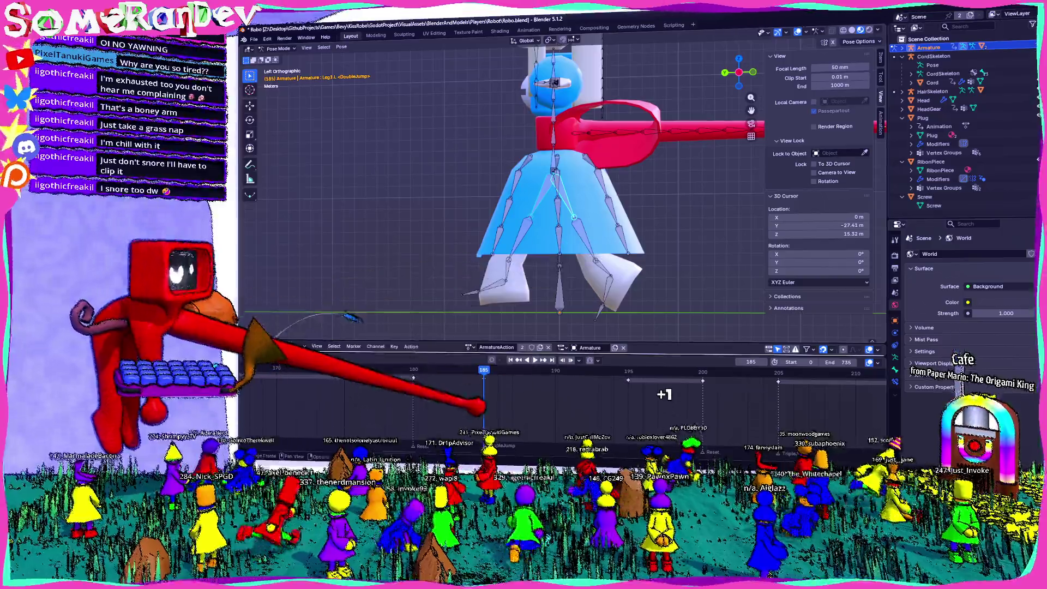
Play back the animation and step the DoubleJump forward to frame 195.
{"action": "key", "text": "space"}
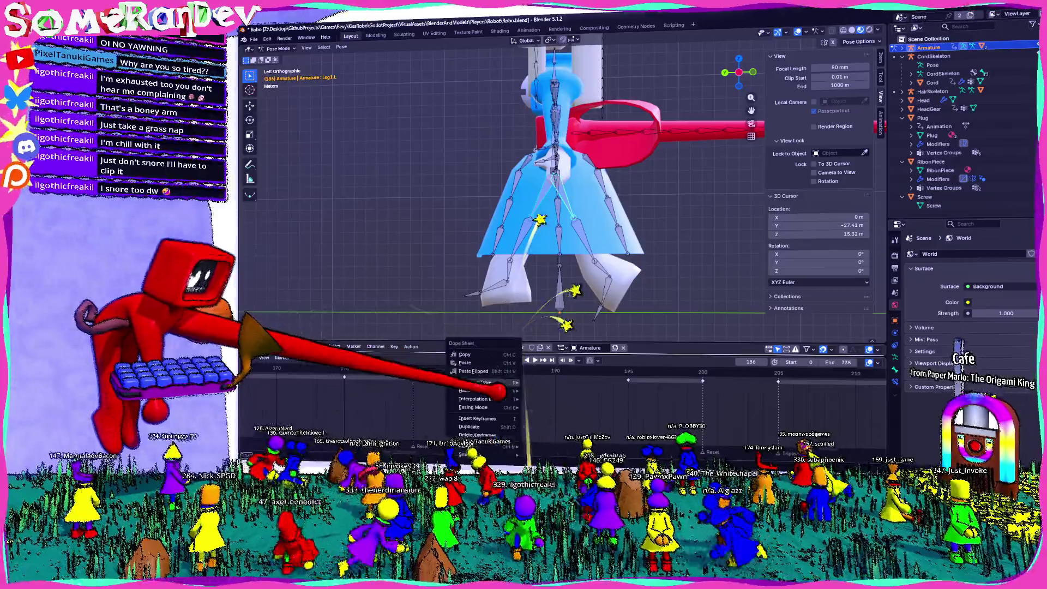
{"action": "left_click", "coordinate": [470, 372]}
{"action": "left_click_drag", "start_coordinate": [739, 72], "coordinate": [725, 60]}
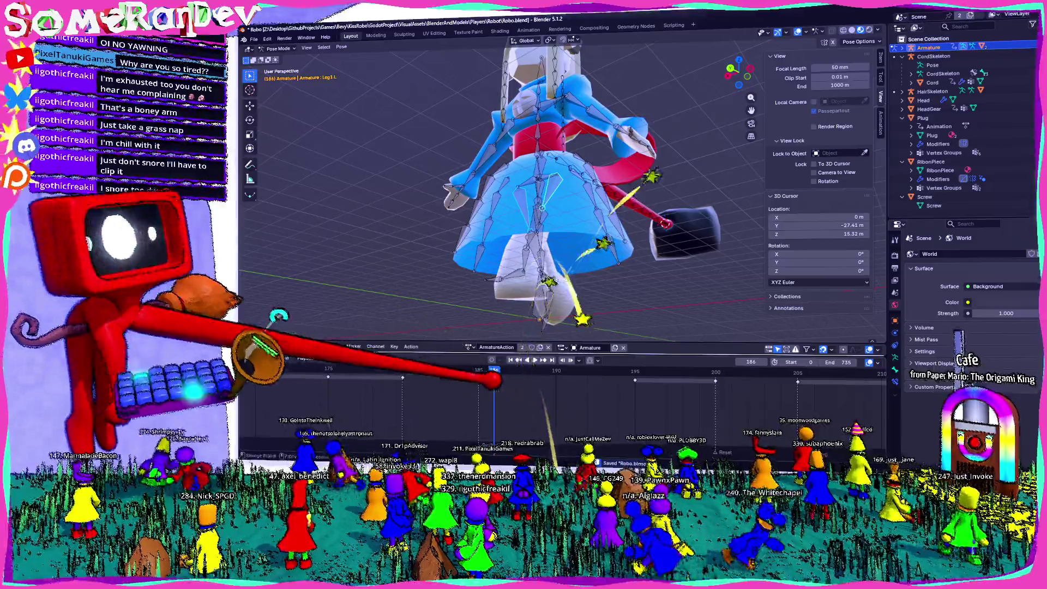
{"action": "key", "text": "Right"}
{"action": "key", "text": "Right"}
{"action": "key", "text": "Right"}
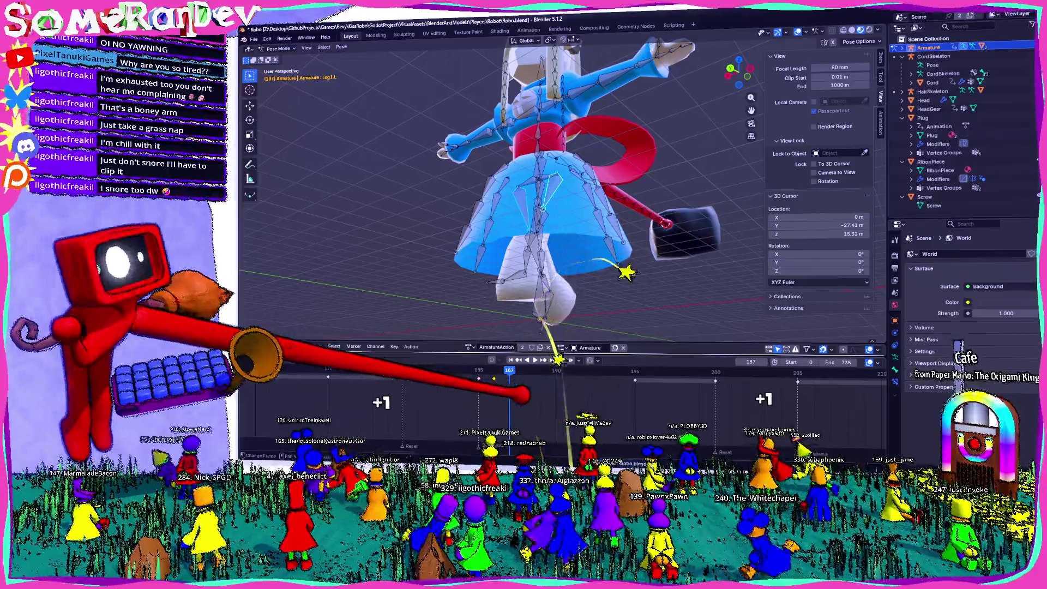
{"action": "key", "text": "Right"}
{"action": "key", "text": "Right"}
{"action": "key", "text": "Right"}
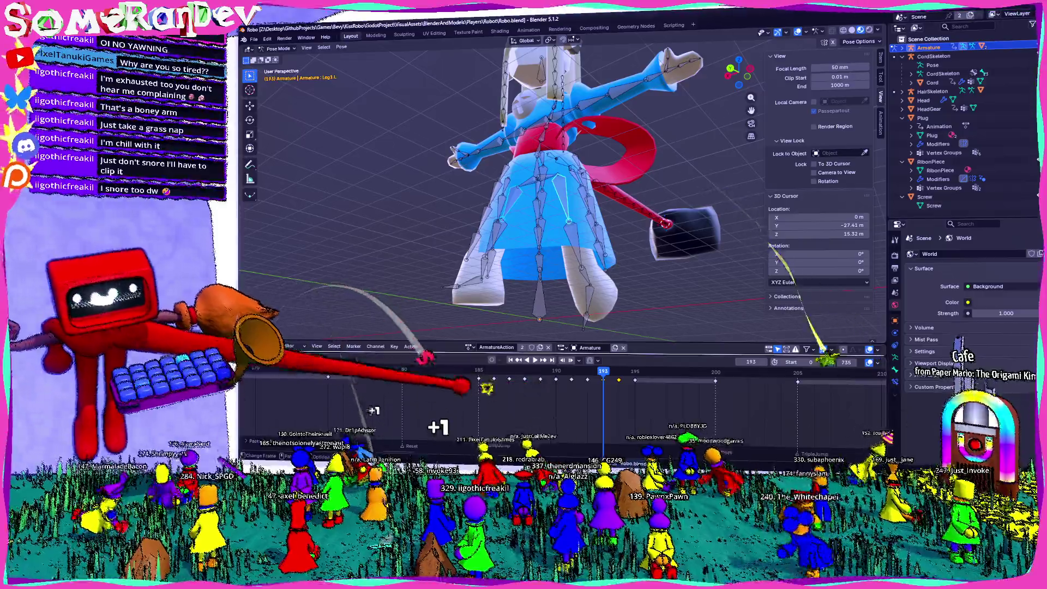
{"action": "key", "text": "Right"}
{"action": "key", "text": "Right"}
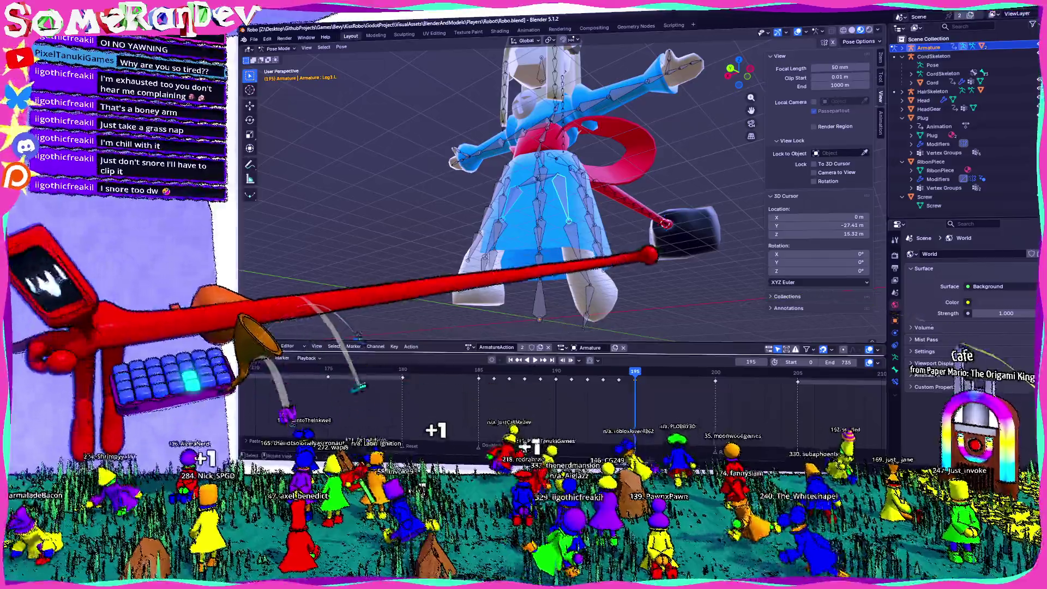
{"action": "key", "text": "alt+Tab"}
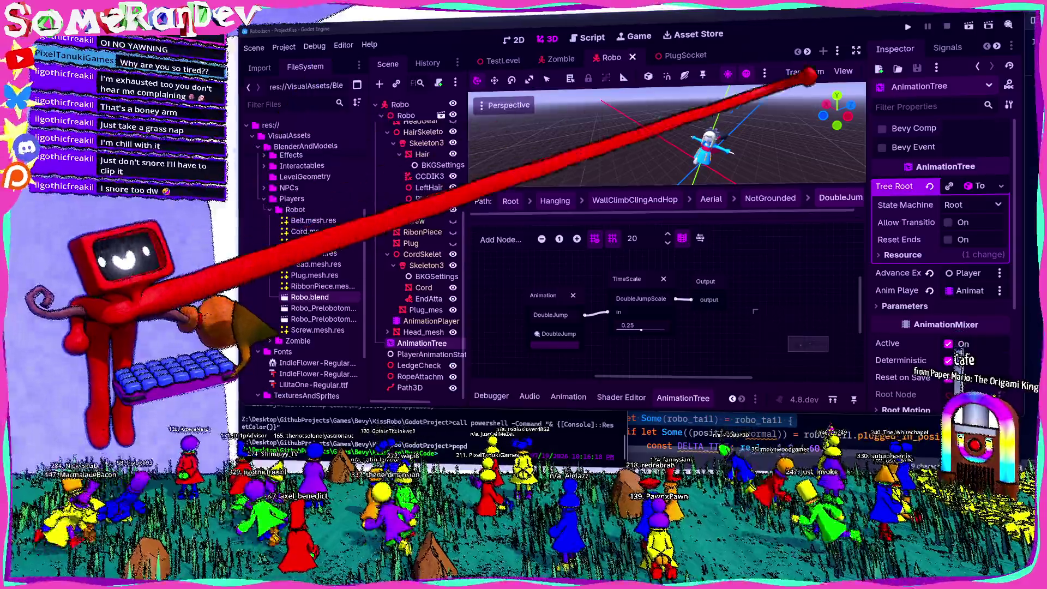
Playtest the slowed double jump in a split-screen Local Multiplayer game, then stop it.
{"action": "key", "text": "F5"}
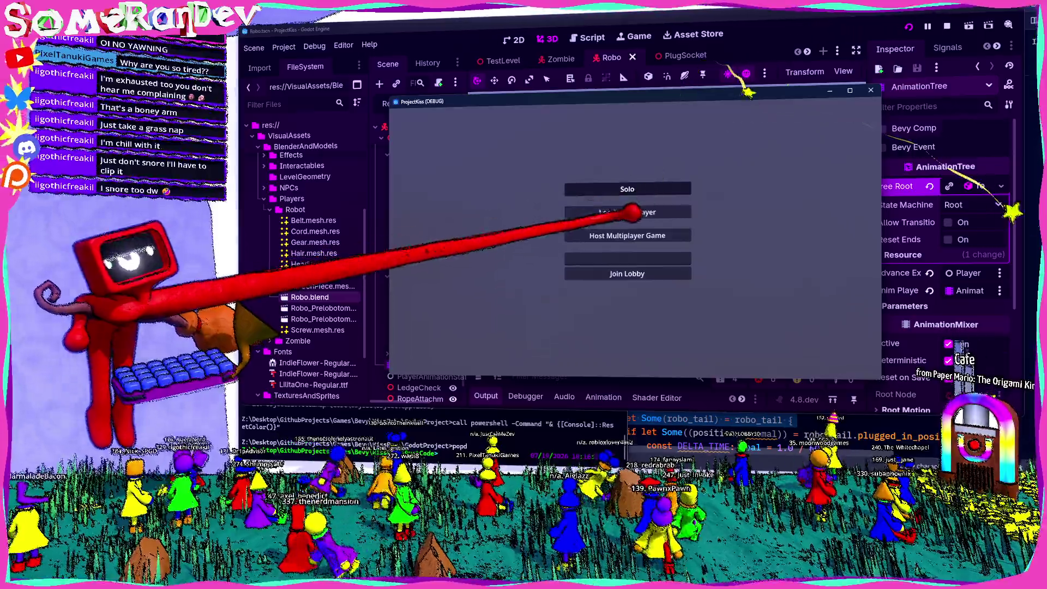
{"action": "left_click", "coordinate": [632, 212]}
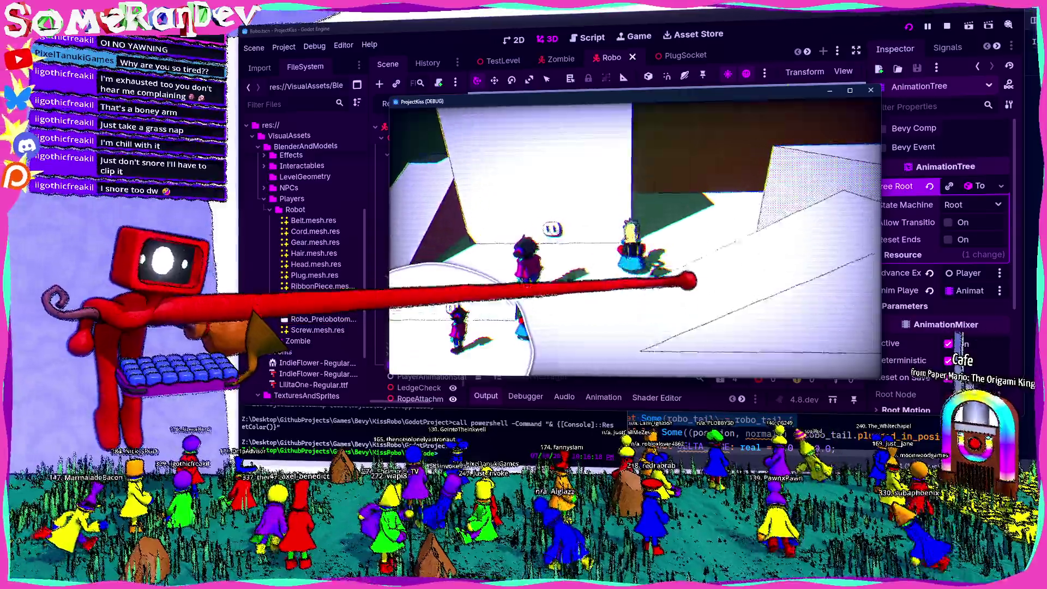
{"action": "key", "text": "F8"}
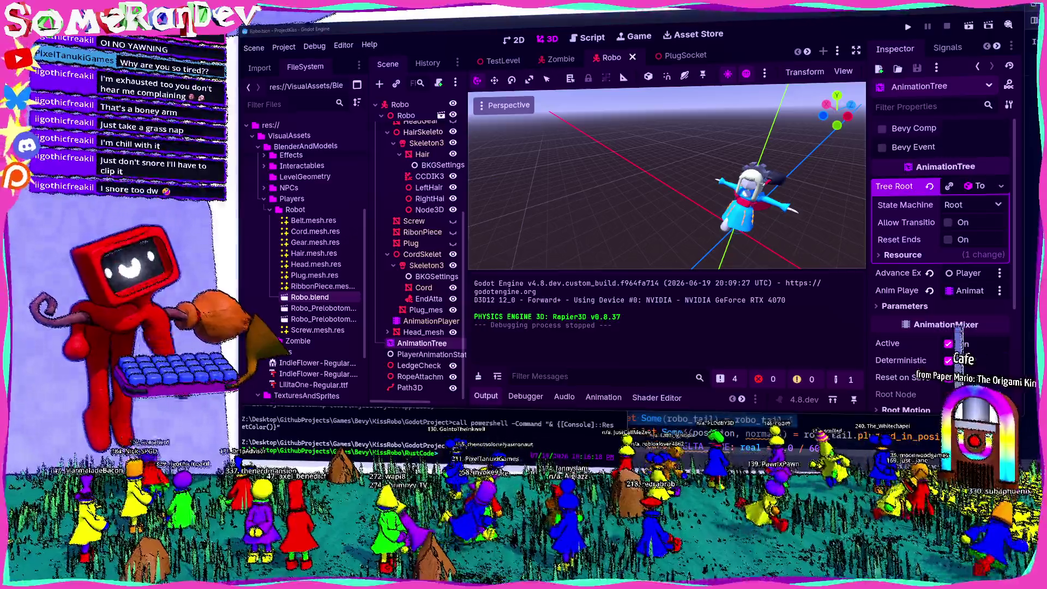
{"action": "key", "text": "alt+Tab"}
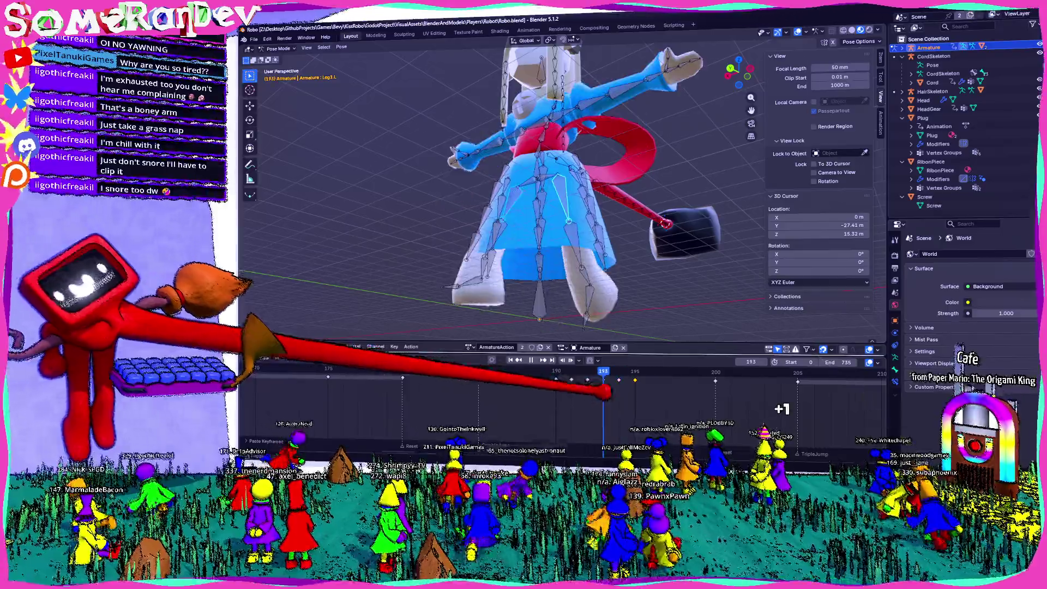
At frame 185, rotate UpperArm.R upward to raise the robot's right arm.
{"action": "key", "text": "KP_1"}
{"action": "left_click", "coordinate": [478, 376]}
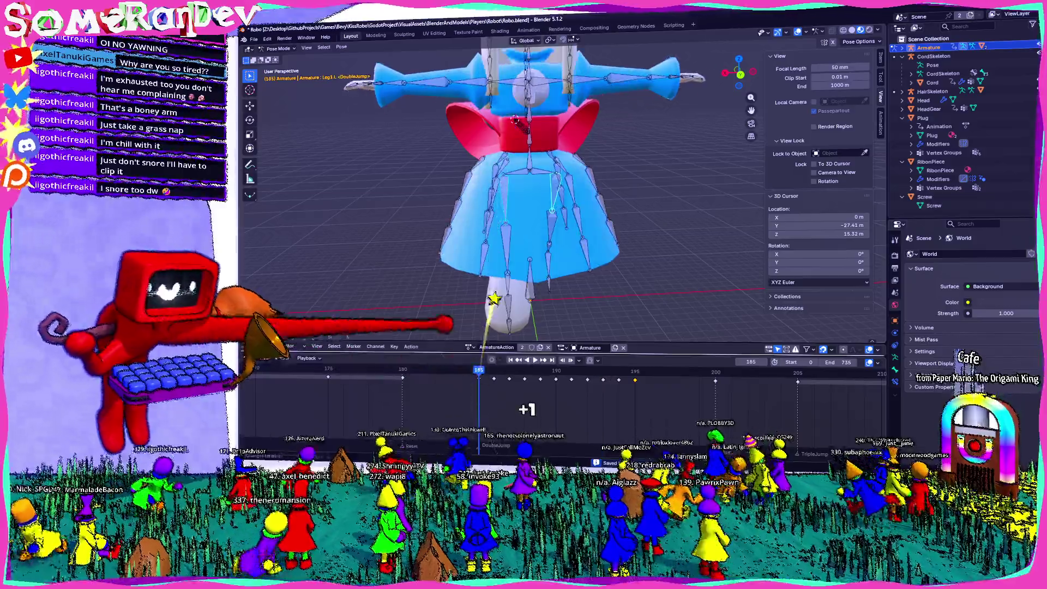
{"action": "left_click_drag", "start_coordinate": [710, 71], "coordinate": [720, 62]}
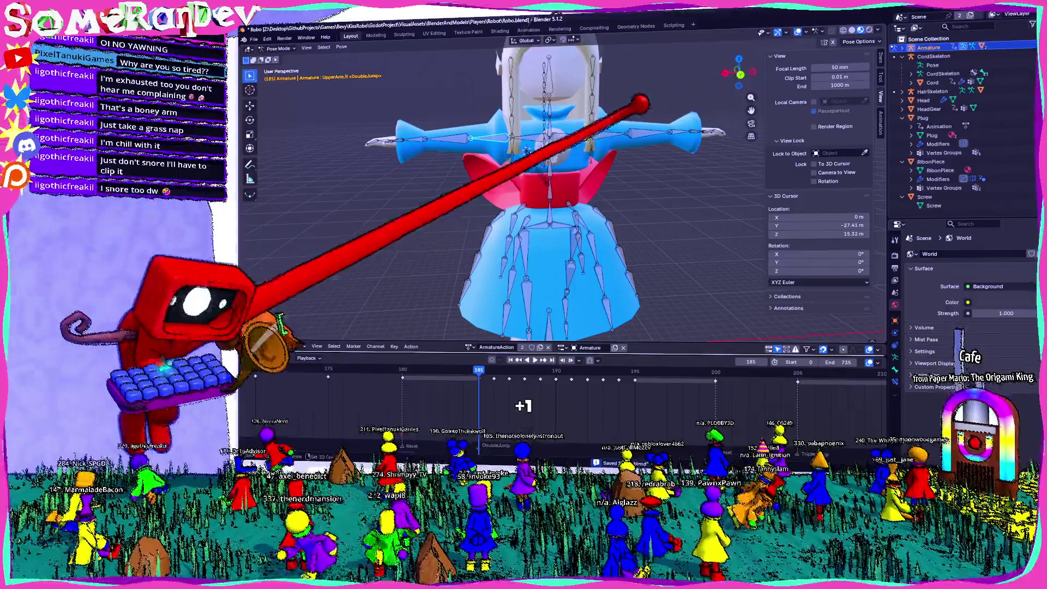
{"action": "key", "text": "ctrl+KP_1"}
{"action": "key", "text": "r"}
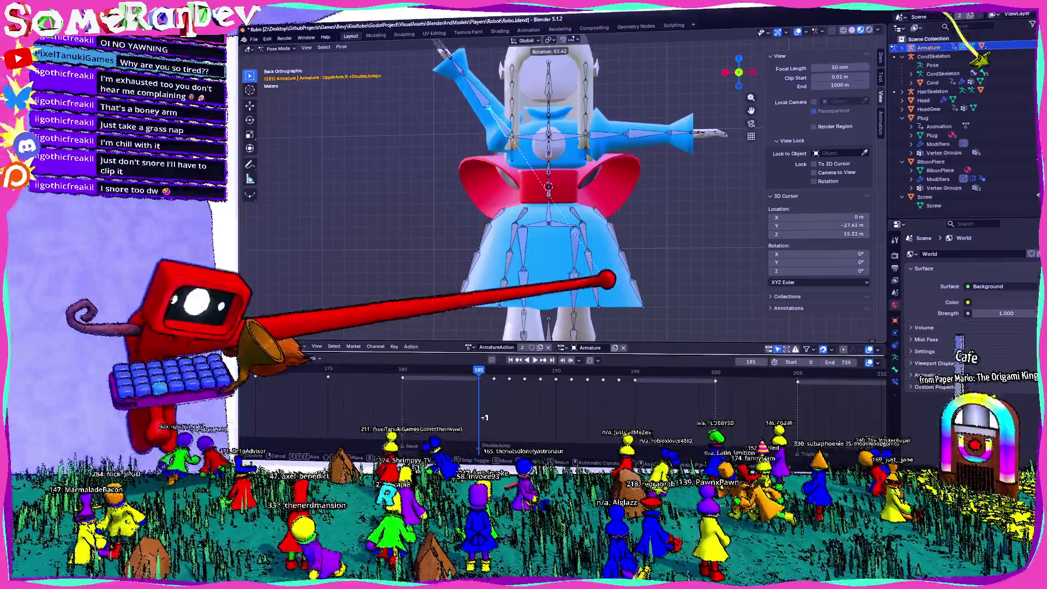
{"action": "left_click", "coordinate": [632, 242]}
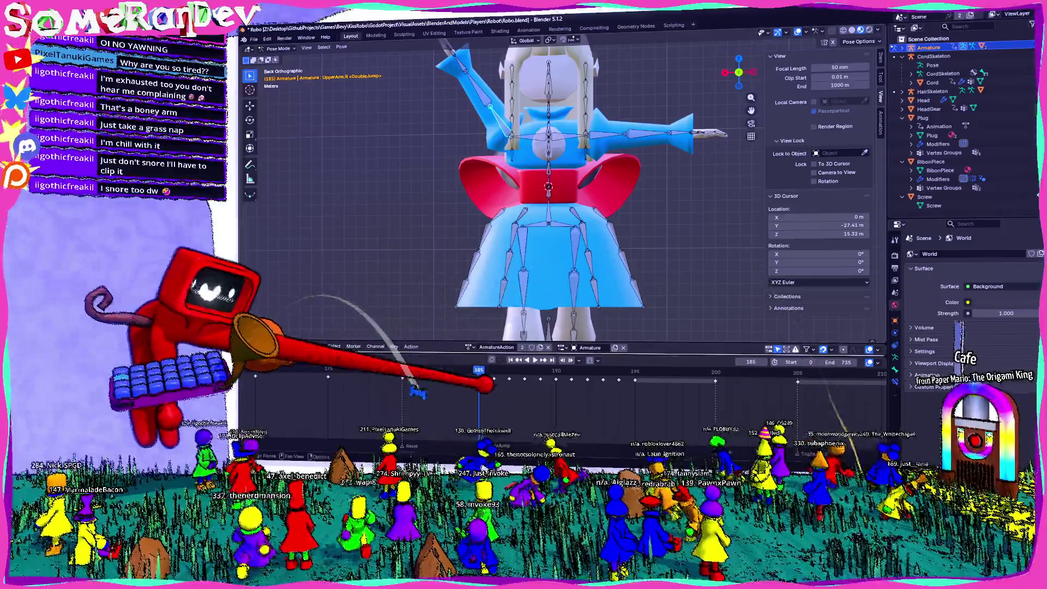
{"action": "left_click", "coordinate": [494, 370]}
{"action": "key", "text": "Left"}
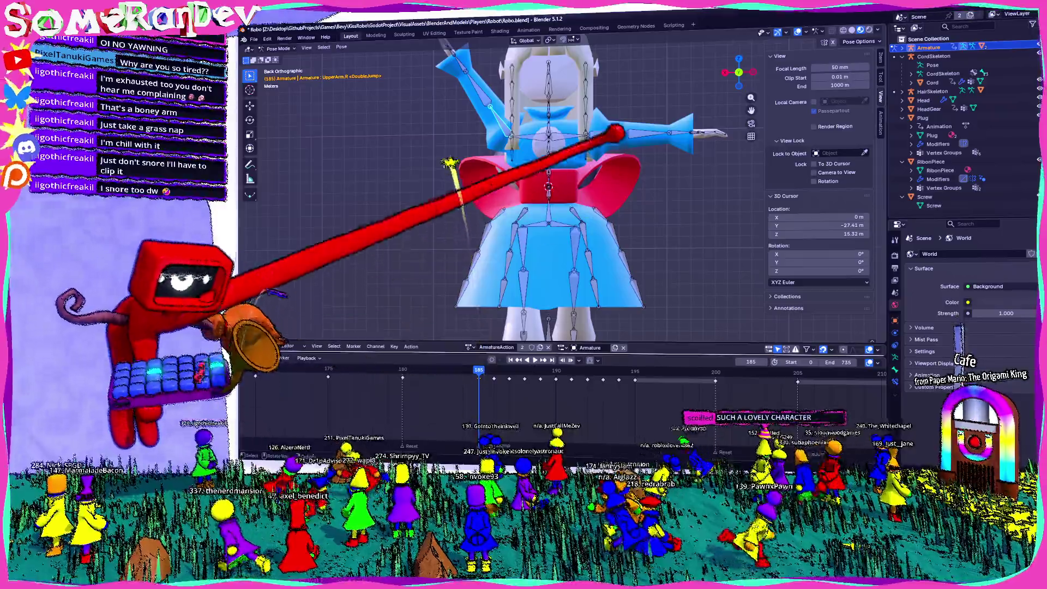
Paste the raised pose flipped onto UpperArm.L, step through to frame 195, and save Robo.blend.
{"action": "left_click", "coordinate": [625, 134]}
{"action": "left_click", "coordinate": [460, 371]}
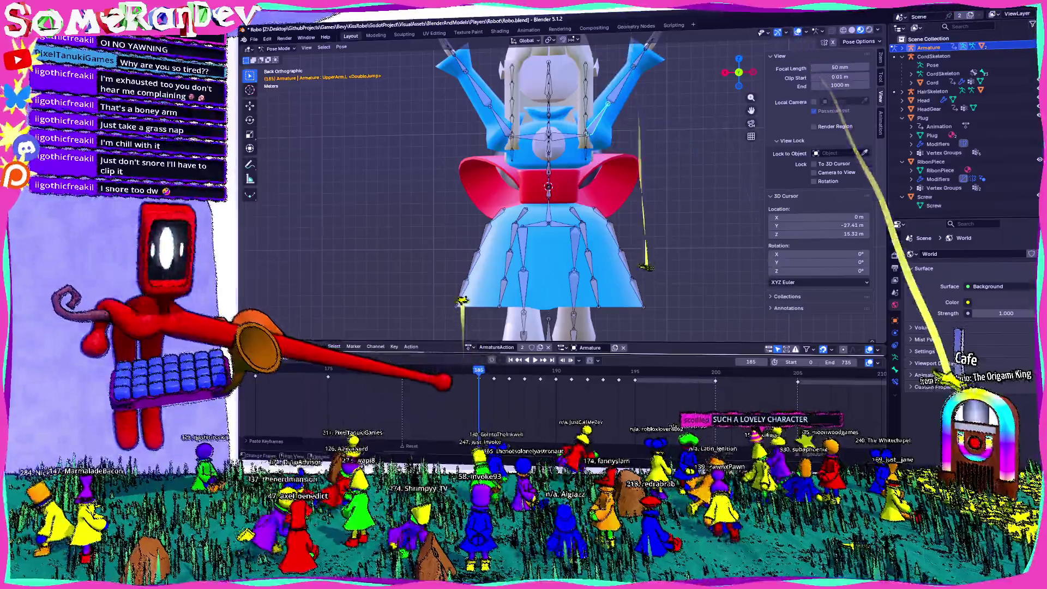
{"action": "key", "text": "Right"}
{"action": "key", "text": "Right"}
{"action": "key", "text": "Right"}
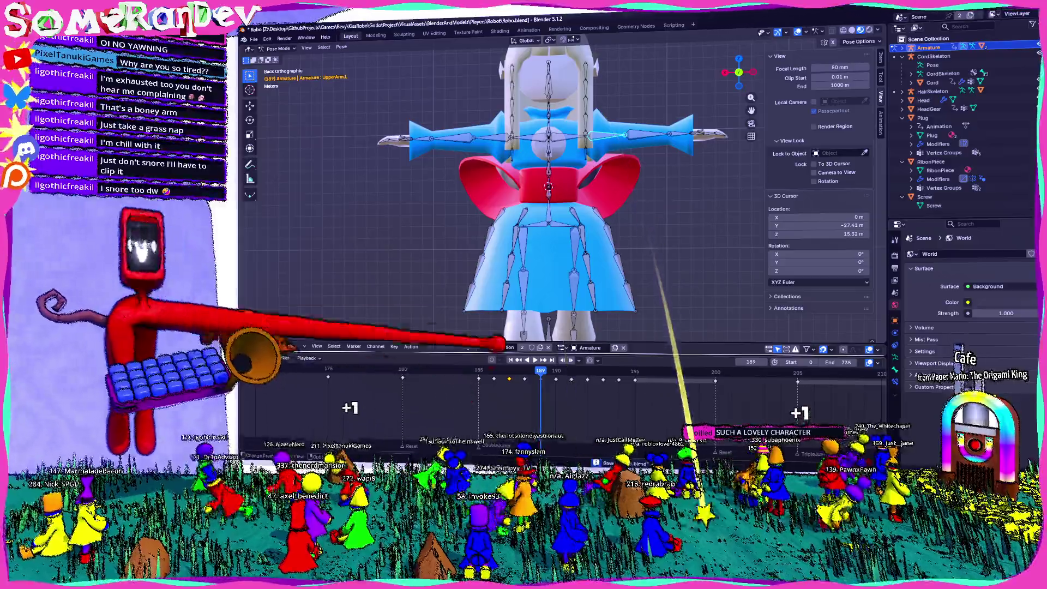
{"action": "left_click", "coordinate": [491, 136]}
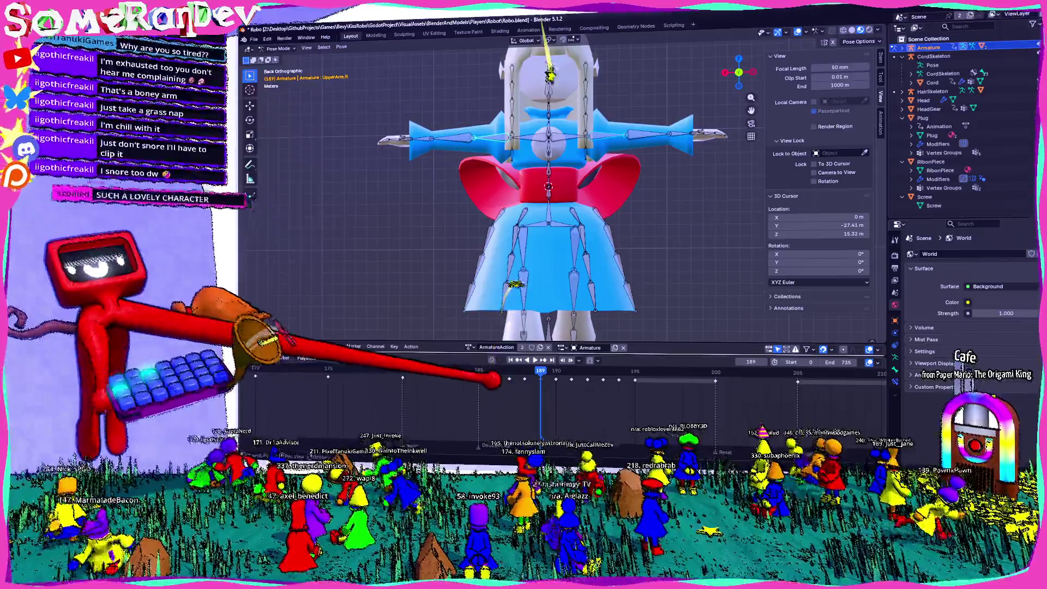
{"action": "key", "text": "Right"}
{"action": "key", "text": "Right"}
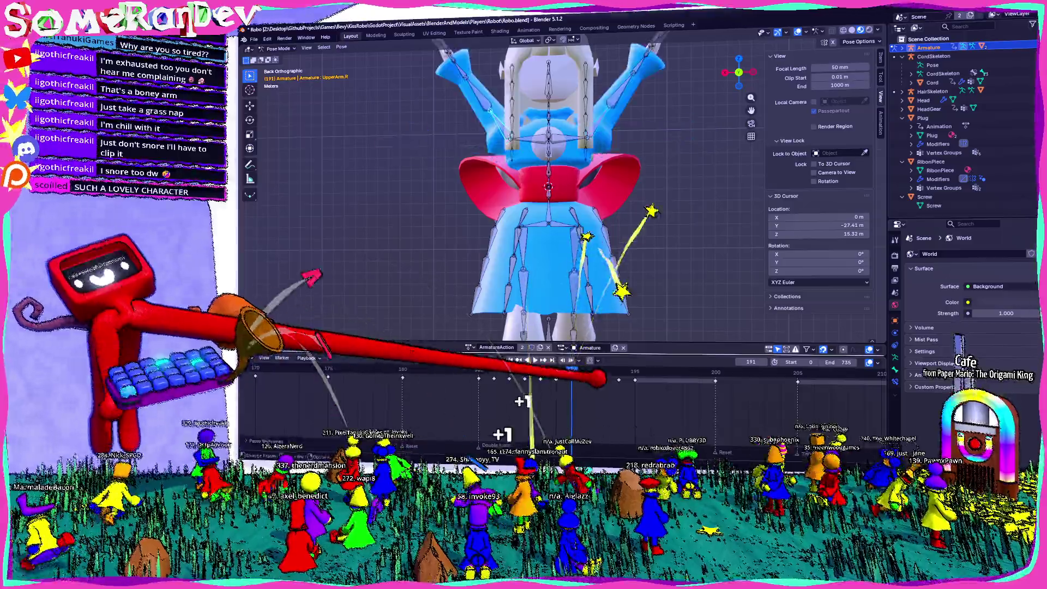
{"action": "key", "text": "Right"}
{"action": "key", "text": "Right"}
{"action": "key", "text": "Right"}
{"action": "key", "text": "ctrl+s"}
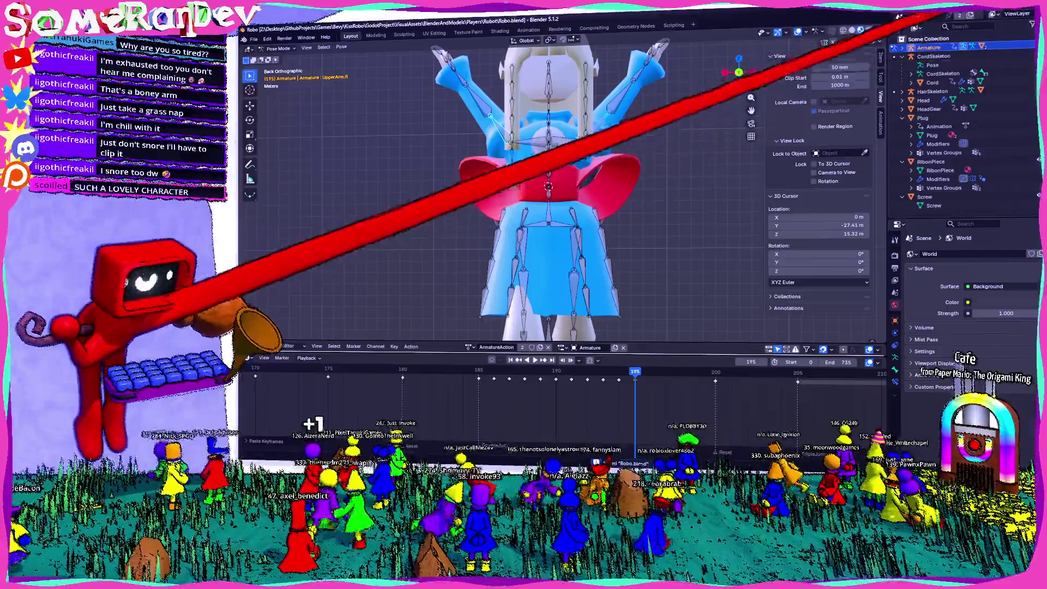
{"action": "key", "text": "alt+Tab"}
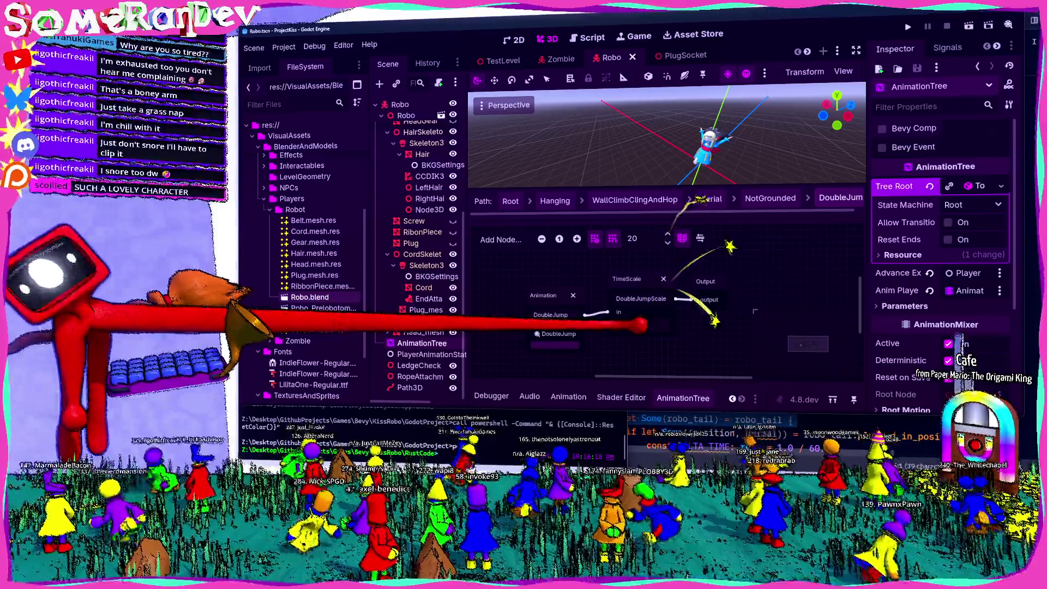
Playtest the raised-arm double jump in fullscreen split-screen Local Multiplayer, then return to Blender.
{"action": "left_click", "coordinate": [770, 198]}
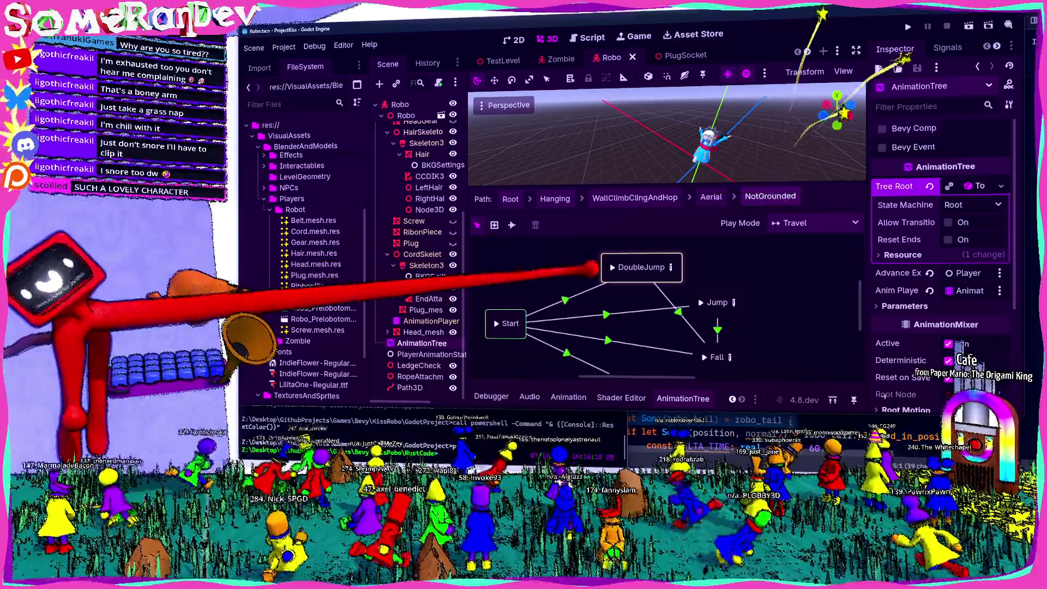
{"action": "left_click", "coordinate": [610, 267]}
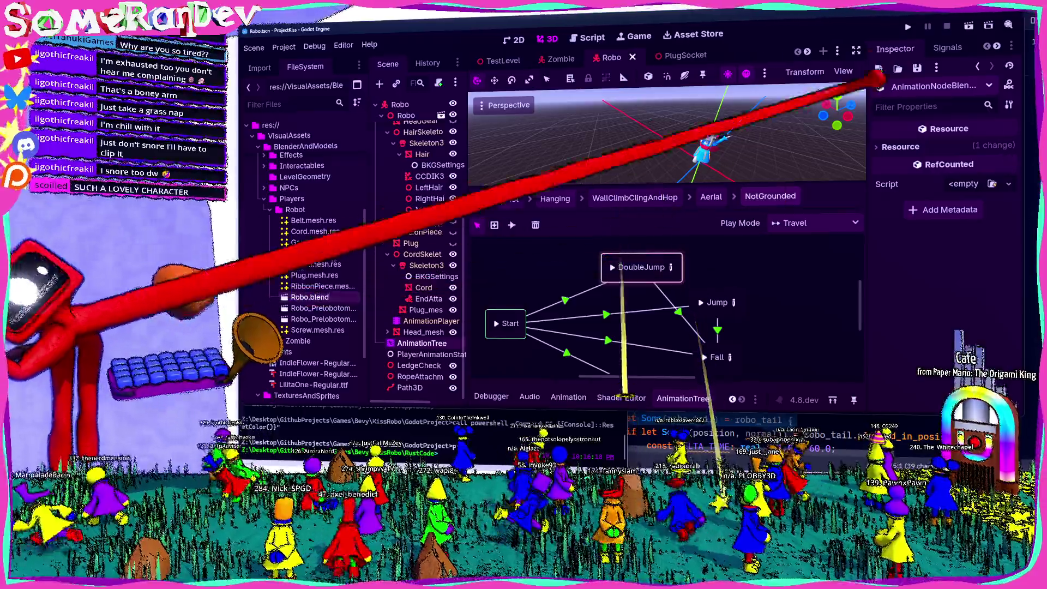
{"action": "left_click", "coordinate": [908, 26]}
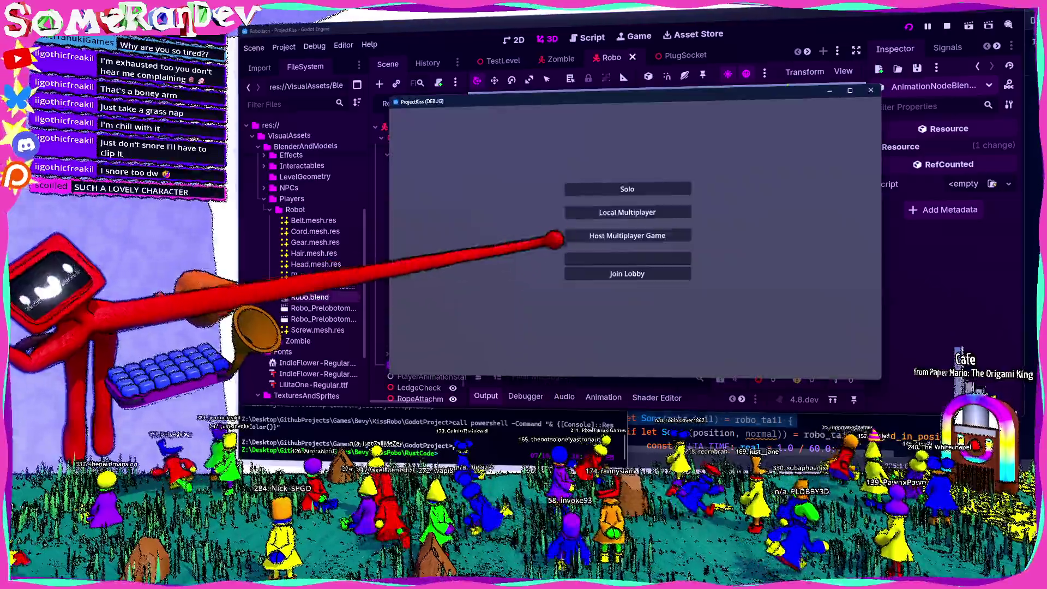
{"action": "left_click", "coordinate": [600, 212]}
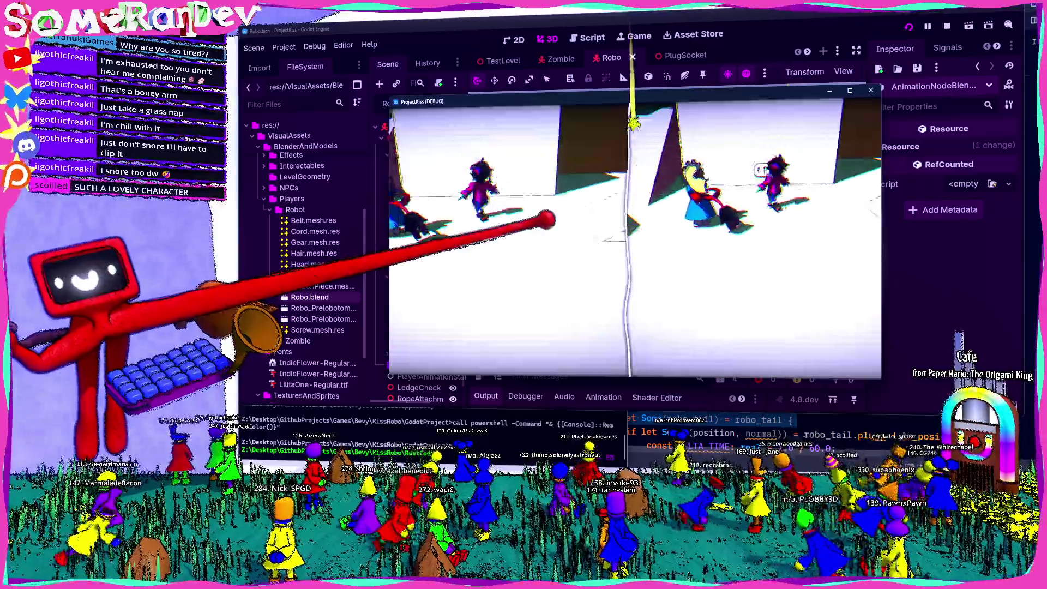
{"action": "left_click", "coordinate": [849, 90]}
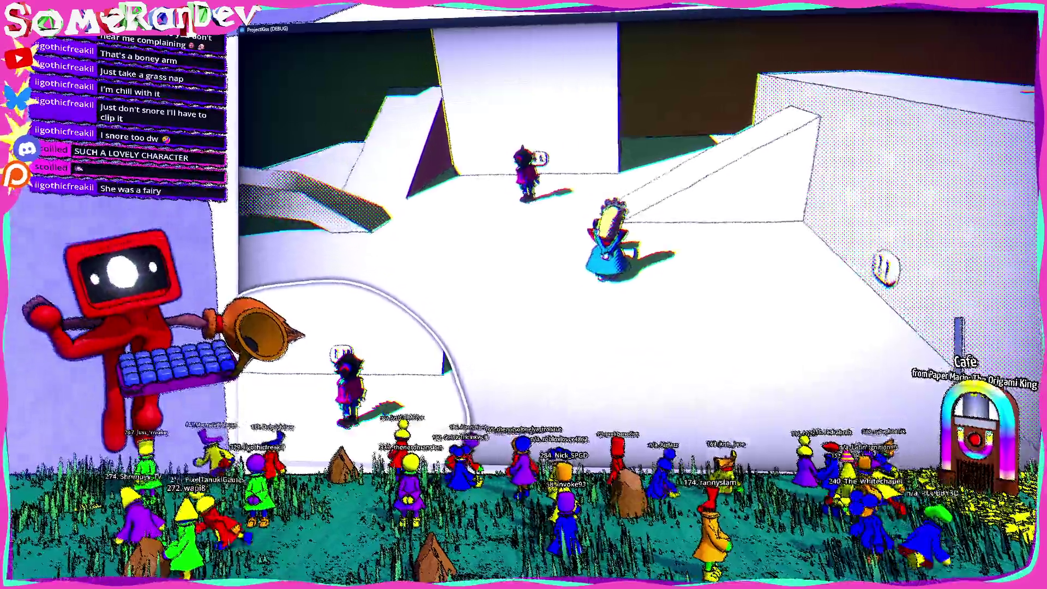
{"action": "key", "text": "alt+F4"}
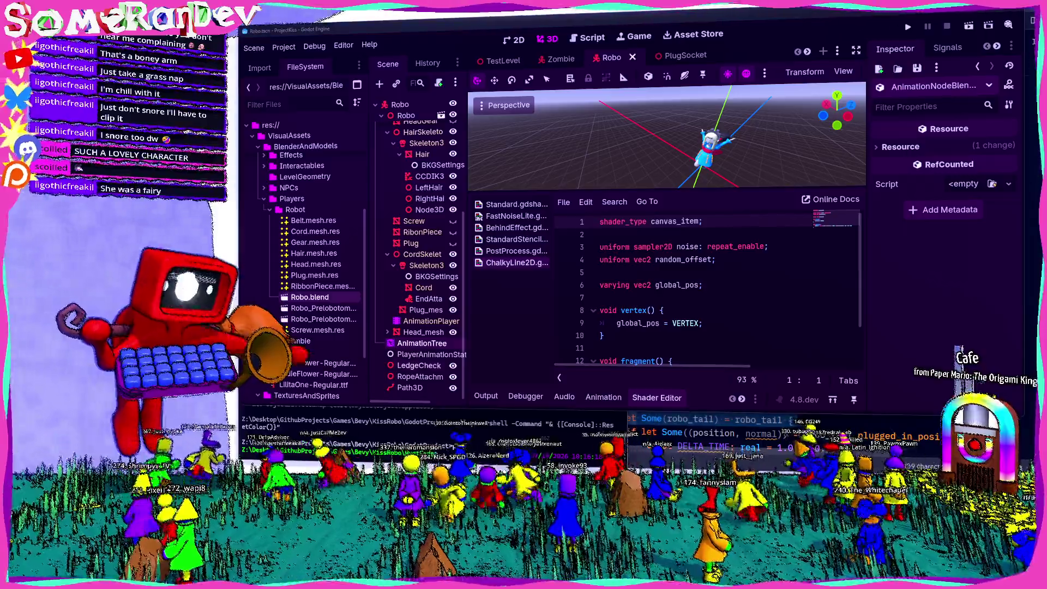
{"action": "key", "text": "alt+Tab"}
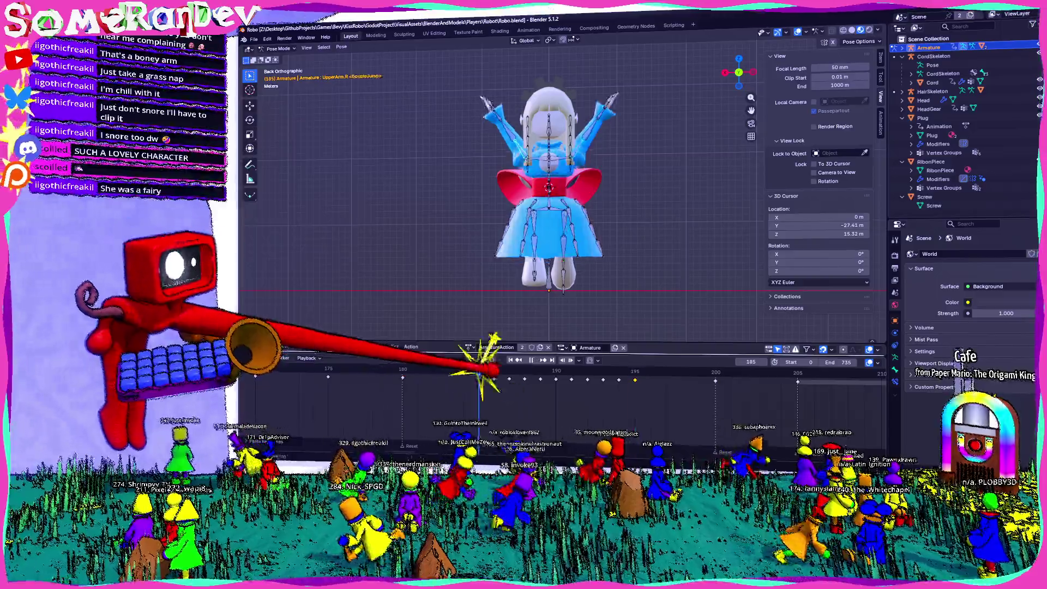
Review the DoubleJump animation in reverse, orbit the robot, save Robo.blend, and return to Godot.
{"action": "left_click", "coordinate": [527, 360]}
{"action": "key", "text": "Escape"}
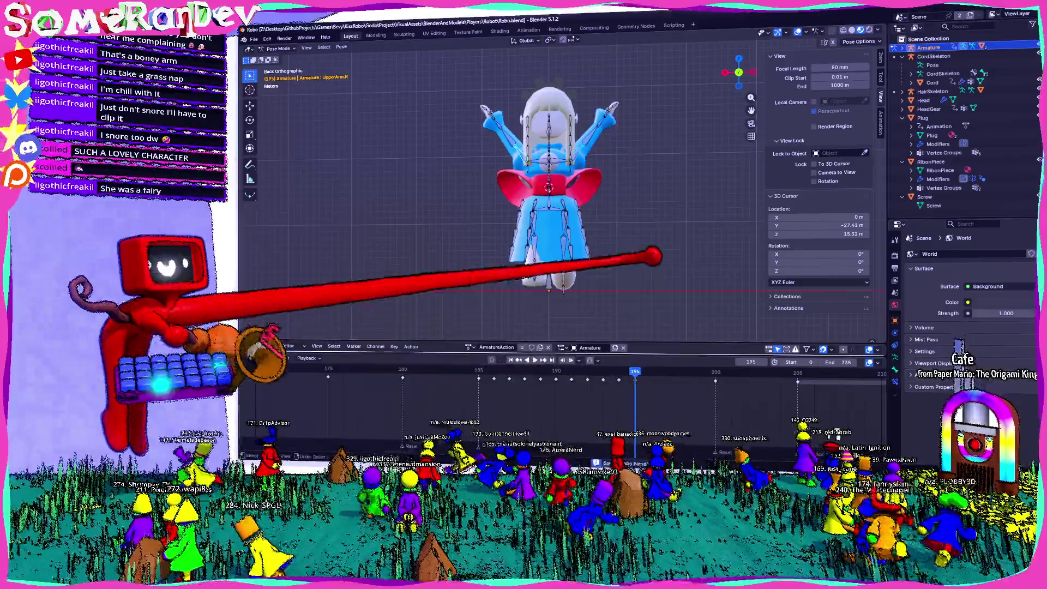
{"action": "key", "text": "ctrl+s"}
{"action": "mouse_move", "coordinate": [576, 240]}
{"action": "left_mouse_down"}
{"action": "mouse_move", "coordinate": [342, 364]}
{"action": "mouse_move", "coordinate": [382, 218]}
{"action": "mouse_move", "coordinate": [295, 252]}
{"action": "left_mouse_up"}
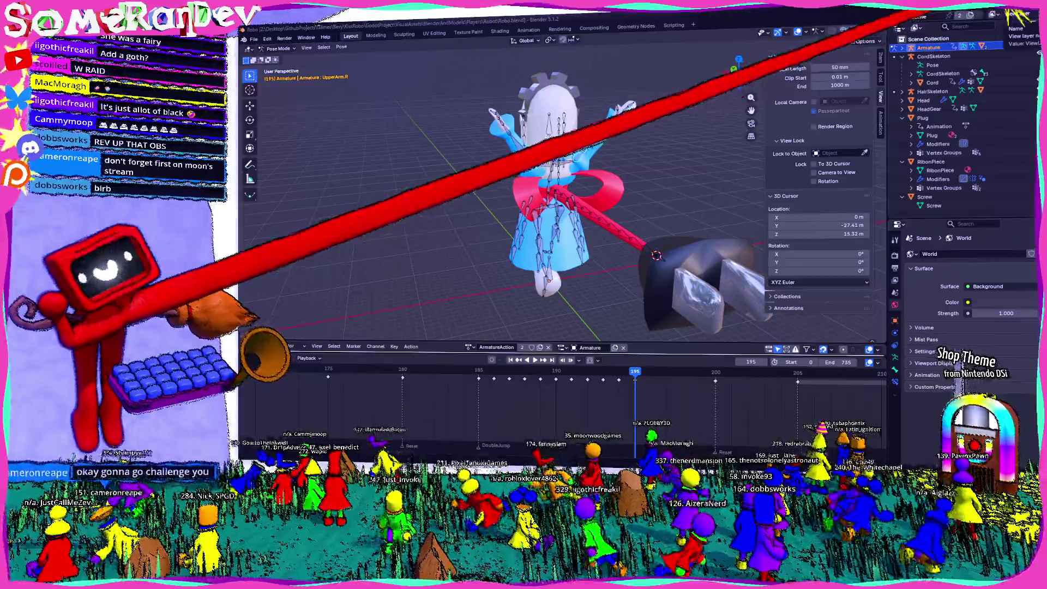
{"action": "key", "text": "alt+Tab"}
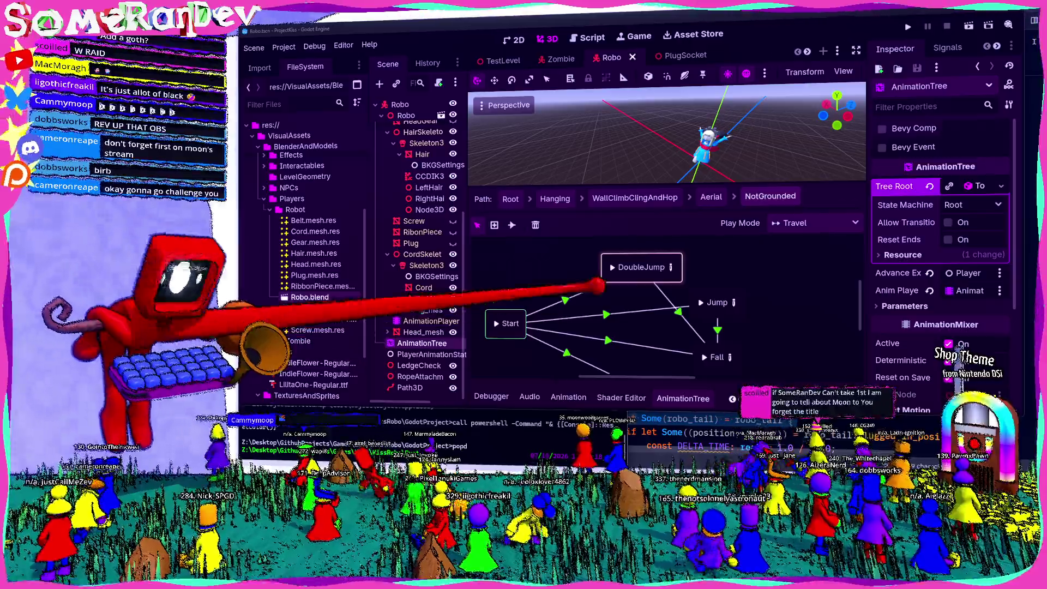
From the NotGrounded state machine, run the project to reach the Solo/Local Multiplayer/Join Lobby menu.
{"action": "left_click", "coordinate": [769, 196]}
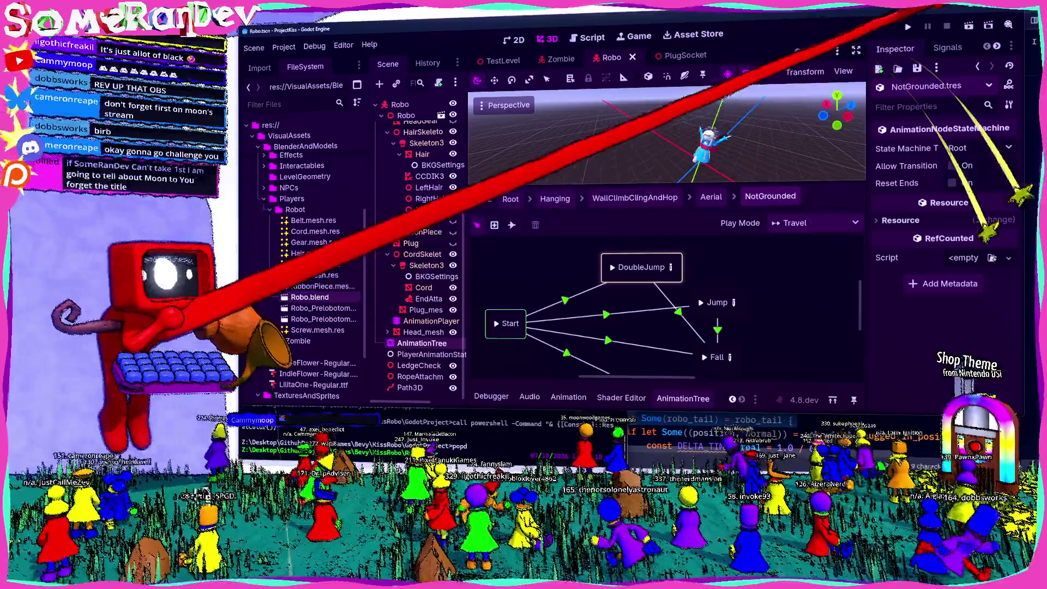
{"action": "left_click", "coordinate": [908, 26]}
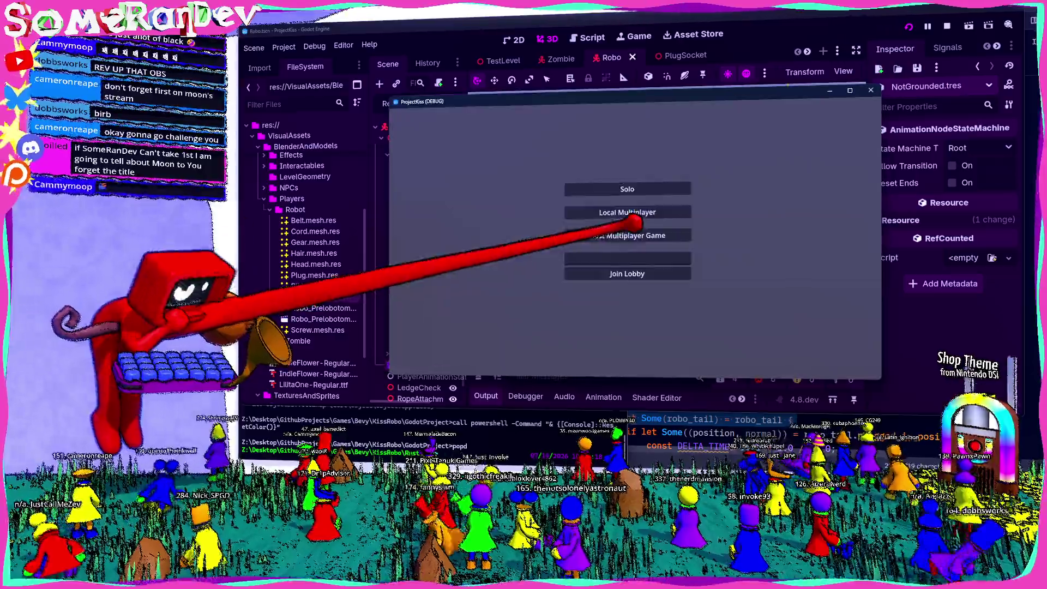